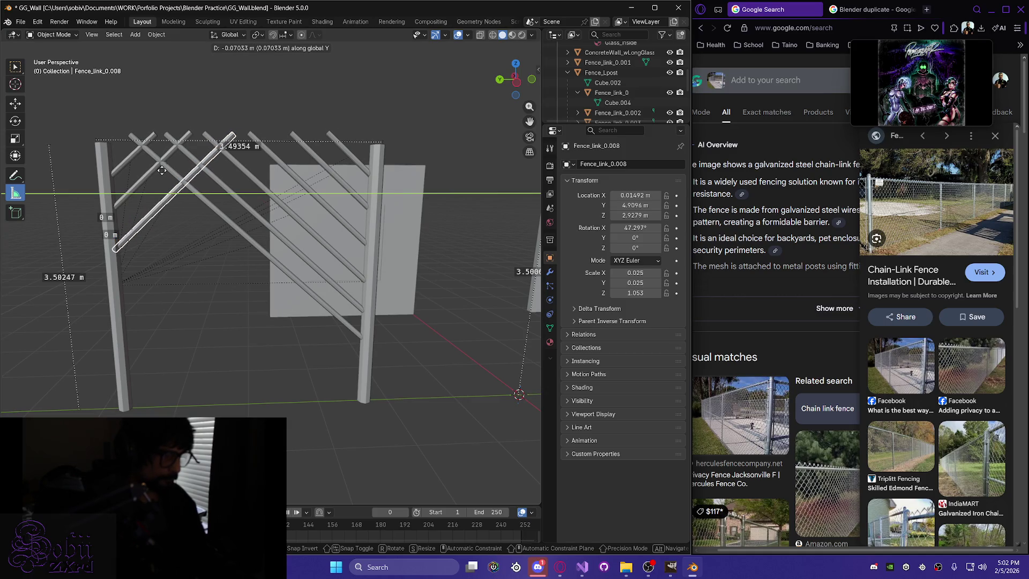
Confirm the upper-left diagonal link's slide along Y into line with the post.
{"action": "left_click", "coordinate": [163, 174]}
{"action": "mouse_move", "coordinate": [162, 174]}
{"action": "middle_mouse_down"}
{"action": "mouse_move", "coordinate": [193, 214]}
{"action": "mouse_move", "coordinate": [183, 241]}
{"action": "mouse_move", "coordinate": [166, 246]}
{"action": "middle_mouse_up"}
{"action": "middle_click_drag", "start_coordinate": [80, 355], "coordinate": [148, 310]}
{"action": "scroll", "coordinate": [156, 303], "scroll_direction": "up", "scroll_amount": 5}
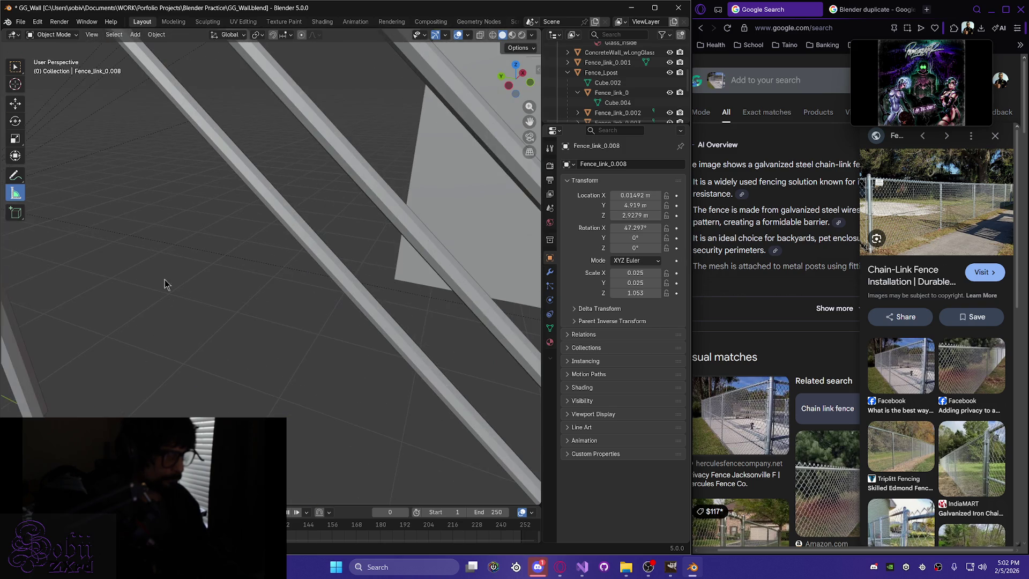
{"action": "scroll", "coordinate": [181, 259], "scroll_direction": "down", "scroll_amount": 3}
{"action": "scroll", "coordinate": [202, 151], "scroll_direction": "up", "scroll_amount": 1}
{"action": "mouse_move", "coordinate": [201, 151]}
{"action": "middle_mouse_down"}
{"action": "mouse_move", "coordinate": [140, 193]}
{"action": "mouse_move", "coordinate": [150, 199]}
{"action": "middle_mouse_up"}
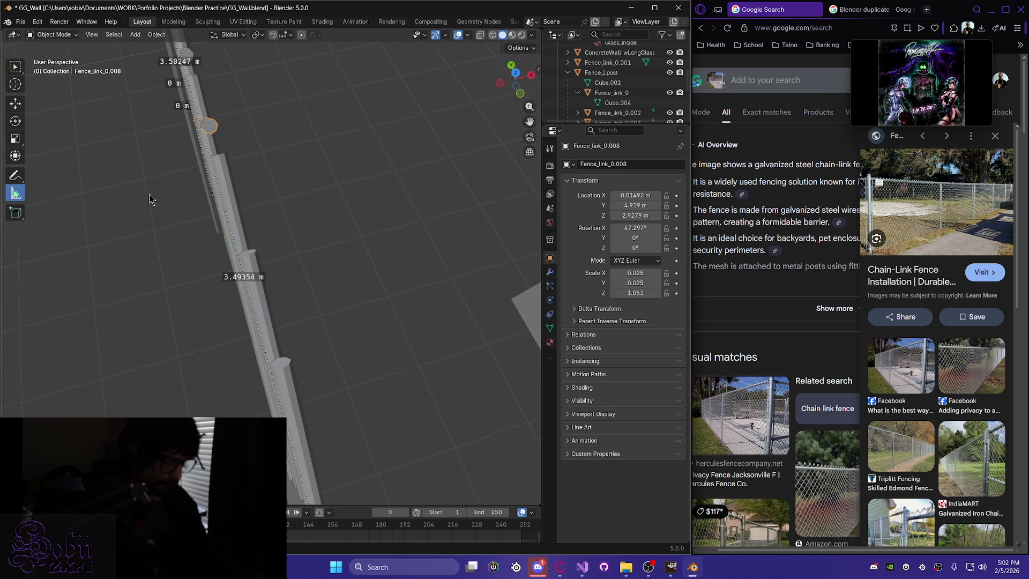
Nudge the link slightly along X to line up with its neighbouring links.
{"action": "key", "text": "g"}
{"action": "key", "text": "x"}
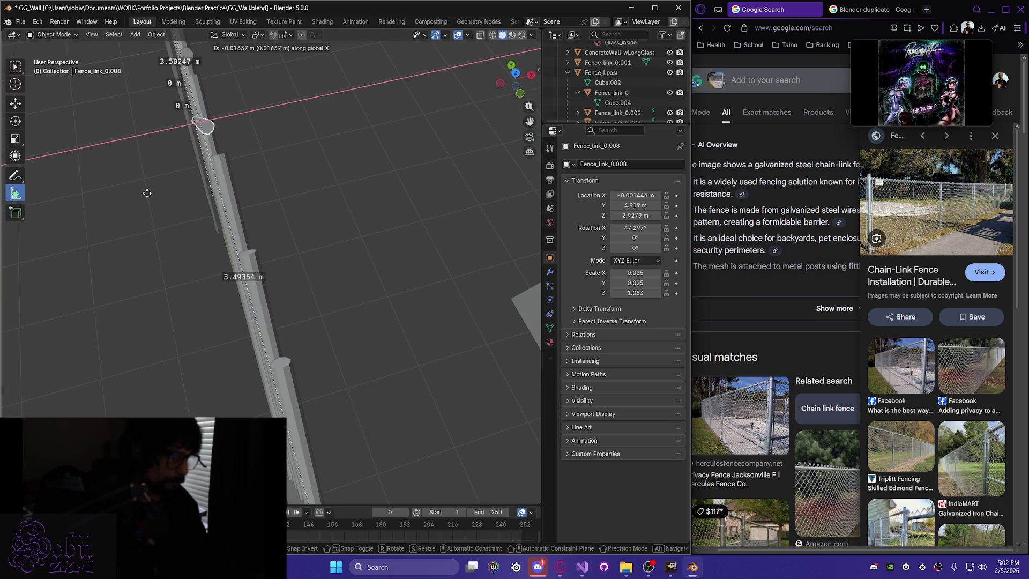
{"action": "left_click", "coordinate": [147, 193]}
{"action": "mouse_move", "coordinate": [149, 195]}
{"action": "middle_mouse_down"}
{"action": "mouse_move", "coordinate": [156, 184]}
{"action": "mouse_move", "coordinate": [144, 176]}
{"action": "mouse_move", "coordinate": [227, 194]}
{"action": "middle_mouse_up"}
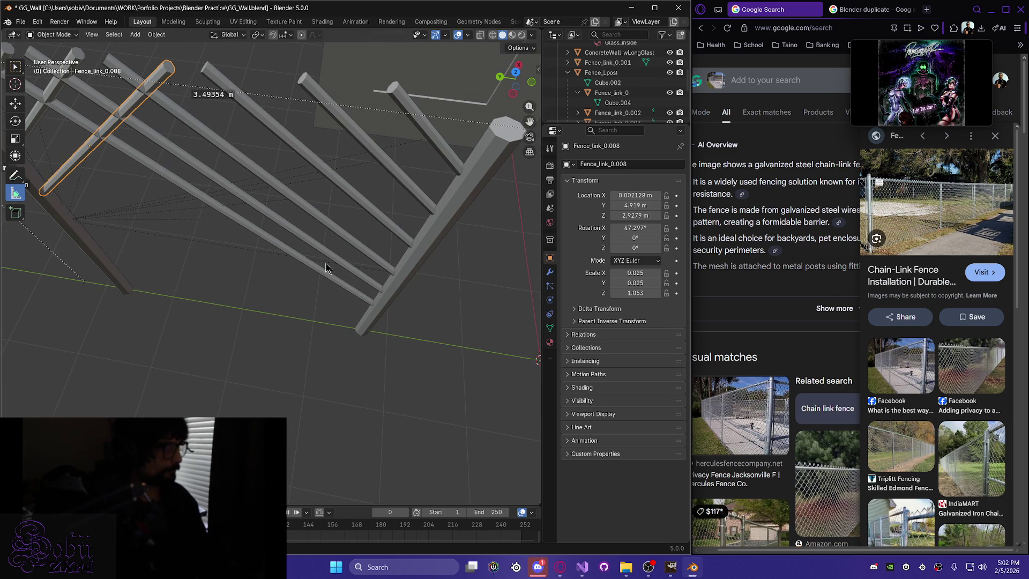
{"action": "mouse_move", "coordinate": [465, 295]}
{"action": "middle_mouse_down"}
{"action": "mouse_move", "coordinate": [259, 338]}
{"action": "mouse_move", "coordinate": [96, 300]}
{"action": "mouse_move", "coordinate": [282, 223]}
{"action": "mouse_move", "coordinate": [172, 252]}
{"action": "mouse_move", "coordinate": [179, 317]}
{"action": "mouse_move", "coordinate": [172, 306]}
{"action": "middle_mouse_up"}
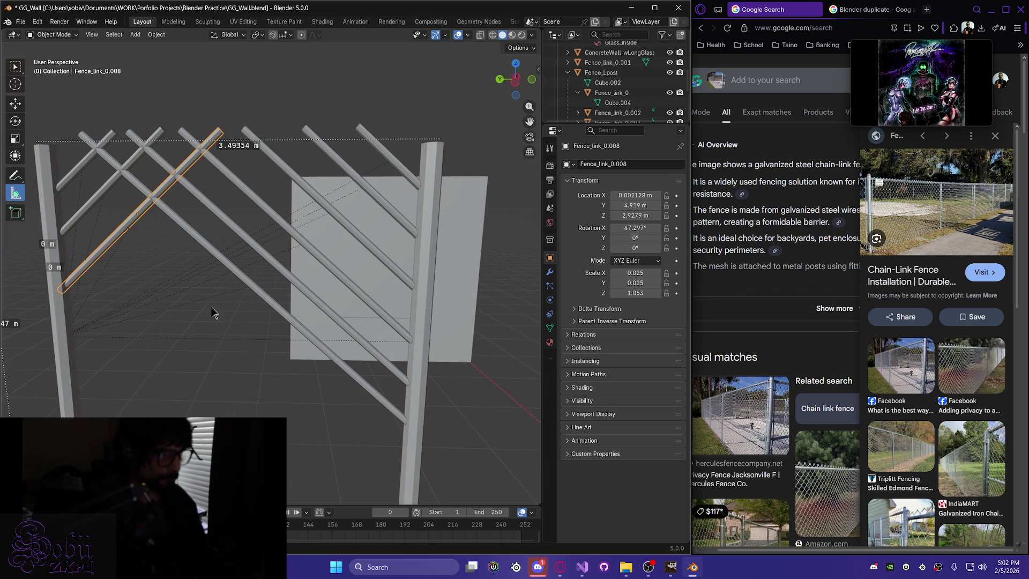
Duplicate diagonal link Fence_link_0.001, creating Fence_link_0.009.
{"action": "left_click", "coordinate": [346, 283]}
{"action": "middle_click_drag", "start_coordinate": [185, 394], "coordinate": [209, 342]}
{"action": "scroll", "coordinate": [209, 341], "scroll_direction": "up", "scroll_amount": 2}
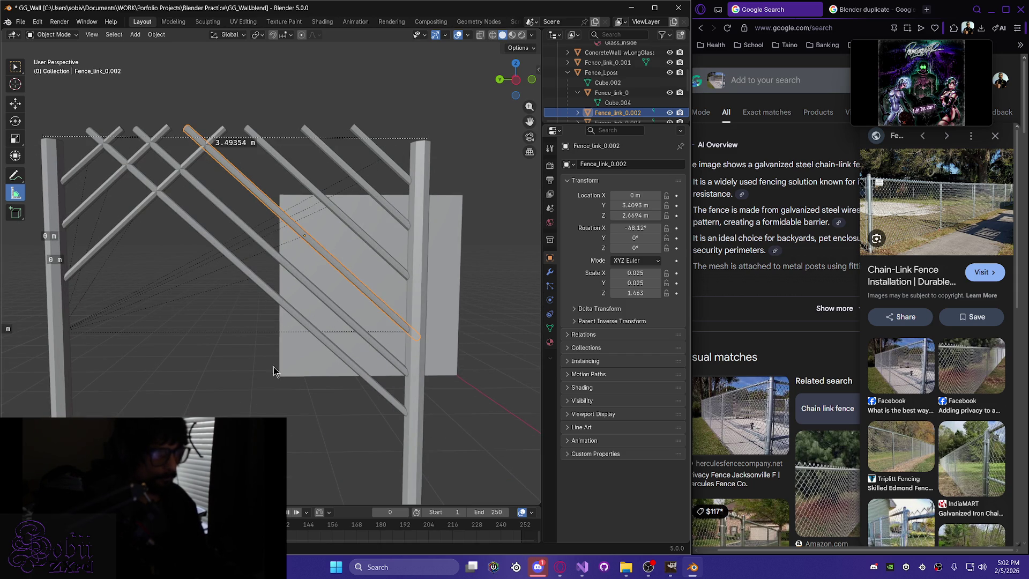
{"action": "left_click", "coordinate": [362, 336]}
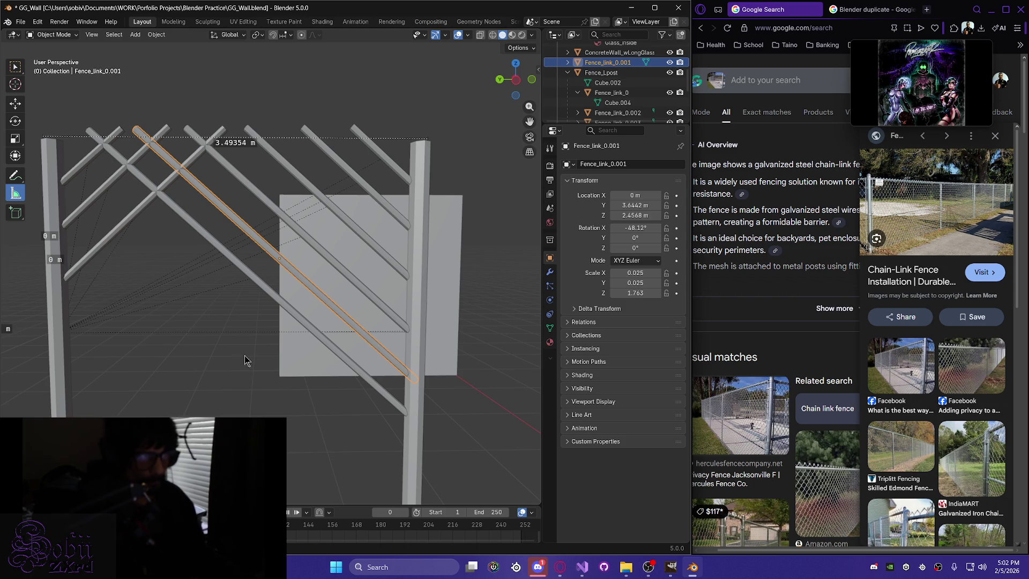
{"action": "key", "text": "shift+d"}
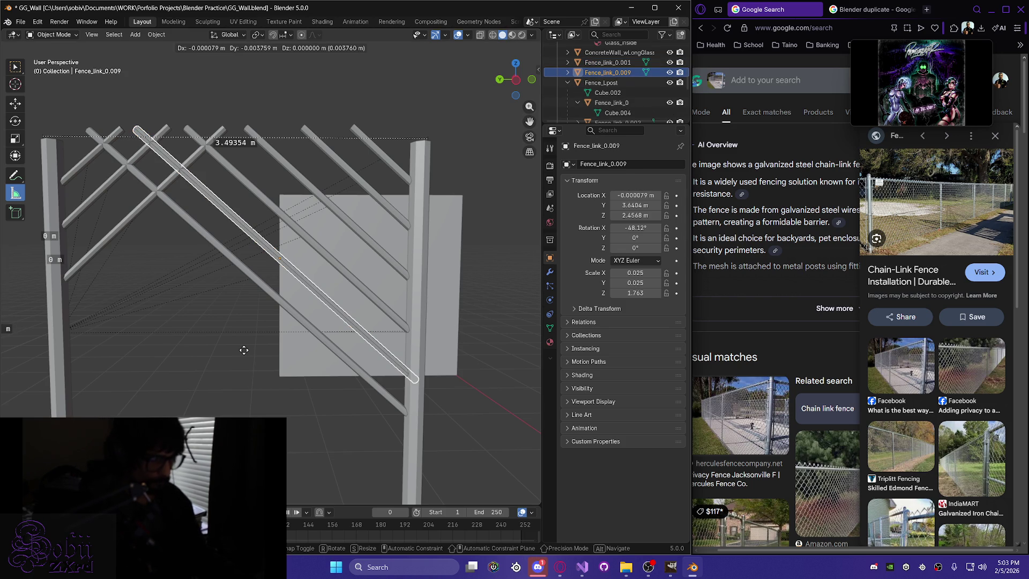
Raise the duplicated link to about Z 3.3061 m.
{"action": "key", "text": "y"}
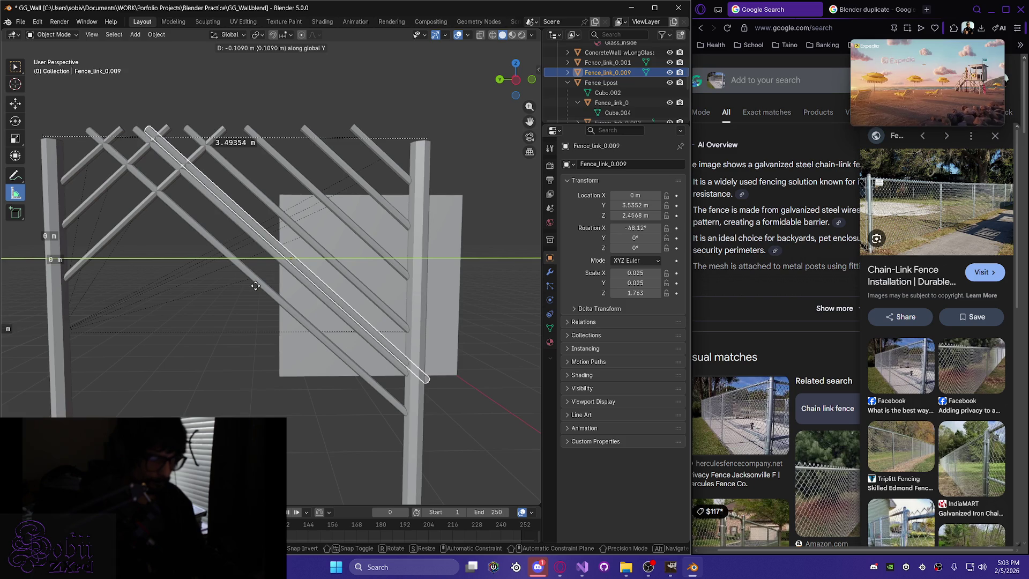
{"action": "key", "text": "z"}
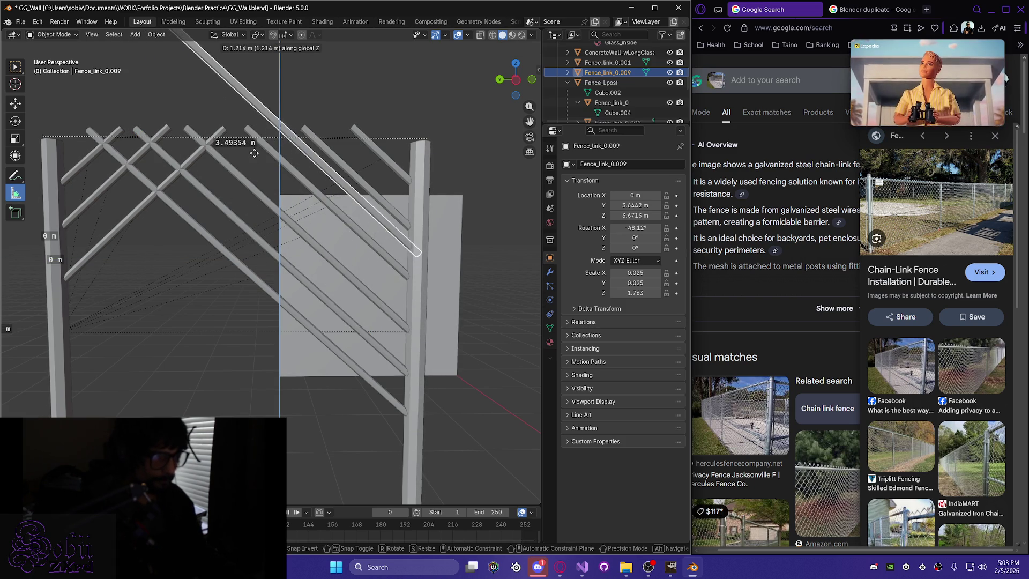
{"action": "left_click", "coordinate": [233, 187]}
{"action": "middle_click_drag", "start_coordinate": [233, 187], "coordinate": [220, 198]}
Rotate the copy to exactly -90° on X so it lies horizontal.
{"action": "key", "text": "r"}
{"action": "key", "text": "x"}
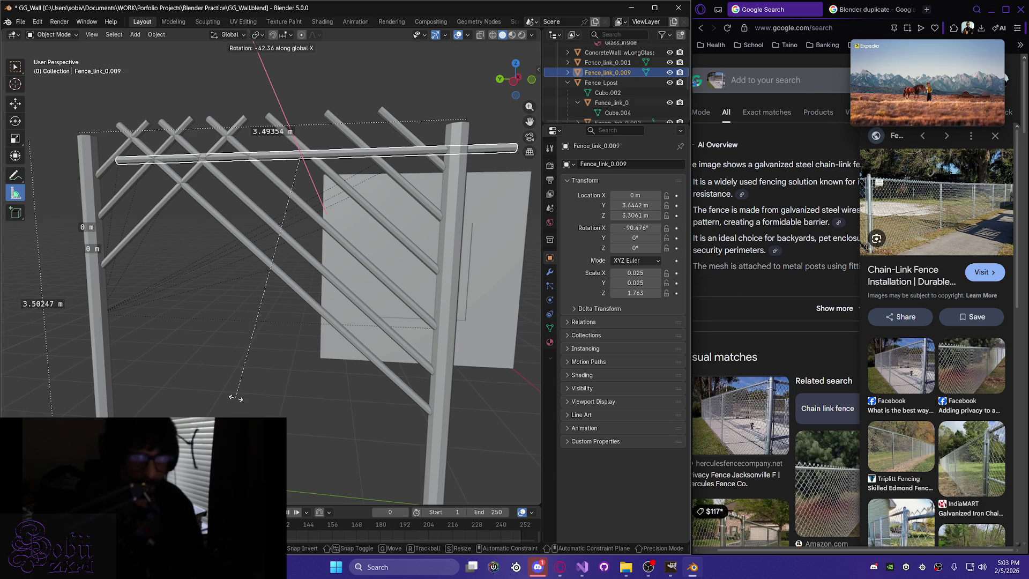
{"action": "left_click", "coordinate": [236, 398]}
{"action": "left_click", "coordinate": [642, 227]}
{"action": "type", "text": "-90"}
{"action": "key", "text": "Return"}
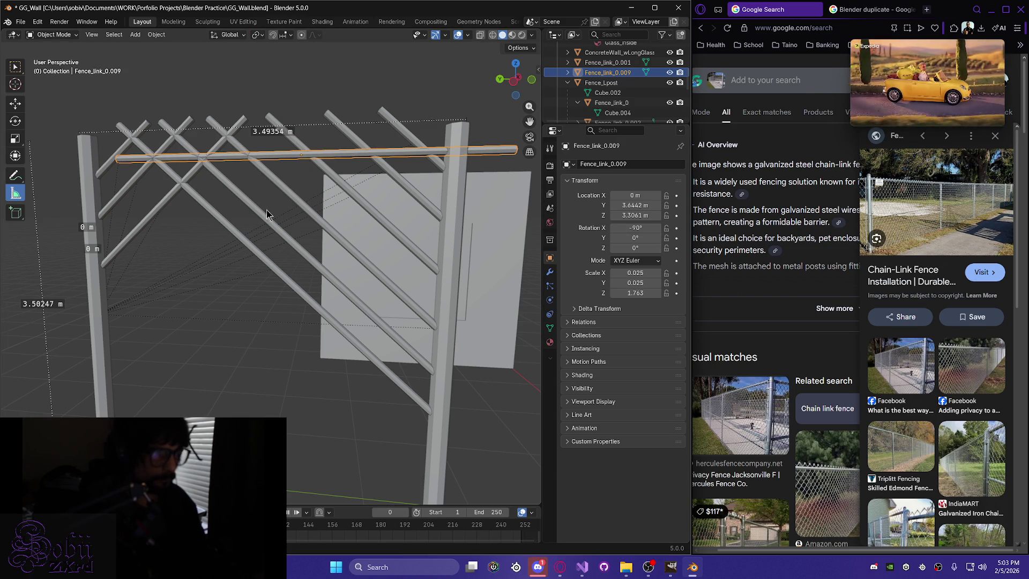
Slide the horizontal bar along Y until it spans both posts.
{"action": "key", "text": "g"}
{"action": "key", "text": "y"}
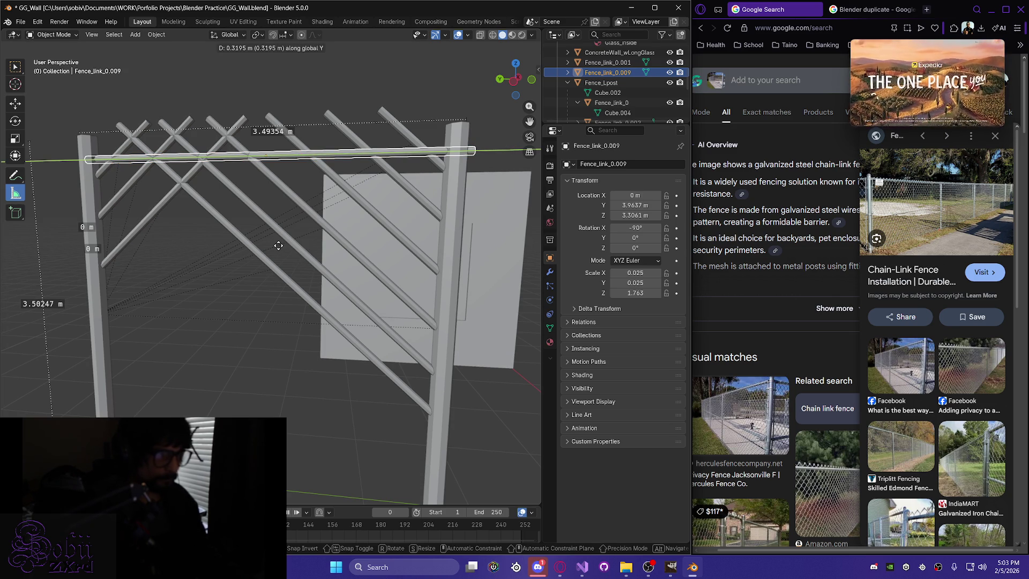
{"action": "left_click", "coordinate": [275, 245]}
{"action": "scroll", "coordinate": [273, 234], "scroll_direction": "down", "scroll_amount": 1}
{"action": "middle_click_drag", "start_coordinate": [274, 233], "coordinate": [205, 227]}
{"action": "key", "text": "g"}
{"action": "key", "text": "y"}
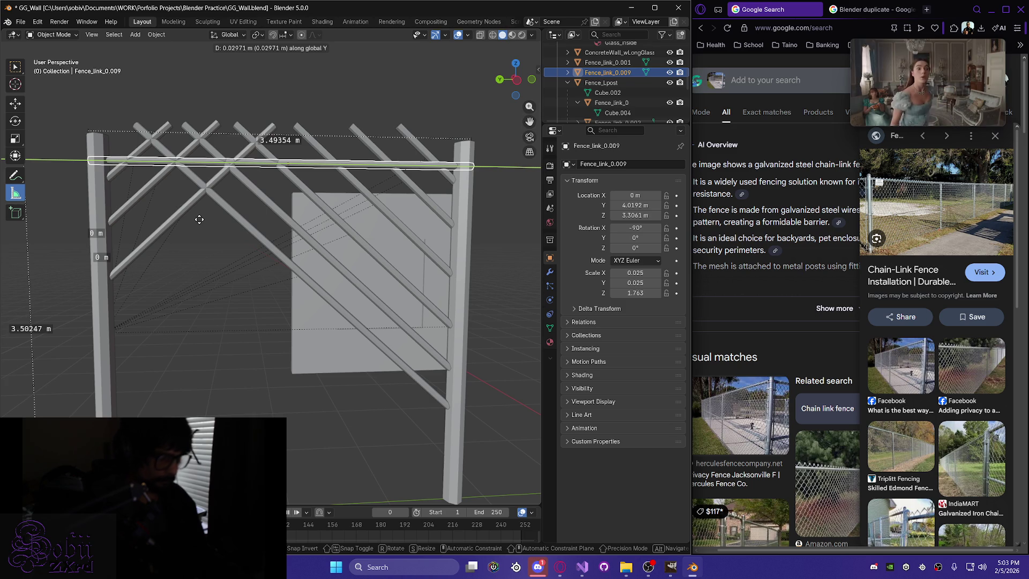
{"action": "left_click", "coordinate": [199, 219]}
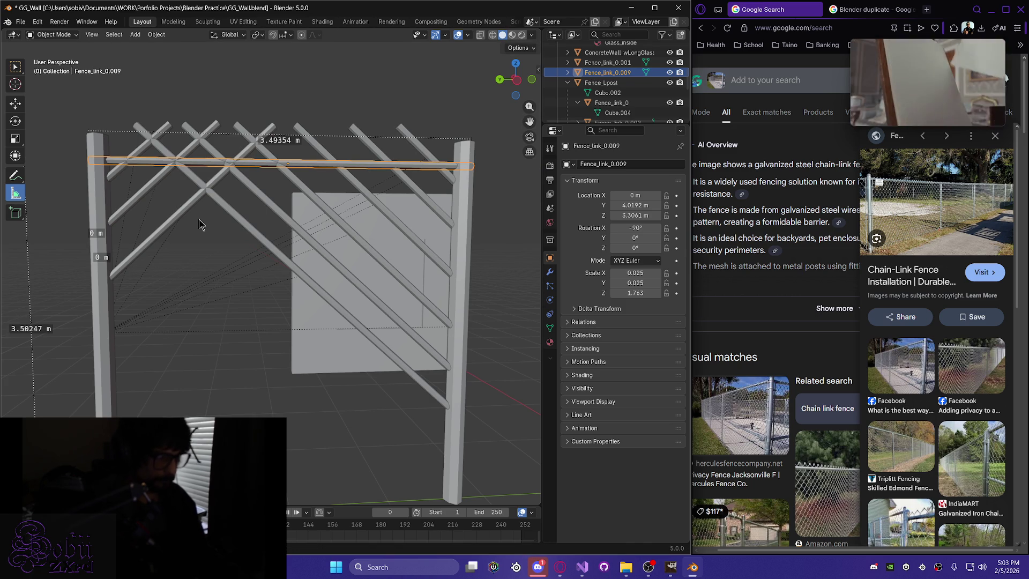
Raise the rail along Z to rest on the post tops at Z 3.4994 m.
{"action": "key", "text": "g"}
{"action": "key", "text": "z"}
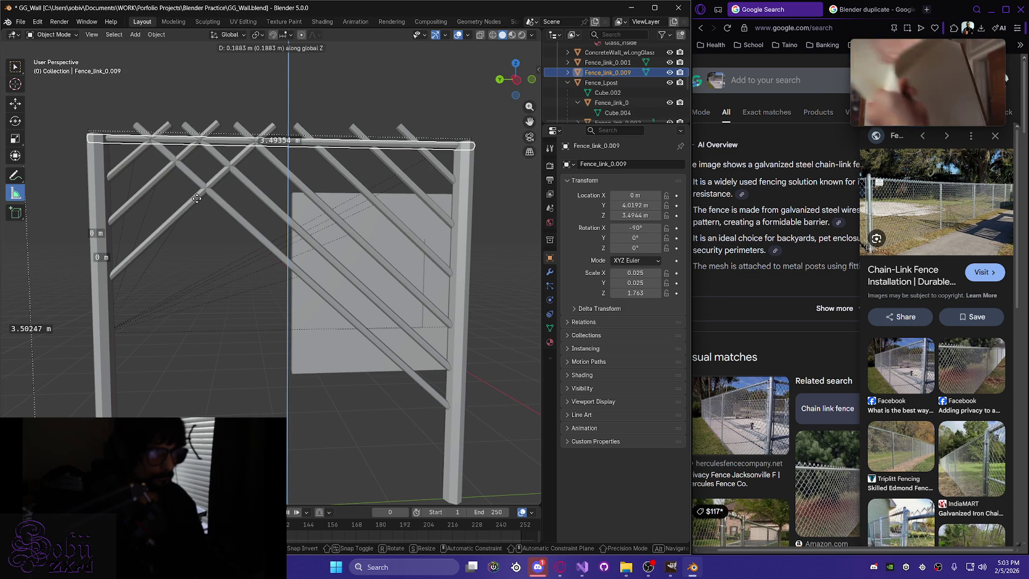
{"action": "left_click", "coordinate": [197, 199]}
{"action": "mouse_move", "coordinate": [197, 198]}
{"action": "middle_mouse_down"}
{"action": "mouse_move", "coordinate": [171, 264]}
{"action": "mouse_move", "coordinate": [134, 304]}
{"action": "mouse_move", "coordinate": [107, 291]}
{"action": "mouse_move", "coordinate": [138, 268]}
{"action": "middle_mouse_up"}
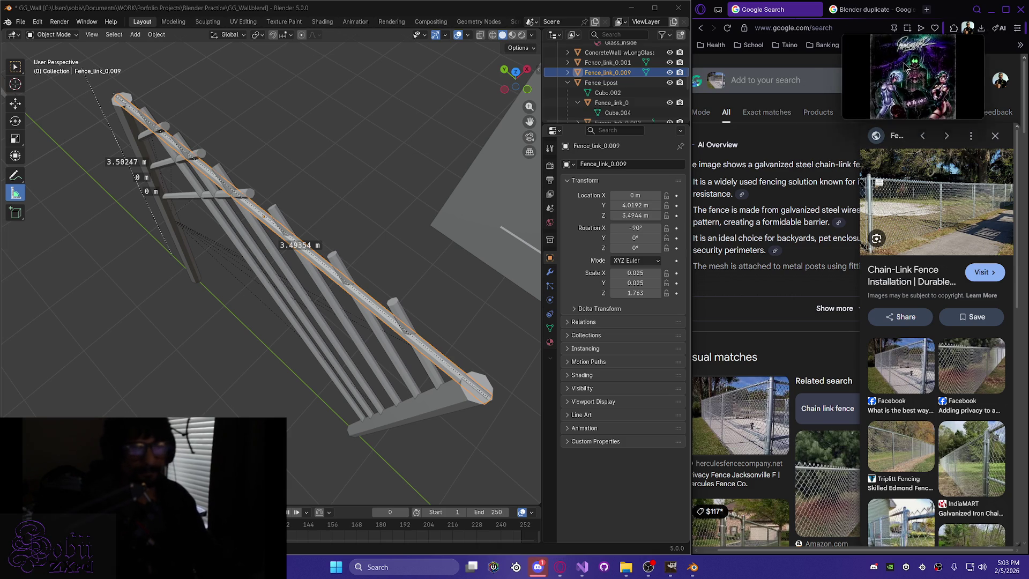
{"action": "mouse_move", "coordinate": [230, 354]}
{"action": "middle_mouse_down"}
{"action": "mouse_move", "coordinate": [281, 304]}
{"action": "mouse_move", "coordinate": [147, 372]}
{"action": "mouse_move", "coordinate": [154, 260]}
{"action": "mouse_move", "coordinate": [142, 289]}
{"action": "middle_mouse_up"}
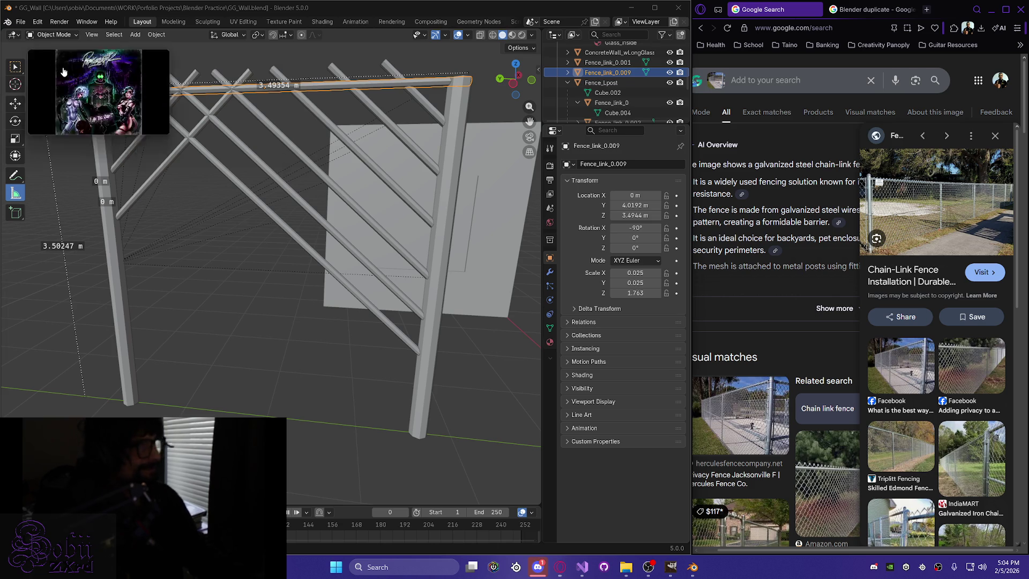
{"action": "mouse_move", "coordinate": [209, 300]}
{"action": "middle_mouse_down"}
{"action": "mouse_move", "coordinate": [198, 321]}
{"action": "mouse_move", "coordinate": [206, 306]}
{"action": "middle_mouse_up"}
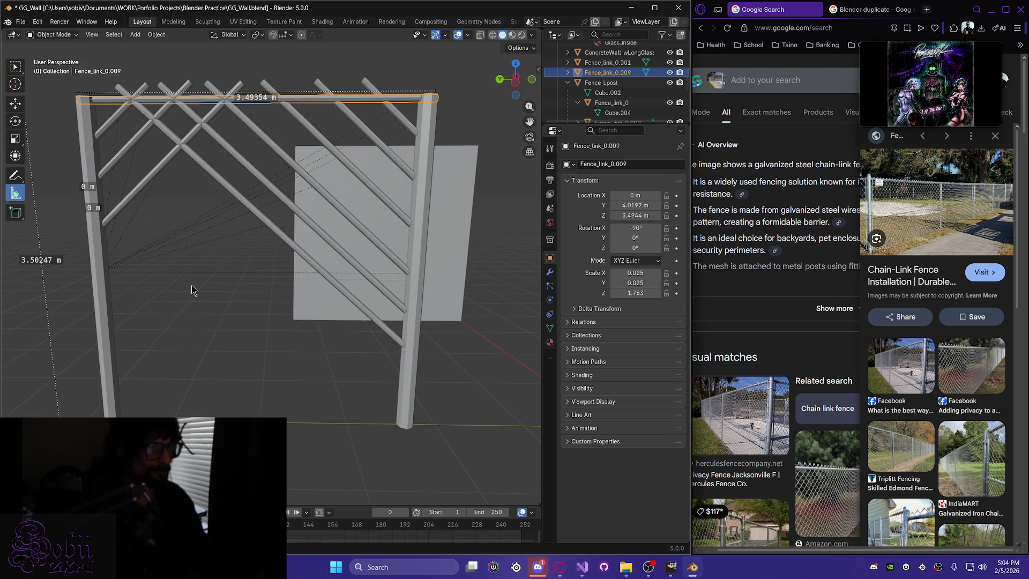
{"action": "middle_click_drag", "start_coordinate": [174, 277], "coordinate": [234, 334]}
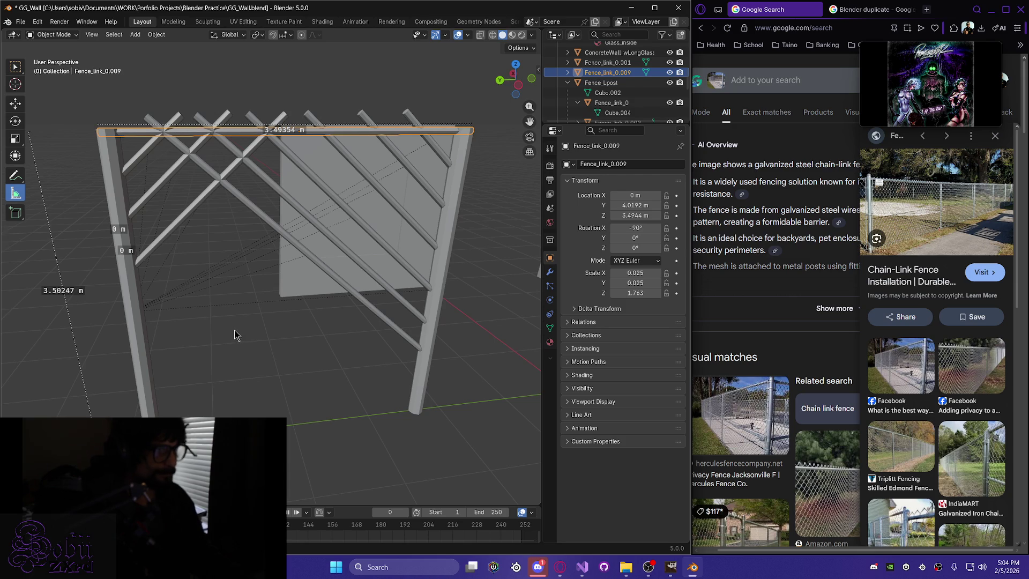
{"action": "mouse_move", "coordinate": [342, 217]}
{"action": "middle_mouse_down"}
{"action": "mouse_move", "coordinate": [270, 216]}
{"action": "mouse_move", "coordinate": [322, 134]}
{"action": "middle_mouse_up"}
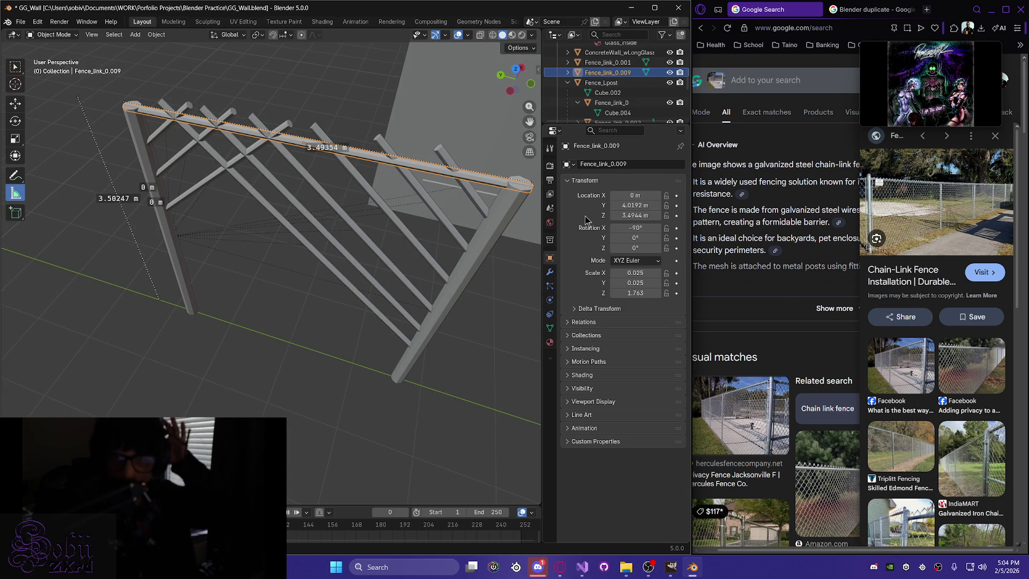
{"action": "mouse_move", "coordinate": [395, 345]}
{"action": "middle_mouse_down"}
{"action": "mouse_move", "coordinate": [227, 300]}
{"action": "mouse_move", "coordinate": [233, 262]}
{"action": "mouse_move", "coordinate": [206, 275]}
{"action": "middle_mouse_up"}
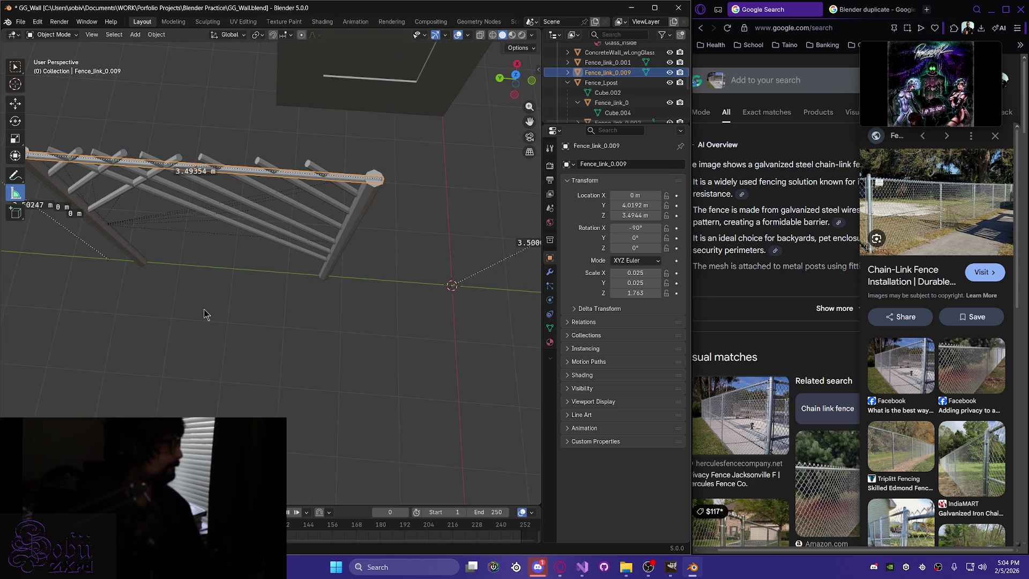
{"action": "mouse_move", "coordinate": [221, 315]}
{"action": "middle_mouse_down"}
{"action": "mouse_move", "coordinate": [271, 223]}
{"action": "mouse_move", "coordinate": [275, 156]}
{"action": "mouse_move", "coordinate": [263, 101]}
{"action": "mouse_move", "coordinate": [271, 218]}
{"action": "middle_mouse_up"}
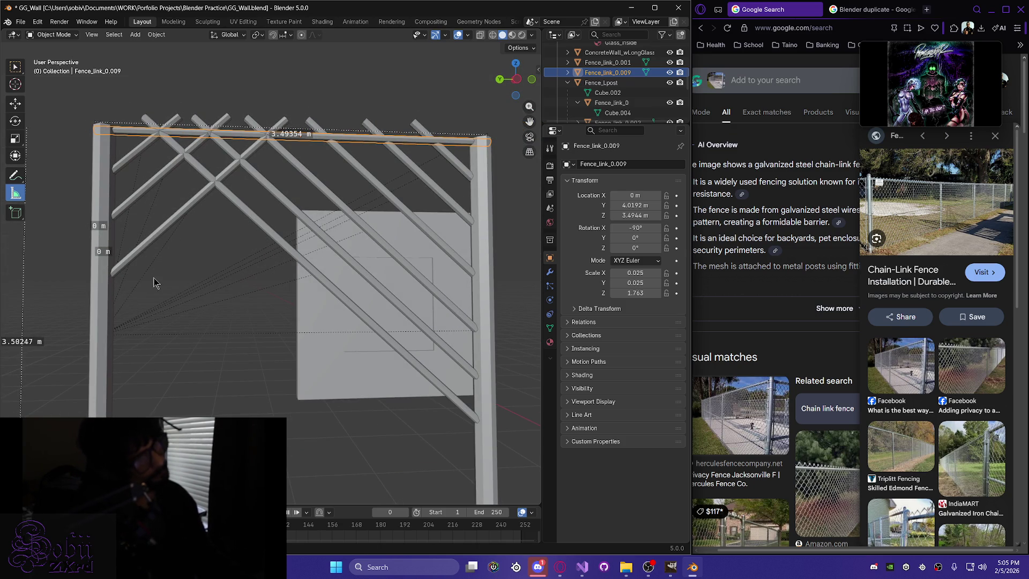
Raise diagonal bar Fence_link_0.008 along Z.
{"action": "left_click", "coordinate": [153, 247]}
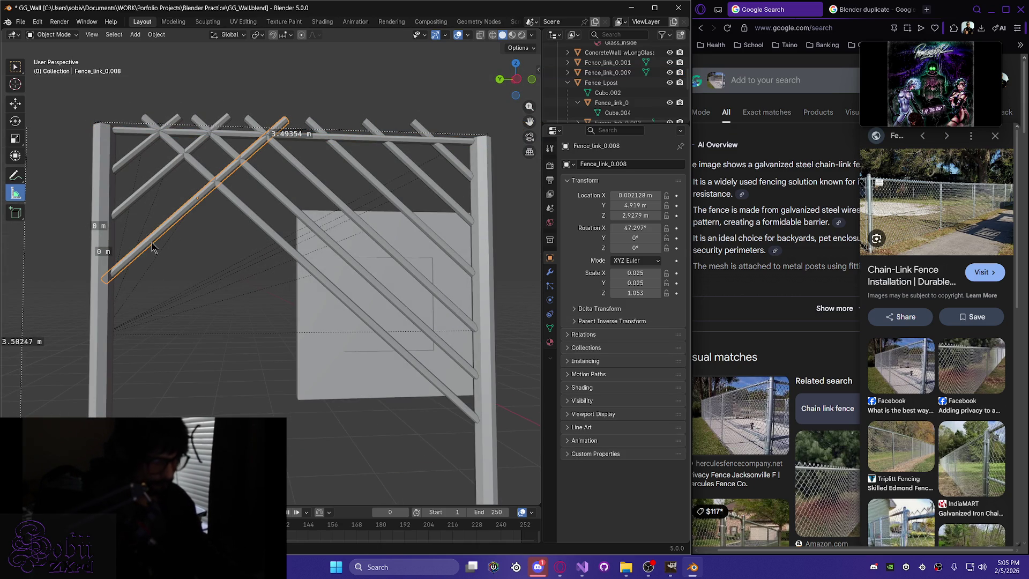
{"action": "key", "text": "g"}
{"action": "key", "text": "z"}
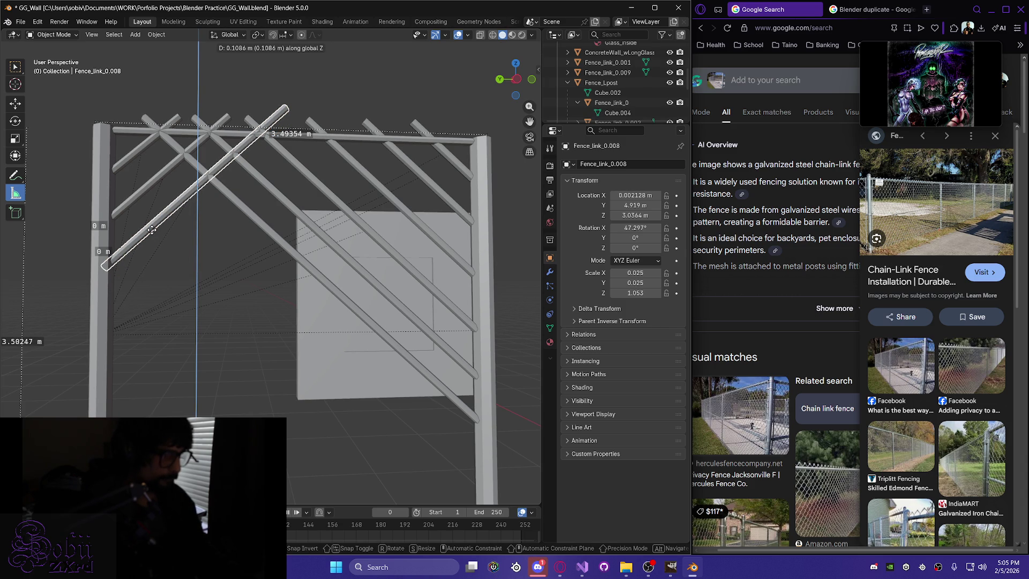
{"action": "left_click", "coordinate": [152, 229]}
{"action": "key", "text": "g"}
{"action": "key", "text": "y"}
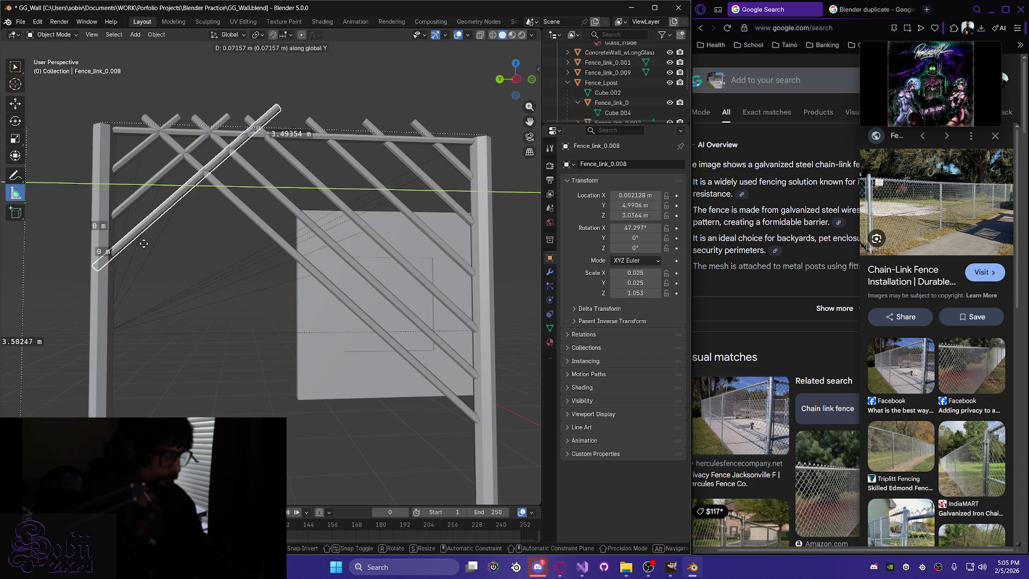
{"action": "key", "text": "Escape"}
Lower Fence_link_0.008 along Z to 2.9611 m.
{"action": "mouse_move", "coordinate": [145, 249]}
{"action": "middle_mouse_down"}
{"action": "mouse_move", "coordinate": [132, 276]}
{"action": "mouse_move", "coordinate": [148, 281]}
{"action": "middle_mouse_up"}
{"action": "key", "text": "g"}
{"action": "key", "text": "z"}
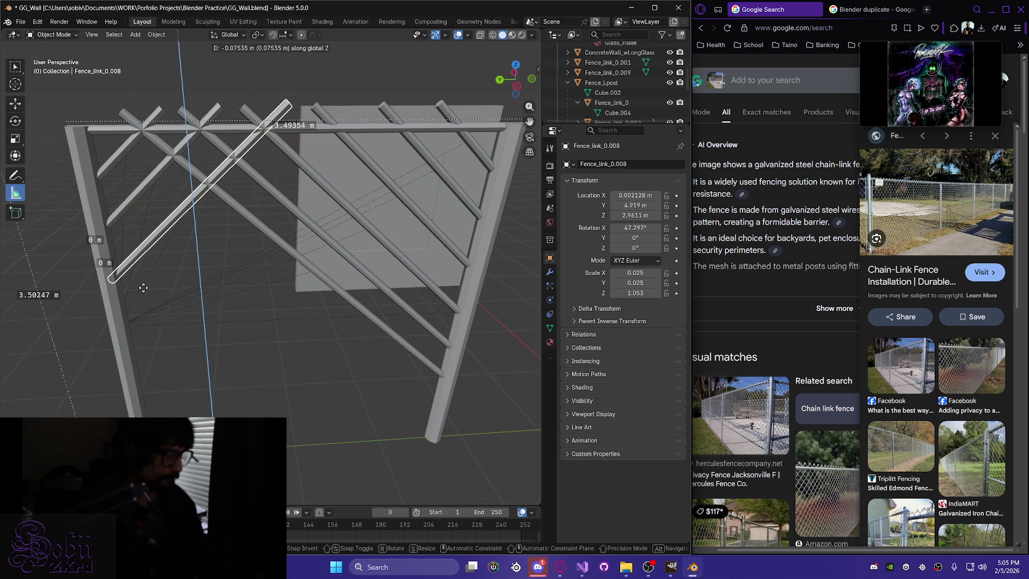
{"action": "left_click", "coordinate": [143, 288]}
{"action": "mouse_move", "coordinate": [233, 320]}
{"action": "middle_mouse_down"}
{"action": "mouse_move", "coordinate": [225, 271]}
{"action": "mouse_move", "coordinate": [224, 289]}
{"action": "mouse_move", "coordinate": [239, 271]}
{"action": "mouse_move", "coordinate": [265, 272]}
{"action": "mouse_move", "coordinate": [217, 314]}
{"action": "mouse_move", "coordinate": [142, 317]}
{"action": "mouse_move", "coordinate": [151, 327]}
{"action": "mouse_move", "coordinate": [246, 273]}
{"action": "middle_mouse_up"}
Select Fence_link_0.001 and zoom out to a high view of the whole fence frame.
{"action": "left_click", "coordinate": [382, 252]}
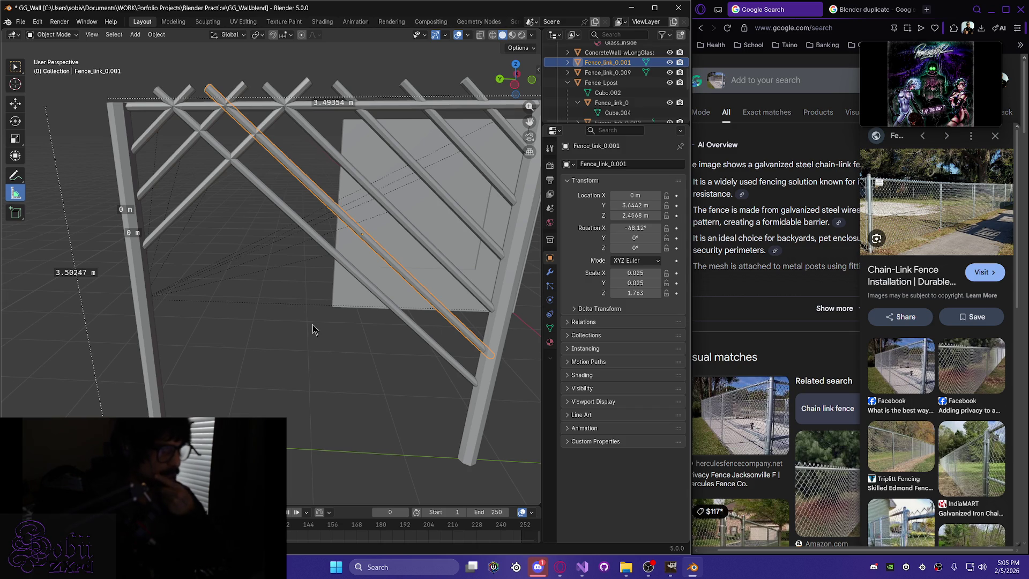
{"action": "mouse_move", "coordinate": [220, 312]}
{"action": "middle_mouse_down"}
{"action": "mouse_move", "coordinate": [464, 319]}
{"action": "mouse_move", "coordinate": [229, 317]}
{"action": "mouse_move", "coordinate": [268, 254]}
{"action": "mouse_move", "coordinate": [257, 262]}
{"action": "mouse_move", "coordinate": [259, 251]}
{"action": "middle_mouse_up"}
{"action": "scroll", "coordinate": [259, 251], "scroll_direction": "up", "scroll_amount": 6}
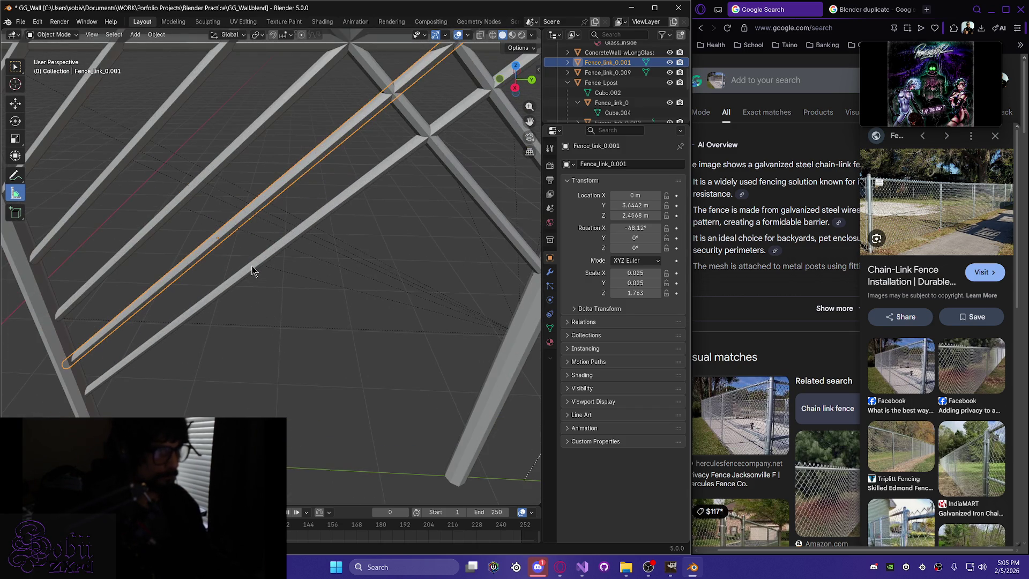
{"action": "scroll", "coordinate": [253, 285], "scroll_direction": "down", "scroll_amount": 10}
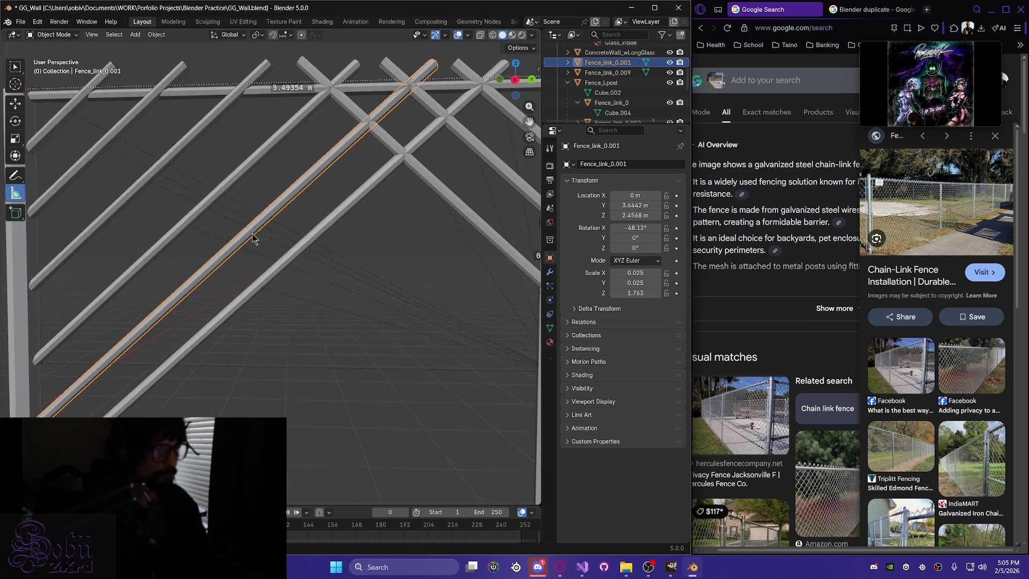
{"action": "scroll", "coordinate": [217, 300], "scroll_direction": "down", "scroll_amount": 3}
{"action": "mouse_move", "coordinate": [172, 301]}
{"action": "middle_mouse_down"}
{"action": "mouse_move", "coordinate": [148, 349]}
{"action": "mouse_move", "coordinate": [133, 337]}
{"action": "mouse_move", "coordinate": [173, 292]}
{"action": "mouse_move", "coordinate": [167, 287]}
{"action": "middle_mouse_up"}
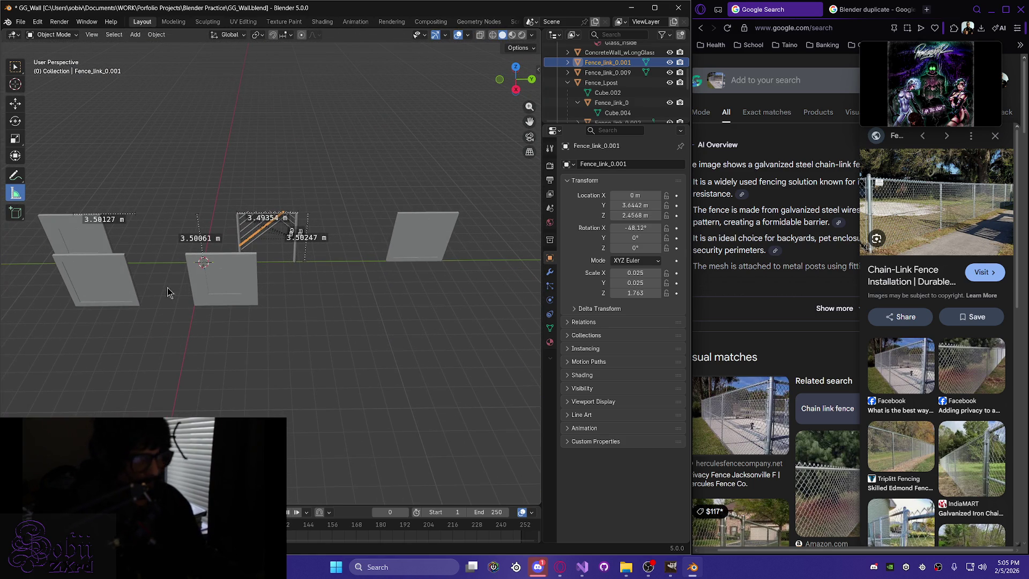
Move Concrete_Wall_0 along Y away from the fence.
{"action": "left_click", "coordinate": [229, 292]}
{"action": "key", "text": "g"}
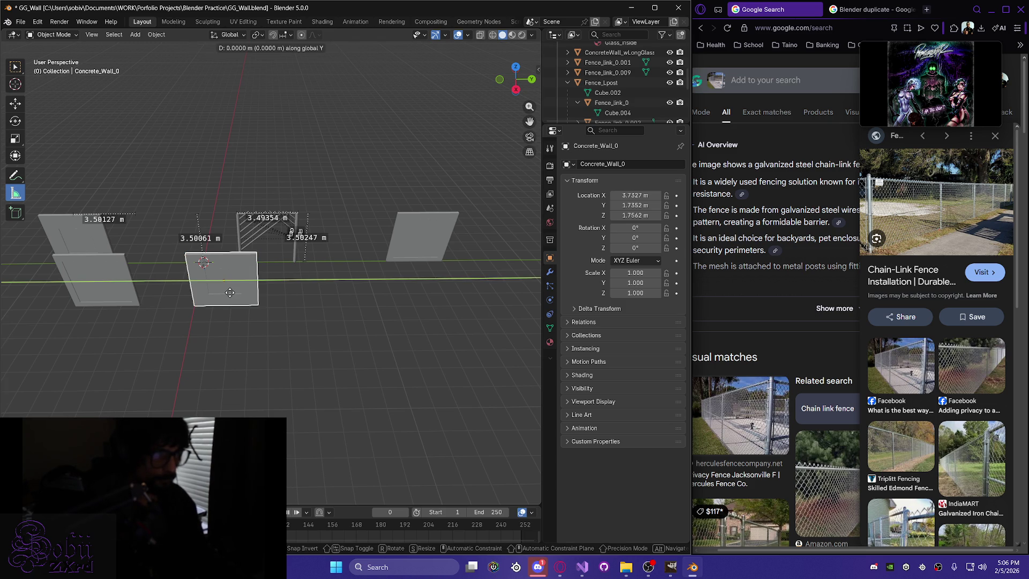
{"action": "key", "text": "y"}
{"action": "left_click", "coordinate": [481, 304]}
Move WoodWall_wLongGlass along Y to -9.2354 m, clear of the fence frame.
{"action": "left_click", "coordinate": [89, 287]}
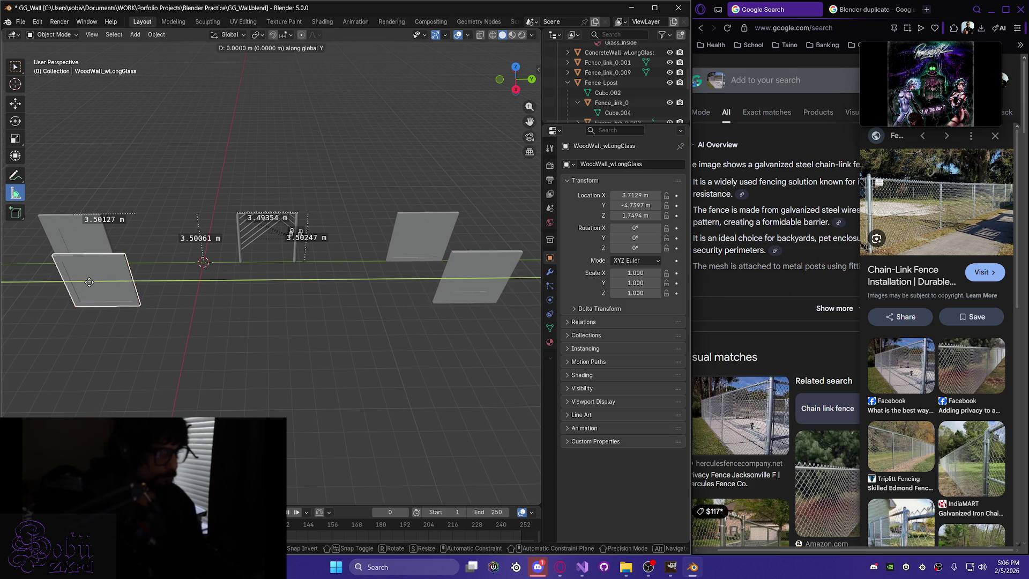
{"action": "key", "text": "g"}
{"action": "key", "text": "y"}
{"action": "left_click", "coordinate": [422, 314]}
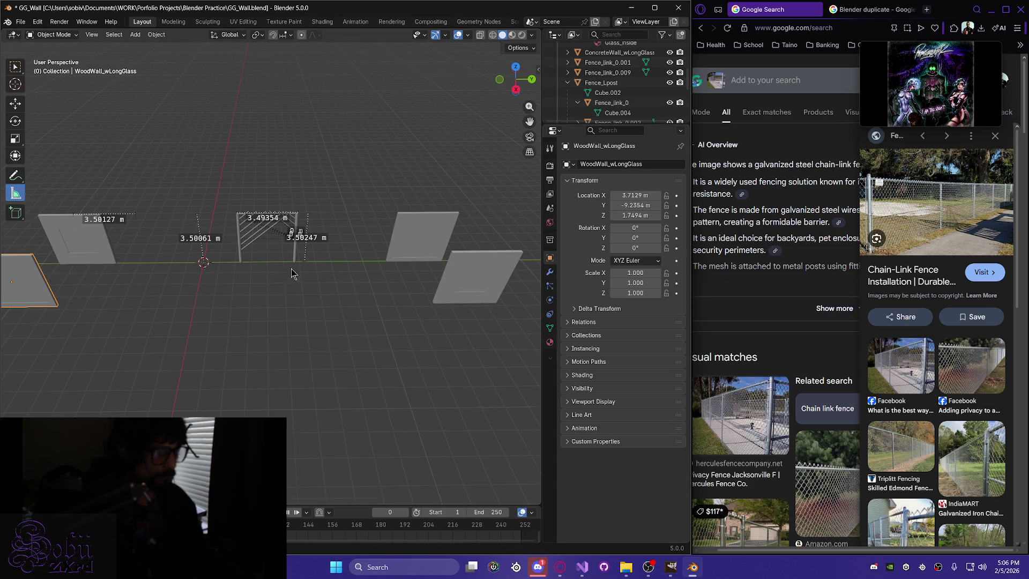
{"action": "scroll", "coordinate": [293, 276], "scroll_direction": "up", "scroll_amount": 5}
{"action": "mouse_move", "coordinate": [282, 159]}
{"action": "middle_mouse_down"}
{"action": "mouse_move", "coordinate": [268, 201]}
{"action": "mouse_move", "coordinate": [289, 298]}
{"action": "mouse_move", "coordinate": [302, 200]}
{"action": "middle_mouse_up"}
{"action": "scroll", "coordinate": [289, 268], "scroll_direction": "up", "scroll_amount": 6}
{"action": "scroll", "coordinate": [322, 219], "scroll_direction": "down", "scroll_amount": 6}
{"action": "scroll", "coordinate": [316, 271], "scroll_direction": "up", "scroll_amount": 2}
{"action": "scroll", "coordinate": [318, 273], "scroll_direction": "down", "scroll_amount": 1}
{"action": "mouse_move", "coordinate": [319, 273]}
{"action": "middle_mouse_down"}
{"action": "mouse_move", "coordinate": [339, 285]}
{"action": "mouse_move", "coordinate": [337, 296]}
{"action": "mouse_move", "coordinate": [317, 271]}
{"action": "mouse_move", "coordinate": [335, 271]}
{"action": "mouse_move", "coordinate": [316, 266]}
{"action": "middle_mouse_up"}
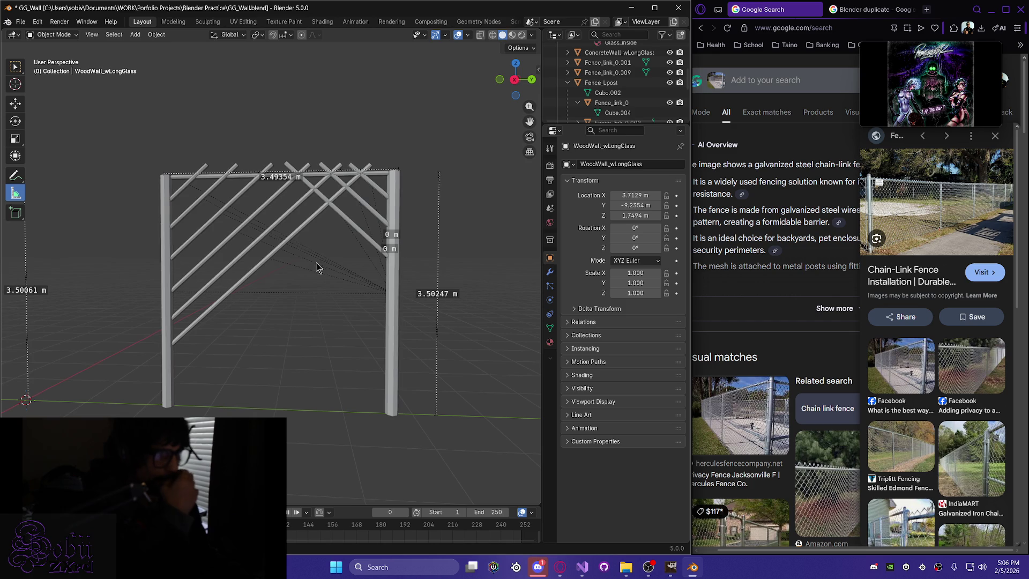
Rename the right-hand post from Fence_Lpost to Fence_Rpost_.
{"action": "left_click", "coordinate": [251, 271]}
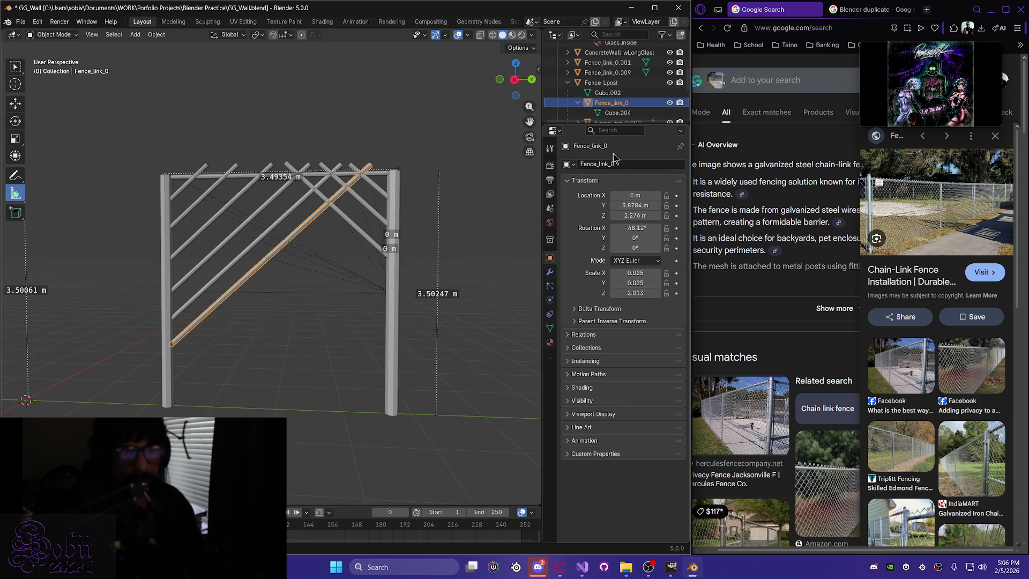
{"action": "left_click", "coordinate": [605, 83]}
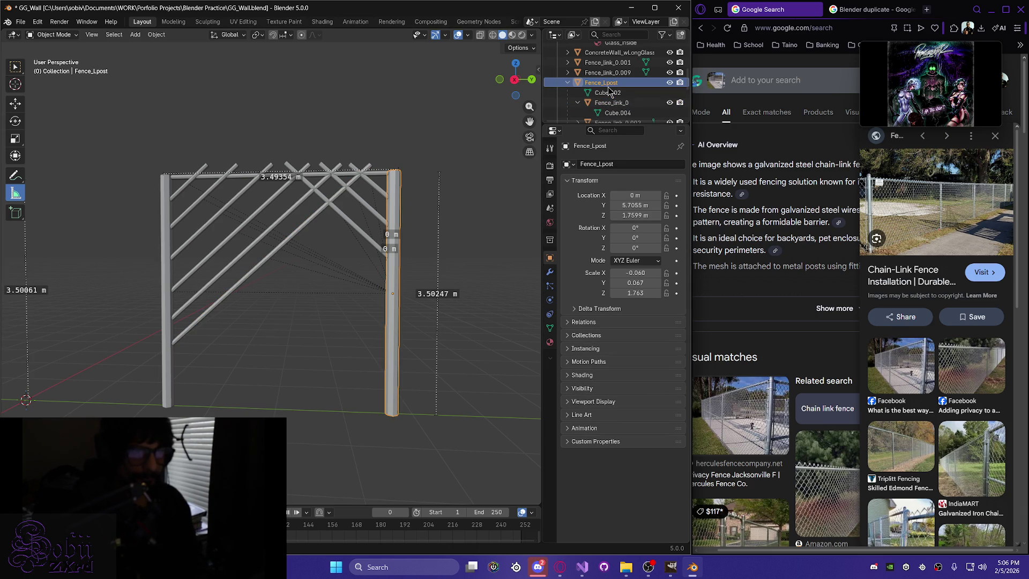
{"action": "double_click", "coordinate": [608, 84]}
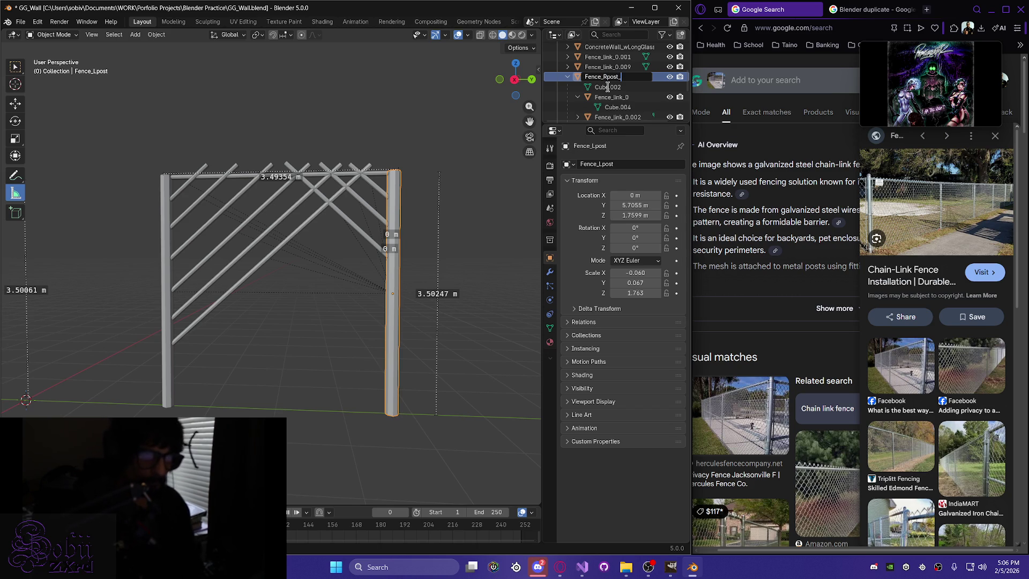
{"action": "type", "text": "_"}
{"action": "key", "text": "Return"}
{"action": "scroll", "coordinate": [606, 110], "scroll_direction": "up", "scroll_amount": 3}
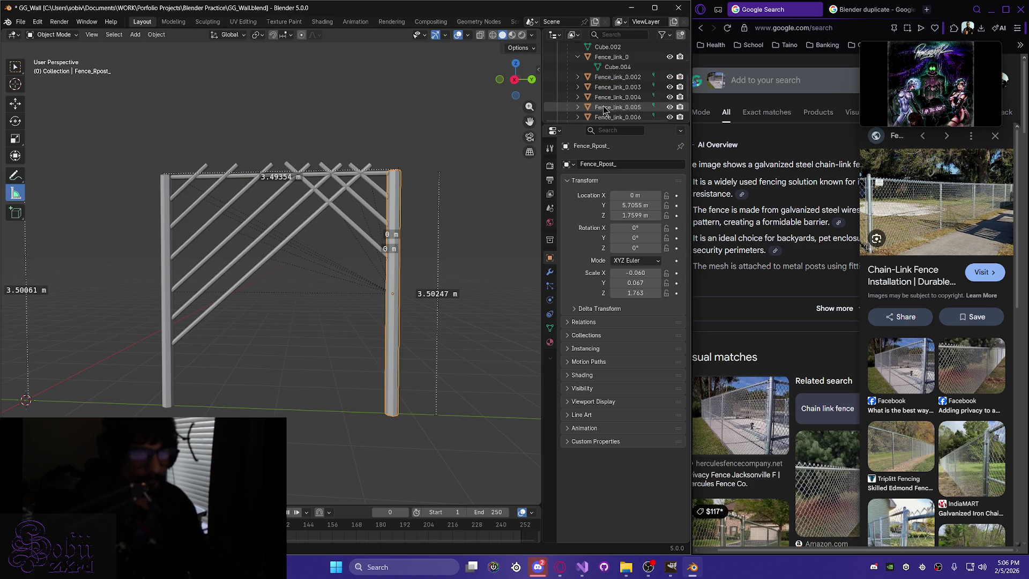
{"action": "scroll", "coordinate": [611, 110], "scroll_direction": "down", "scroll_amount": 5}
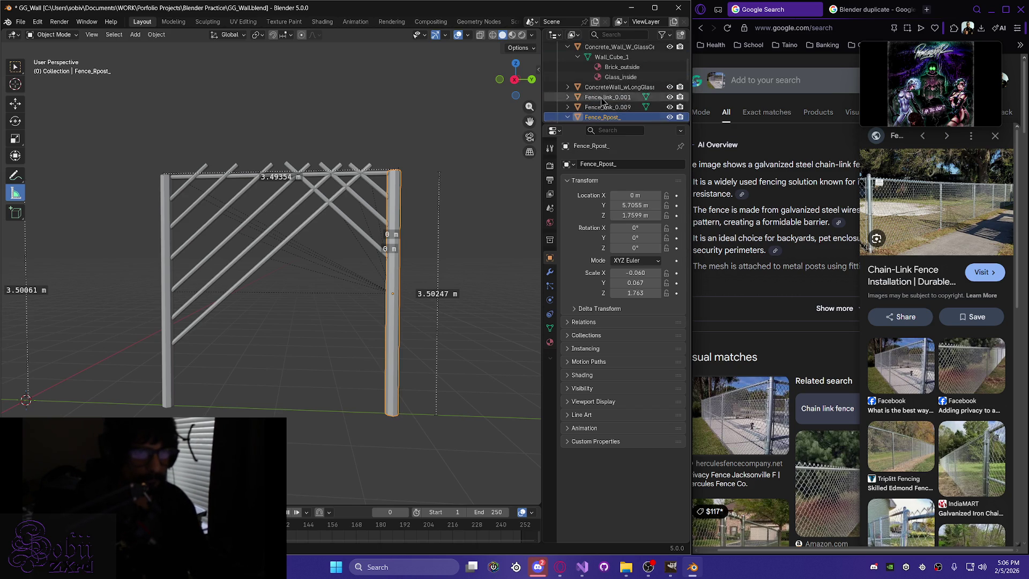
Rename the left-hand post to Fence_Lpost in the Outliner.
{"action": "left_click", "coordinate": [166, 313]}
{"action": "scroll", "coordinate": [670, 102], "scroll_direction": "up", "scroll_amount": 4}
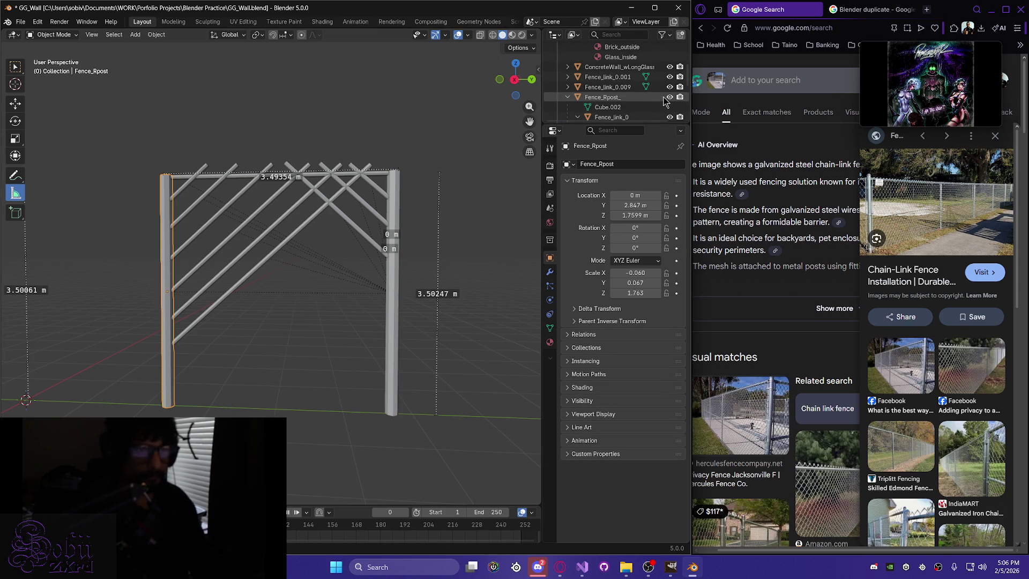
{"action": "scroll", "coordinate": [623, 100], "scroll_direction": "down", "scroll_amount": 8}
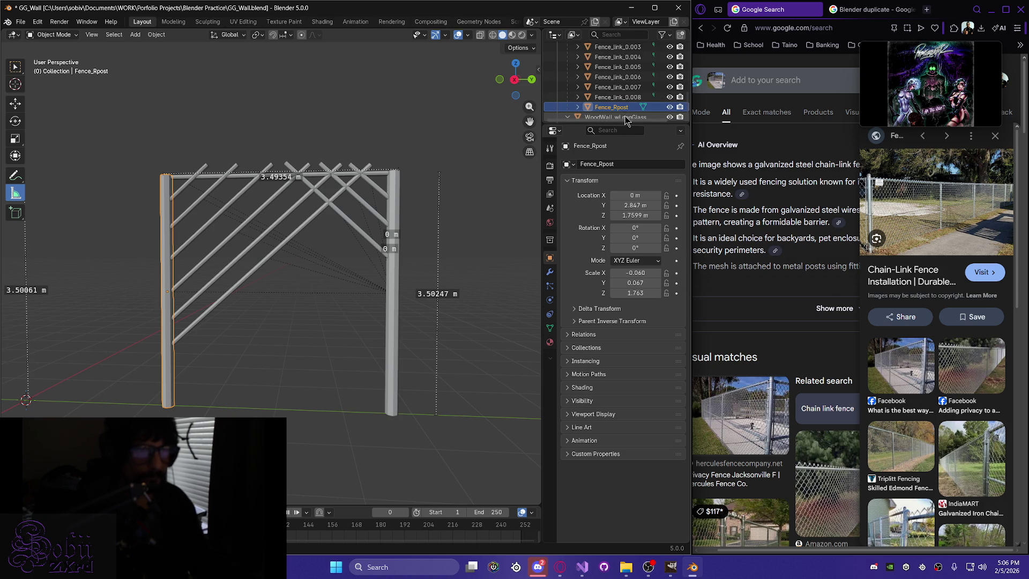
{"action": "double_click", "coordinate": [617, 109]}
{"action": "key", "text": "End"}
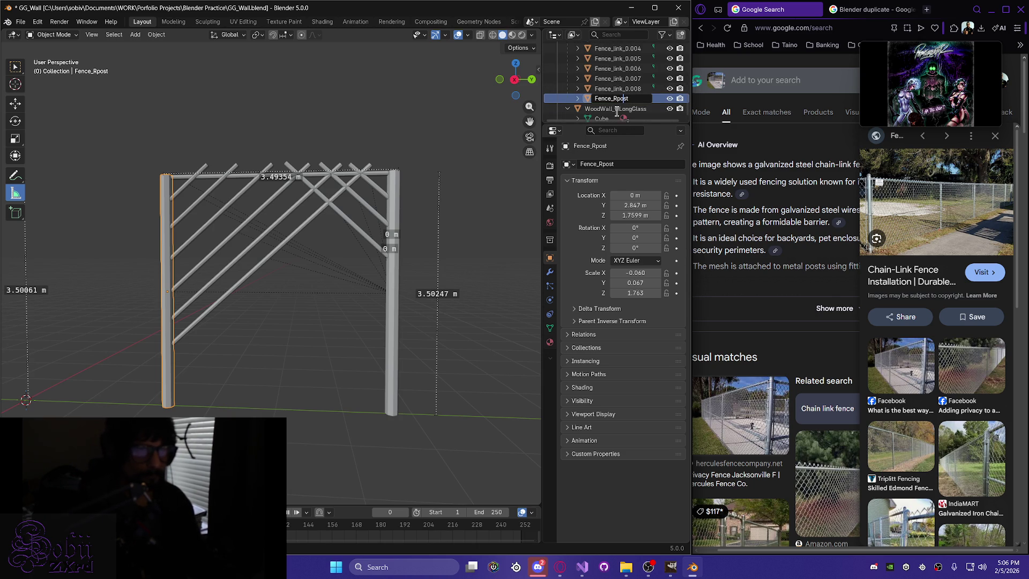
{"action": "type", "text": "L"}
{"action": "key", "text": "Return"}
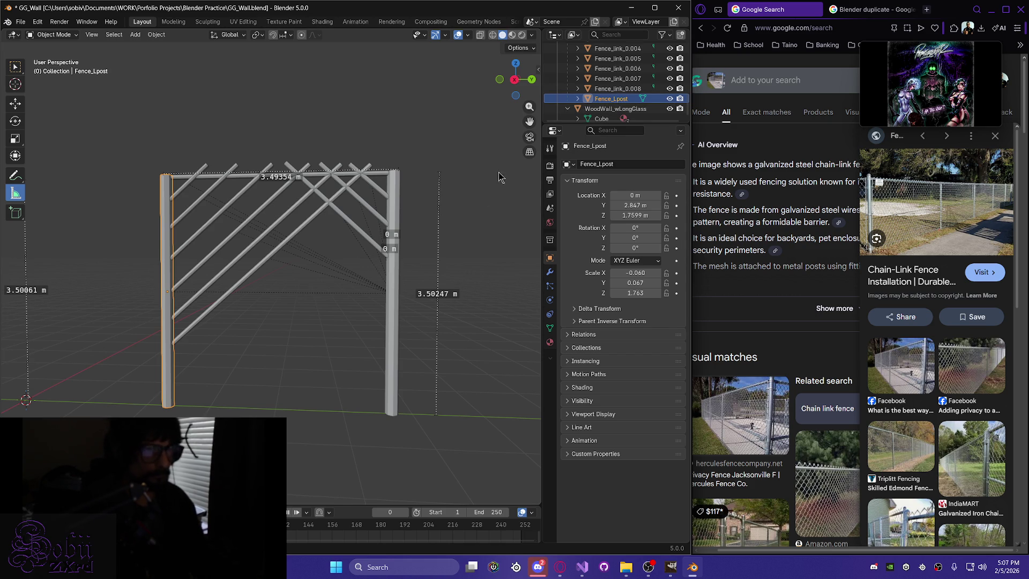
Duplicate link bar Fence_link_0.002 and place the copy near the right post.
{"action": "left_click", "coordinate": [613, 90]}
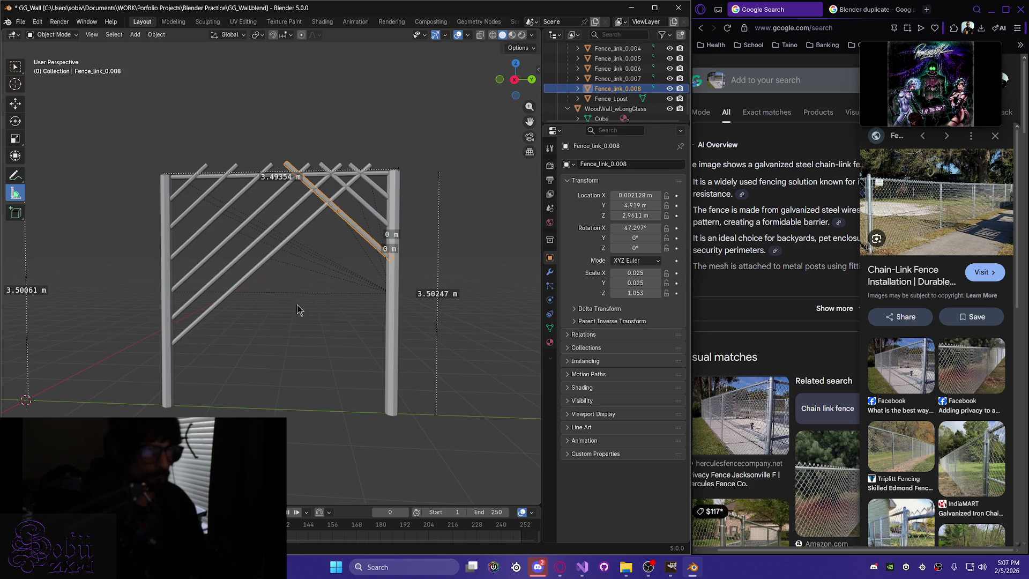
{"action": "left_click", "coordinate": [232, 288]}
{"action": "middle_click_drag", "start_coordinate": [223, 330], "coordinate": [232, 308]}
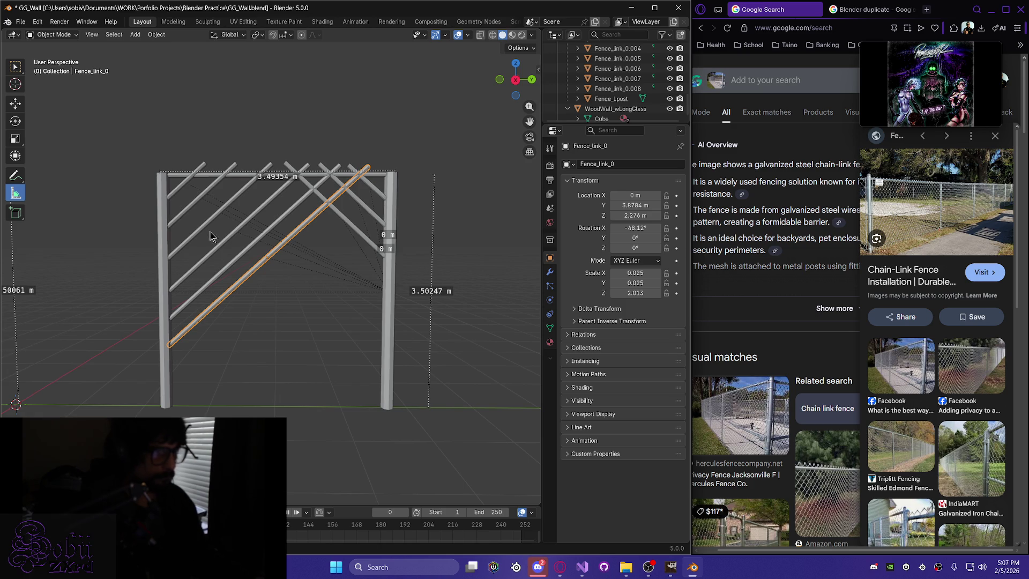
{"action": "left_click", "coordinate": [229, 237]}
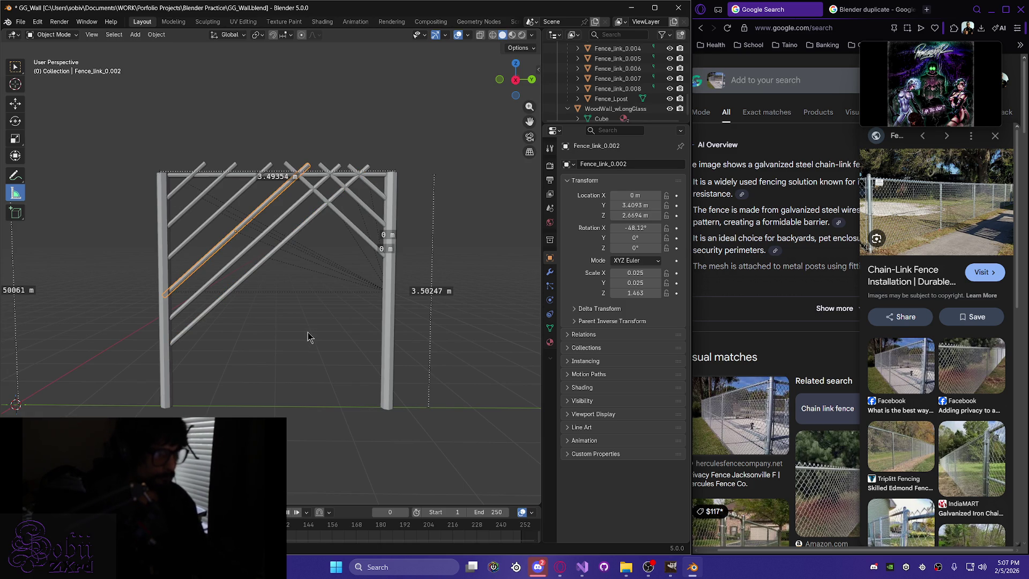
{"action": "key", "text": "shift+d"}
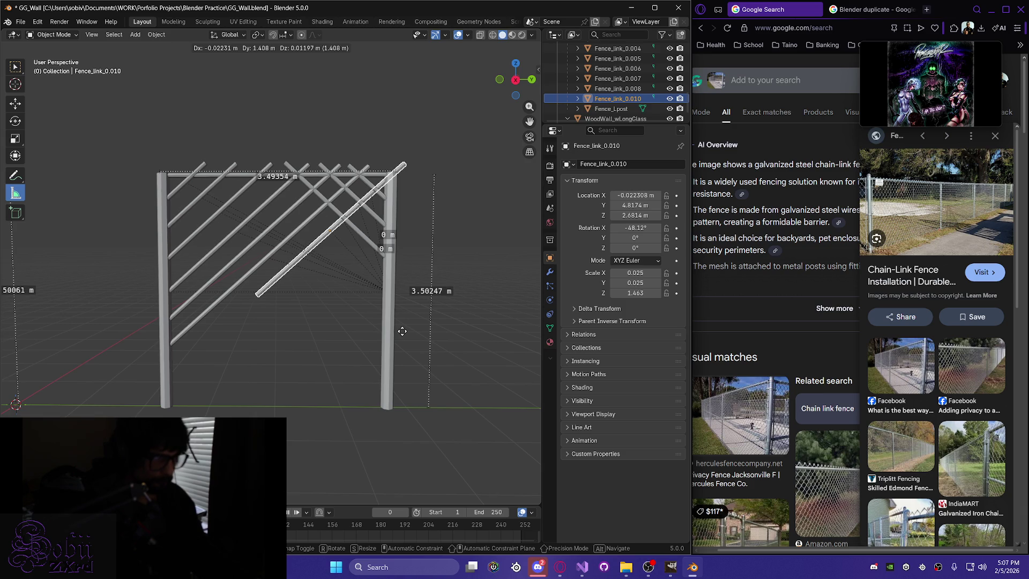
{"action": "left_click", "coordinate": [409, 331]}
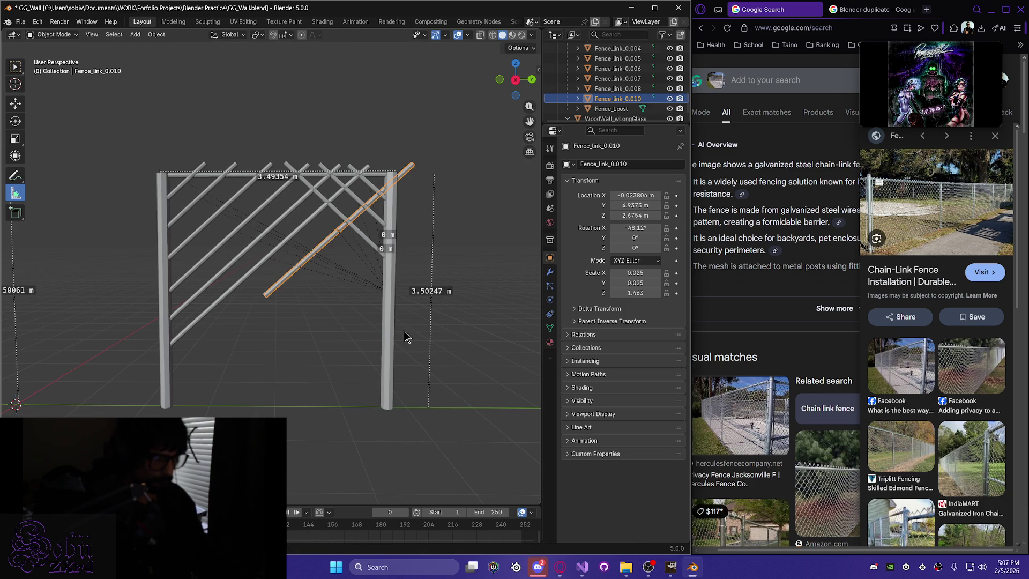
Flip the new bar's slope to 47.418° on X and slide it along Y.
{"action": "key", "text": "r"}
{"action": "key", "text": "x"}
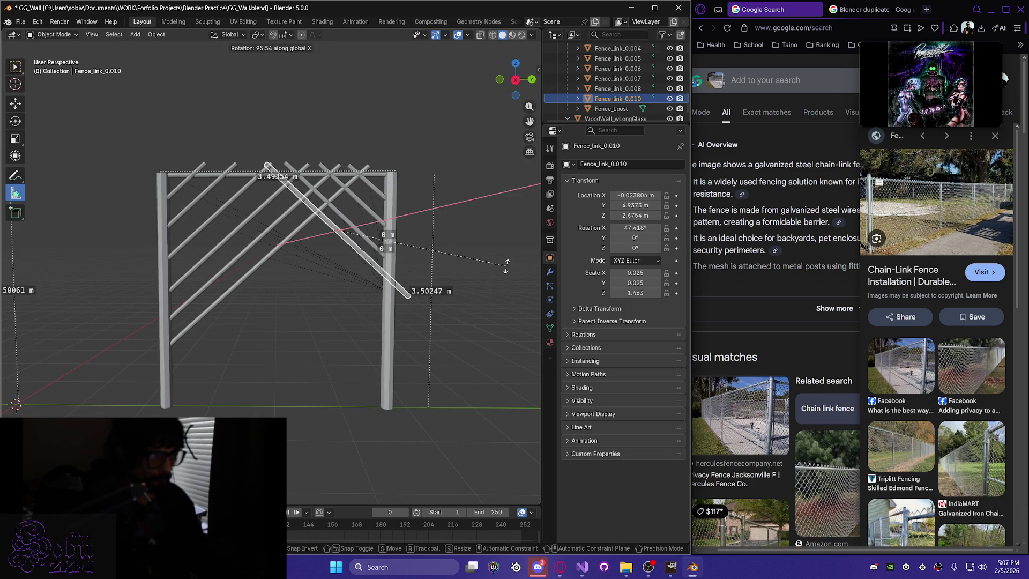
{"action": "left_click", "coordinate": [505, 265]}
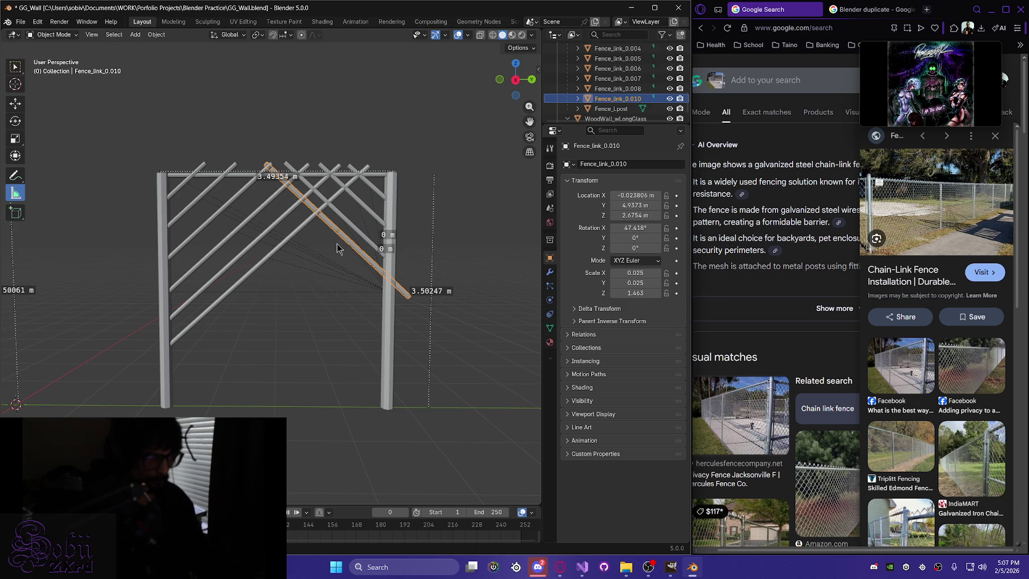
{"action": "key", "text": "g"}
{"action": "key", "text": "y"}
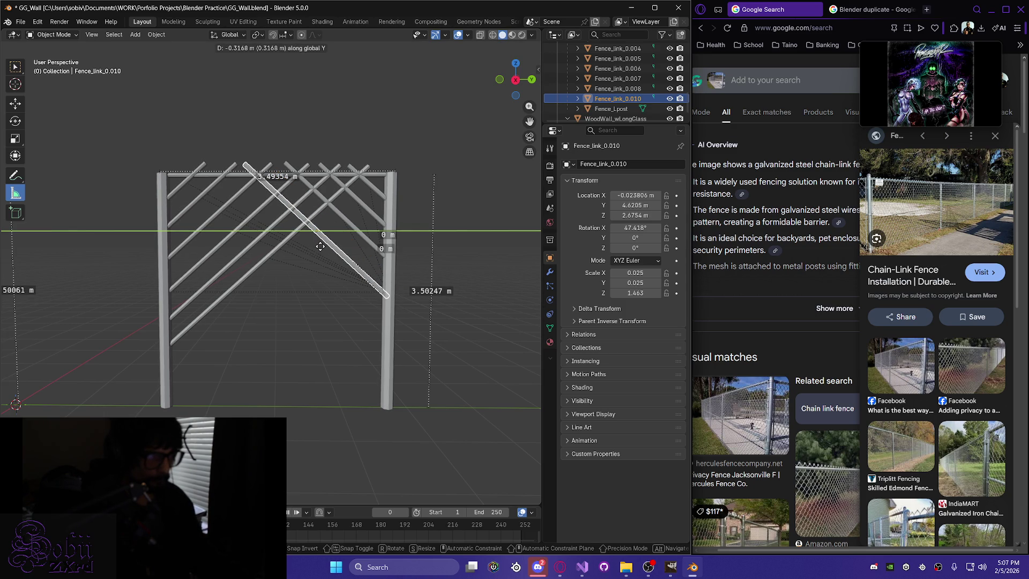
{"action": "left_click", "coordinate": [320, 246]}
{"action": "mouse_move", "coordinate": [320, 246]}
{"action": "middle_mouse_down"}
{"action": "mouse_move", "coordinate": [297, 276]}
{"action": "mouse_move", "coordinate": [305, 259]}
{"action": "middle_mouse_up"}
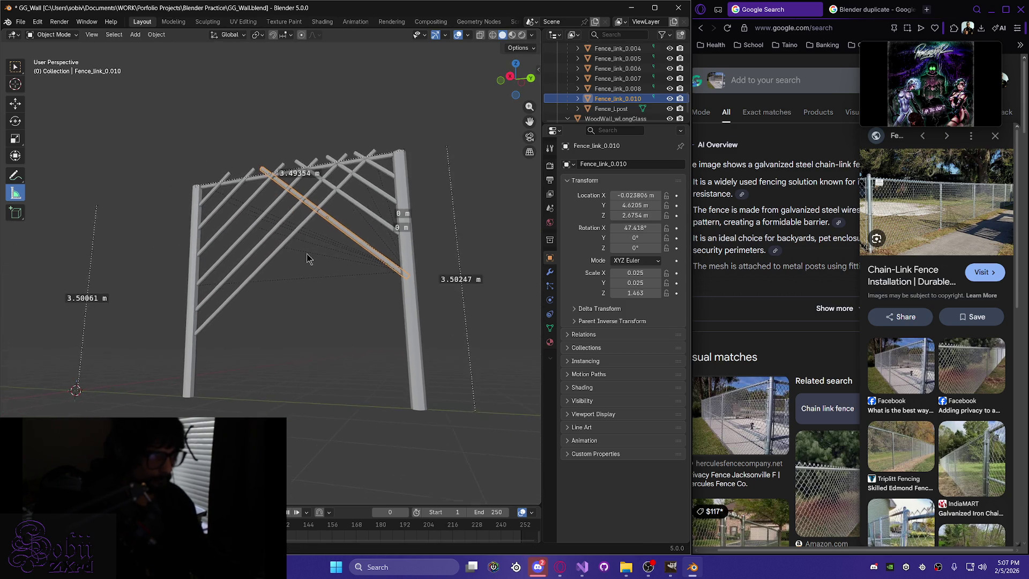
{"action": "scroll", "coordinate": [306, 259], "scroll_direction": "up", "scroll_amount": 5}
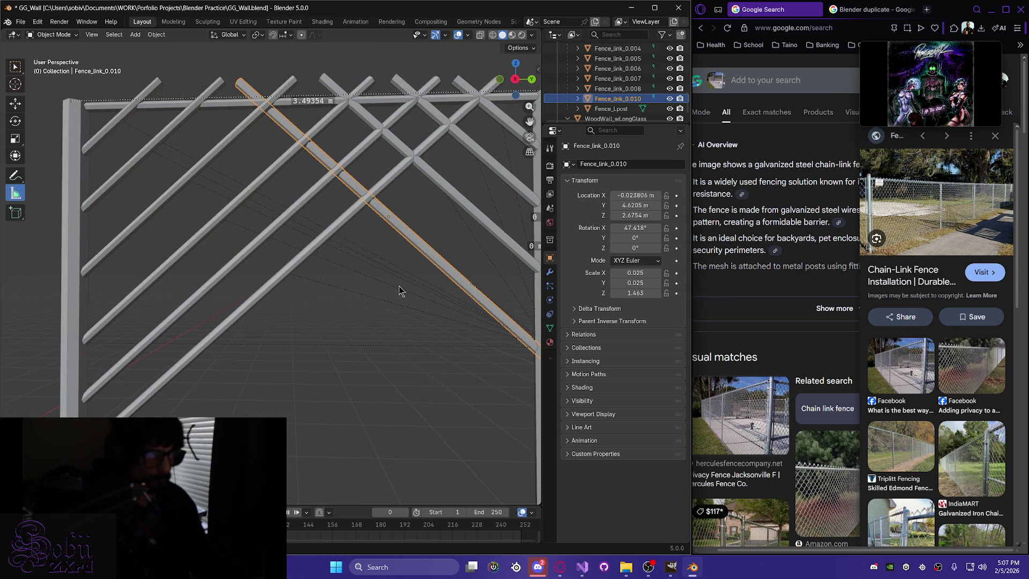
{"action": "mouse_move", "coordinate": [358, 287]}
{"action": "middle_mouse_down"}
{"action": "mouse_move", "coordinate": [347, 300]}
{"action": "mouse_move", "coordinate": [373, 350]}
{"action": "mouse_move", "coordinate": [420, 365]}
{"action": "mouse_move", "coordinate": [444, 351]}
{"action": "mouse_move", "coordinate": [433, 338]}
{"action": "middle_mouse_up"}
Align the new bar at X 0.000385 m, then start moving top rail Fence_link_0.009 along Z.
{"action": "key", "text": "g"}
{"action": "key", "text": "x"}
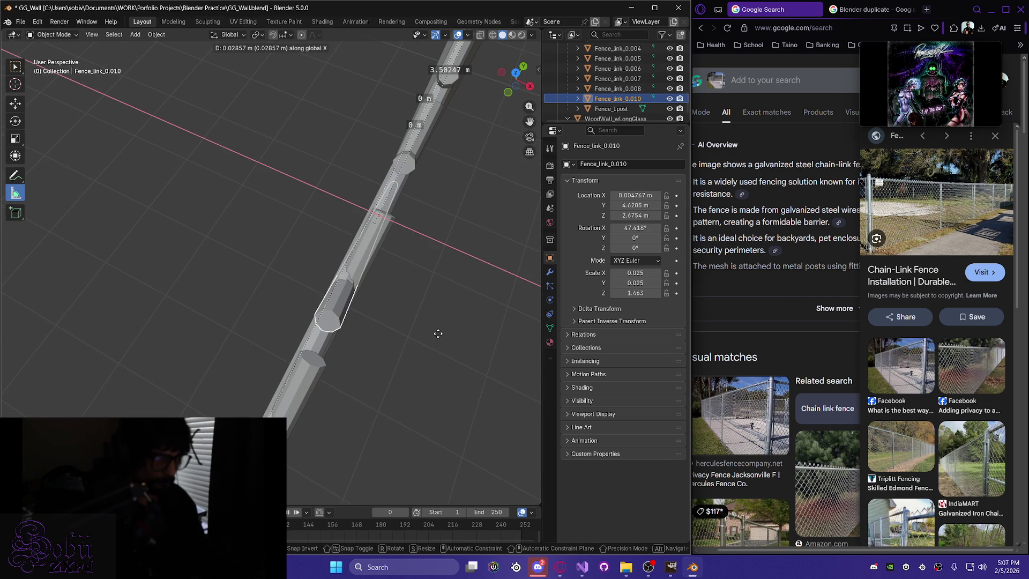
{"action": "left_click", "coordinate": [436, 333]}
{"action": "mouse_move", "coordinate": [436, 334]}
{"action": "middle_mouse_down"}
{"action": "mouse_move", "coordinate": [256, 341]}
{"action": "mouse_move", "coordinate": [328, 286]}
{"action": "mouse_move", "coordinate": [327, 257]}
{"action": "middle_mouse_up"}
{"action": "left_click", "coordinate": [329, 171]}
{"action": "key", "text": "g"}
{"action": "key", "text": "z"}
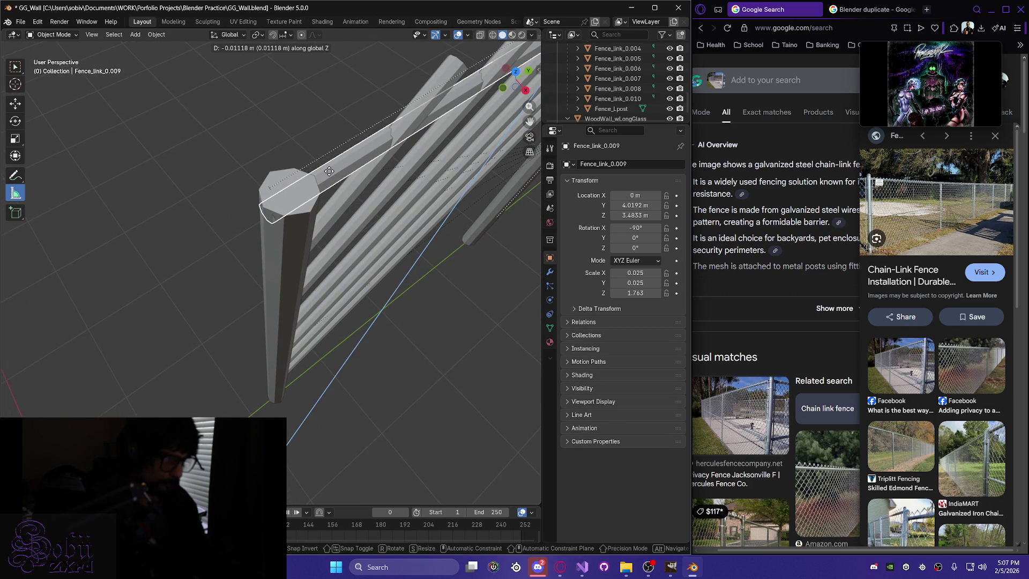
Set the top rail at Z 3.4807 m and reduce its Z scale from 1.673 to 1.653.
{"action": "left_click", "coordinate": [329, 171]}
{"action": "middle_click_drag", "start_coordinate": [329, 171], "coordinate": [269, 135]}
{"action": "mouse_move", "coordinate": [373, 168]}
{"action": "middle_mouse_down"}
{"action": "mouse_move", "coordinate": [432, 192]}
{"action": "mouse_move", "coordinate": [452, 247]}
{"action": "mouse_move", "coordinate": [454, 291]}
{"action": "middle_mouse_up"}
{"action": "mouse_move", "coordinate": [393, 205]}
{"action": "middle_mouse_down"}
{"action": "mouse_move", "coordinate": [327, 155]}
{"action": "mouse_move", "coordinate": [381, 152]}
{"action": "mouse_move", "coordinate": [452, 177]}
{"action": "mouse_move", "coordinate": [409, 165]}
{"action": "mouse_move", "coordinate": [297, 208]}
{"action": "mouse_move", "coordinate": [234, 128]}
{"action": "mouse_move", "coordinate": [249, 63]}
{"action": "mouse_move", "coordinate": [363, 73]}
{"action": "mouse_move", "coordinate": [472, 128]}
{"action": "mouse_move", "coordinate": [420, 348]}
{"action": "mouse_move", "coordinate": [431, 275]}
{"action": "middle_mouse_up"}
{"action": "mouse_move", "coordinate": [448, 313]}
{"action": "middle_mouse_down"}
{"action": "mouse_move", "coordinate": [459, 338]}
{"action": "mouse_move", "coordinate": [452, 349]}
{"action": "mouse_move", "coordinate": [249, 349]}
{"action": "mouse_move", "coordinate": [288, 352]}
{"action": "middle_mouse_up"}
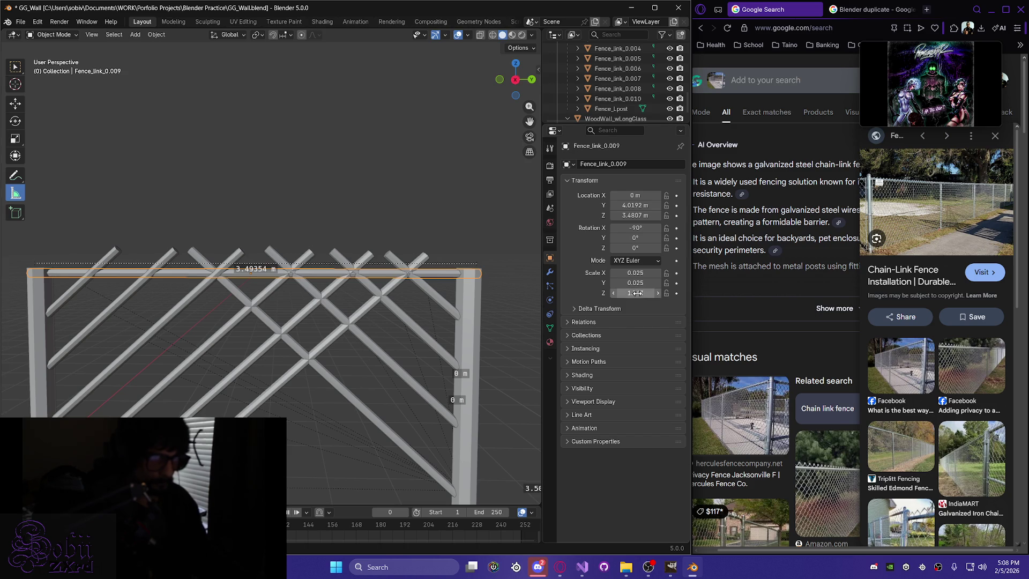
{"action": "left_click_drag", "start_coordinate": [635, 292], "coordinate": [627, 292]}
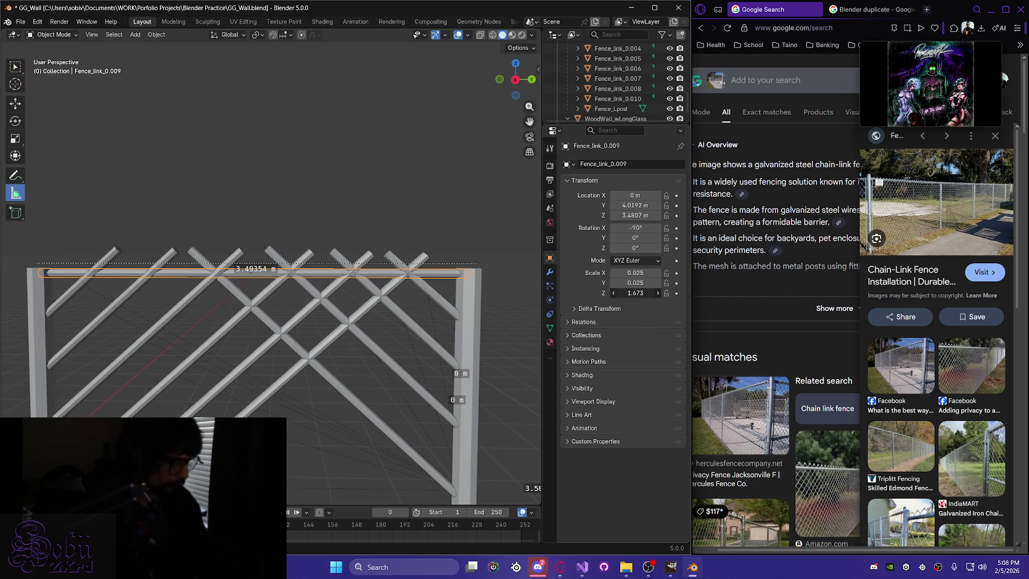
{"action": "left_click", "coordinate": [312, 188]}
{"action": "mouse_move", "coordinate": [212, 193]}
{"action": "middle_mouse_down"}
{"action": "mouse_move", "coordinate": [228, 270]}
{"action": "mouse_move", "coordinate": [191, 292]}
{"action": "mouse_move", "coordinate": [209, 289]}
{"action": "middle_mouse_up"}
{"action": "scroll", "coordinate": [278, 296], "scroll_direction": "up", "scroll_amount": 2}
{"action": "mouse_move", "coordinate": [304, 316]}
{"action": "middle_mouse_down"}
{"action": "mouse_move", "coordinate": [239, 243]}
{"action": "mouse_move", "coordinate": [255, 232]}
{"action": "mouse_move", "coordinate": [184, 211]}
{"action": "mouse_move", "coordinate": [200, 169]}
{"action": "mouse_move", "coordinate": [345, 168]}
{"action": "mouse_move", "coordinate": [333, 223]}
{"action": "mouse_move", "coordinate": [227, 345]}
{"action": "mouse_move", "coordinate": [289, 358]}
{"action": "mouse_move", "coordinate": [274, 341]}
{"action": "mouse_move", "coordinate": [288, 318]}
{"action": "mouse_move", "coordinate": [325, 369]}
{"action": "mouse_move", "coordinate": [419, 369]}
{"action": "mouse_move", "coordinate": [448, 339]}
{"action": "mouse_move", "coordinate": [372, 336]}
{"action": "mouse_move", "coordinate": [390, 348]}
{"action": "mouse_move", "coordinate": [397, 379]}
{"action": "mouse_move", "coordinate": [380, 359]}
{"action": "mouse_move", "coordinate": [234, 321]}
{"action": "mouse_move", "coordinate": [247, 337]}
{"action": "middle_mouse_up"}
{"action": "scroll", "coordinate": [287, 322], "scroll_direction": "up", "scroll_amount": 2}
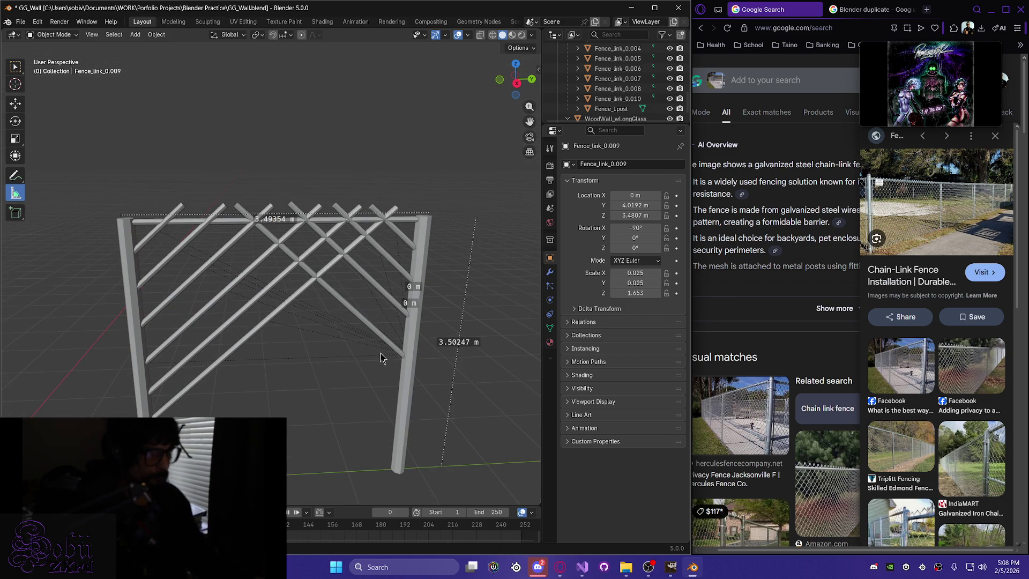
Duplicate Fence_link_0.001 and shift the copy along Y beside the original.
{"action": "left_click", "coordinate": [229, 322]}
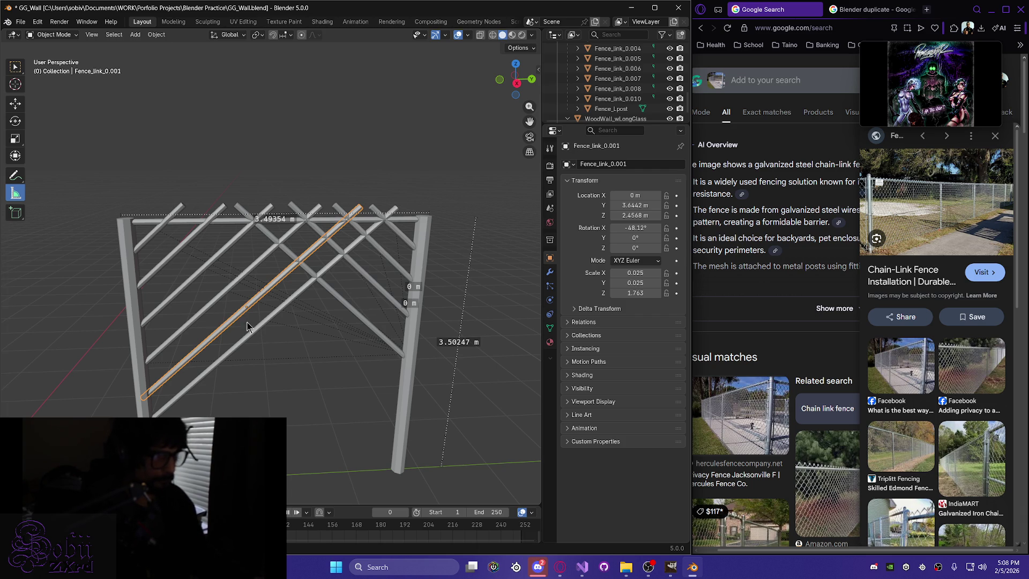
{"action": "key", "text": "shift+d"}
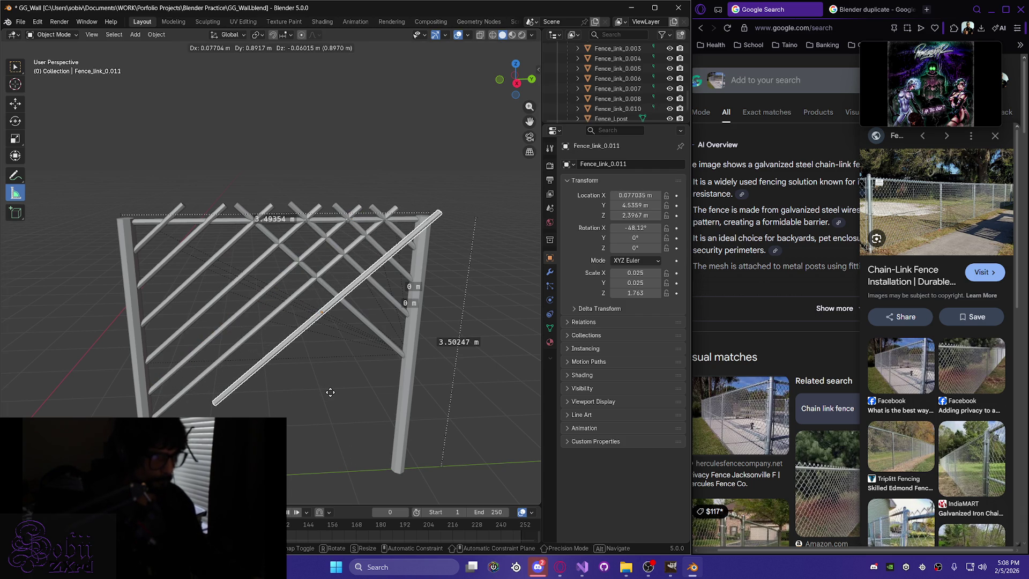
{"action": "key", "text": "y"}
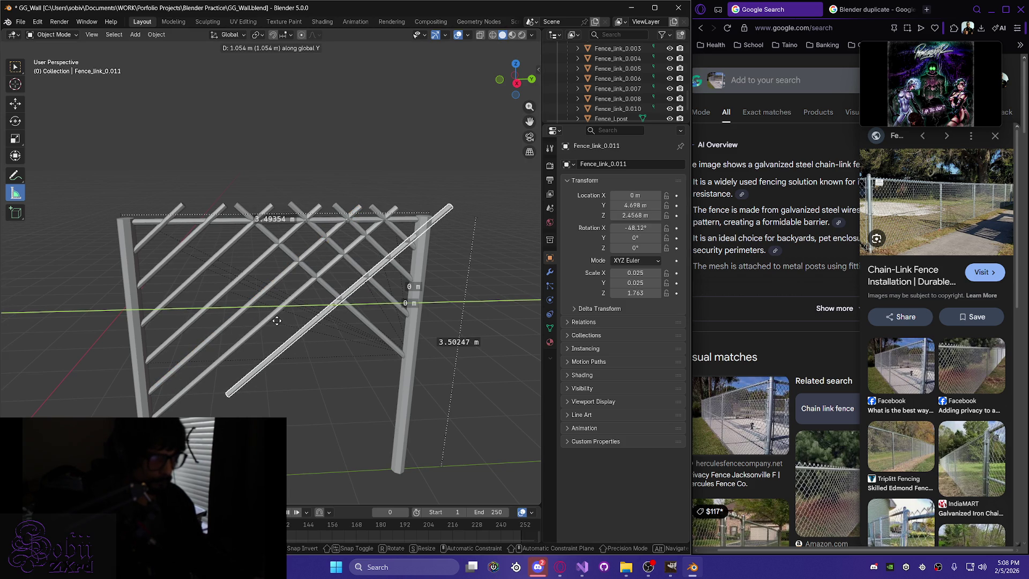
{"action": "left_click", "coordinate": [276, 320]}
Flip the copy to 47.528° on X and reposition it along Y.
{"action": "key", "text": "r"}
{"action": "key", "text": "x"}
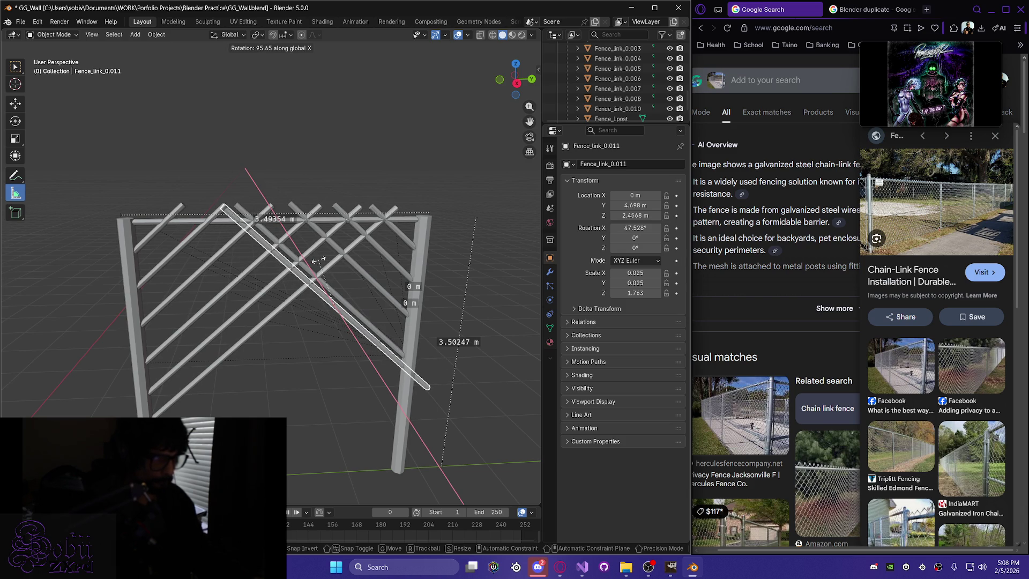
{"action": "left_click", "coordinate": [319, 260]}
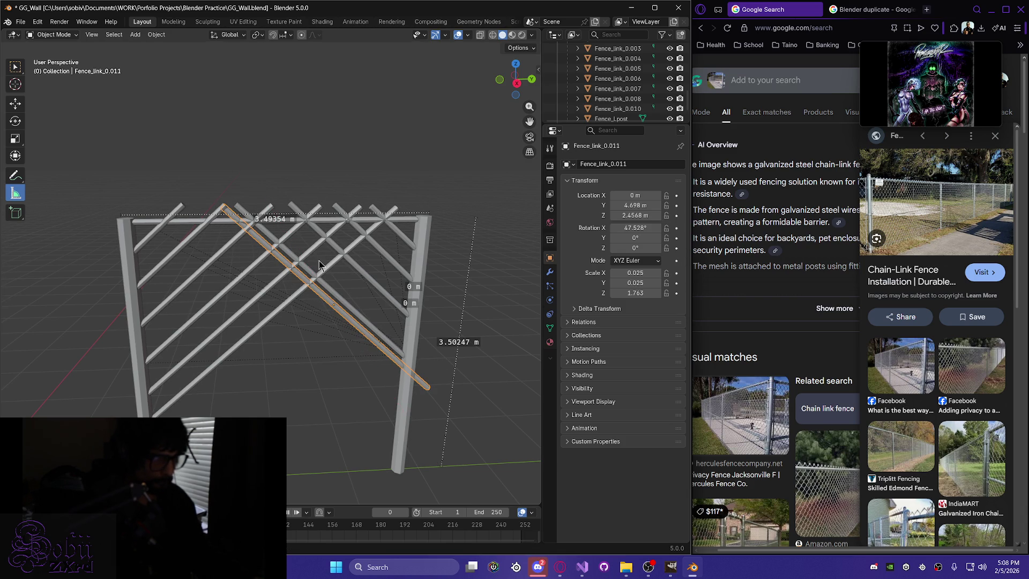
{"action": "key", "text": "g"}
{"action": "key", "text": "y"}
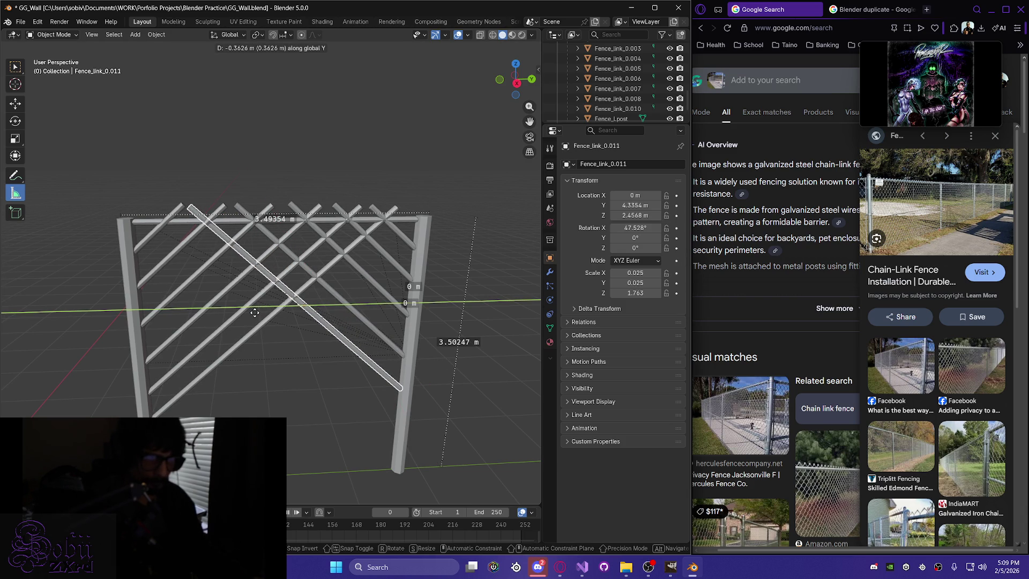
{"action": "left_click", "coordinate": [257, 313]}
Duplicate diagonal Fence_link_0, creating Fence_link_0.012.
{"action": "mouse_move", "coordinate": [257, 314]}
{"action": "middle_mouse_down"}
{"action": "mouse_move", "coordinate": [252, 289]}
{"action": "mouse_move", "coordinate": [368, 372]}
{"action": "mouse_move", "coordinate": [363, 358]}
{"action": "mouse_move", "coordinate": [255, 302]}
{"action": "mouse_move", "coordinate": [329, 375]}
{"action": "middle_mouse_up"}
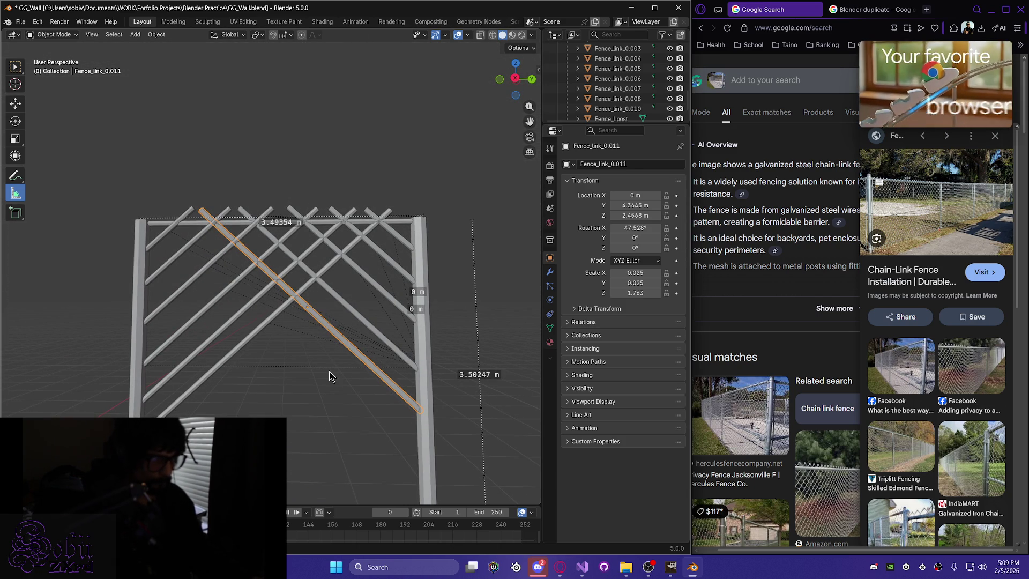
{"action": "left_click", "coordinate": [303, 287]}
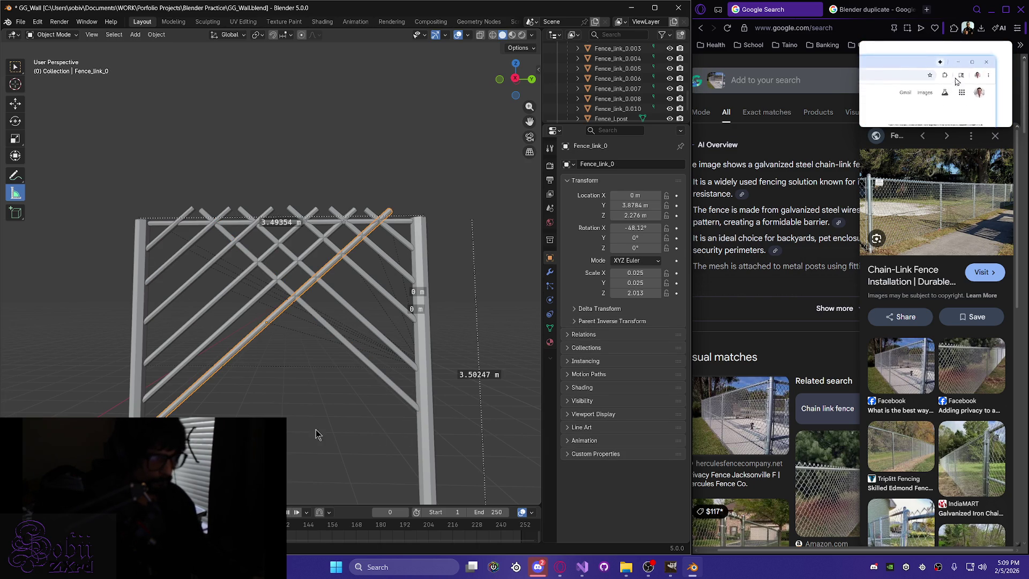
{"action": "key", "text": "shift+d"}
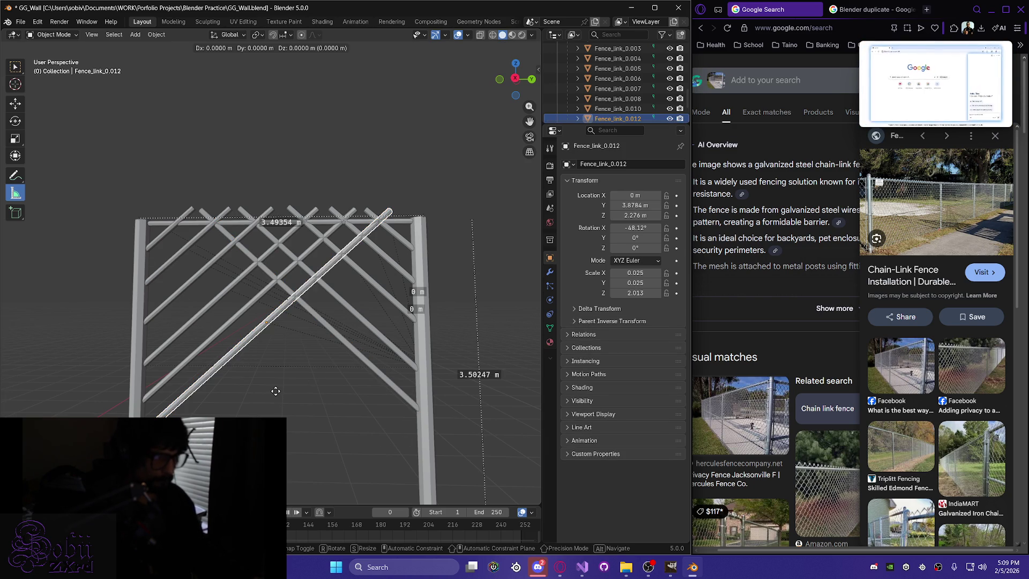
Place Fence_link_0.012 and rotate it on X to a reversed slope of 47.882°.
{"action": "left_click", "coordinate": [364, 401]}
{"action": "key", "text": "r"}
{"action": "key", "text": "x"}
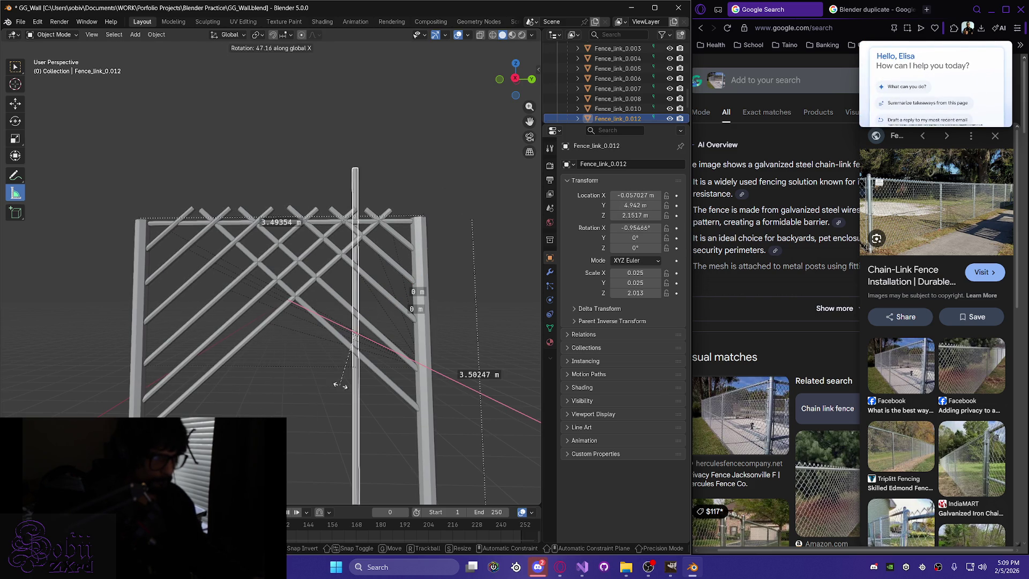
{"action": "left_click", "coordinate": [397, 399]}
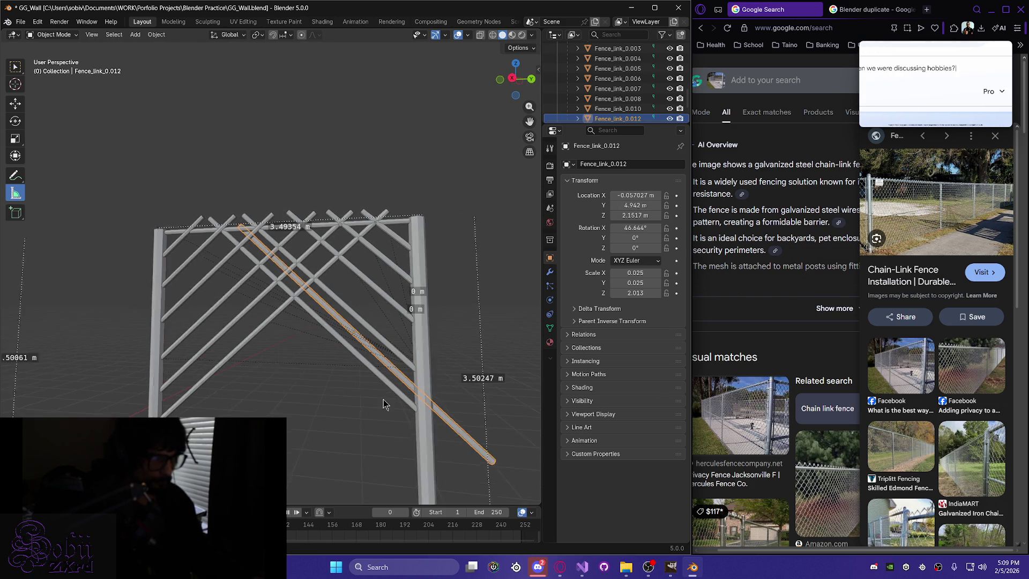
{"action": "middle_click_drag", "start_coordinate": [399, 406], "coordinate": [396, 417]}
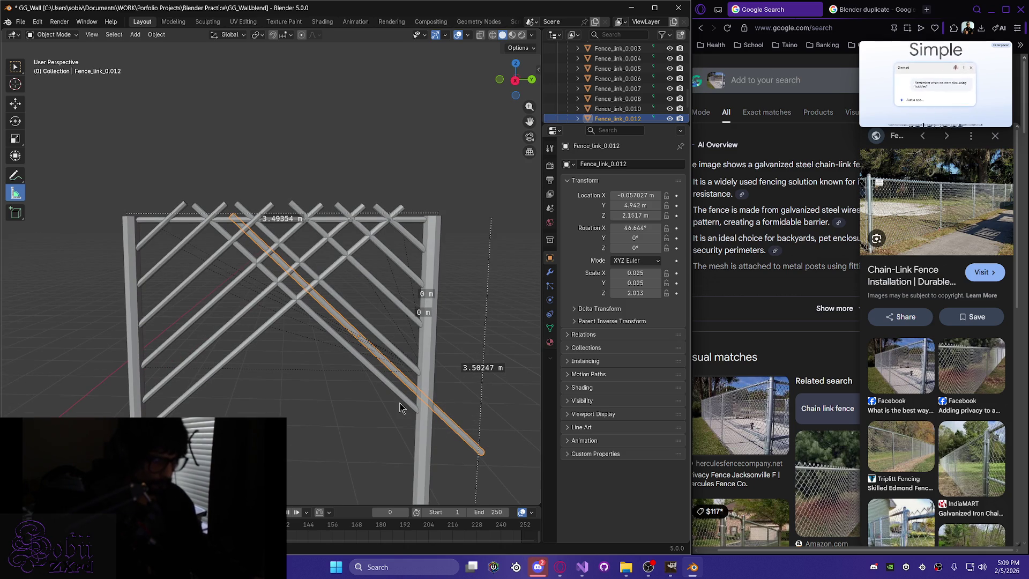
{"action": "key", "text": "r"}
{"action": "key", "text": "x"}
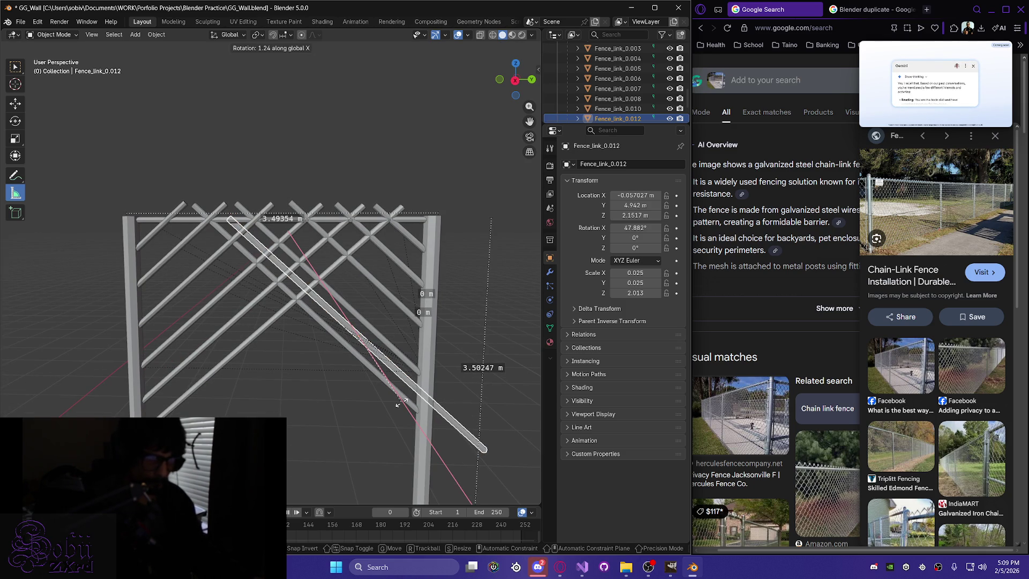
{"action": "left_click", "coordinate": [402, 407]}
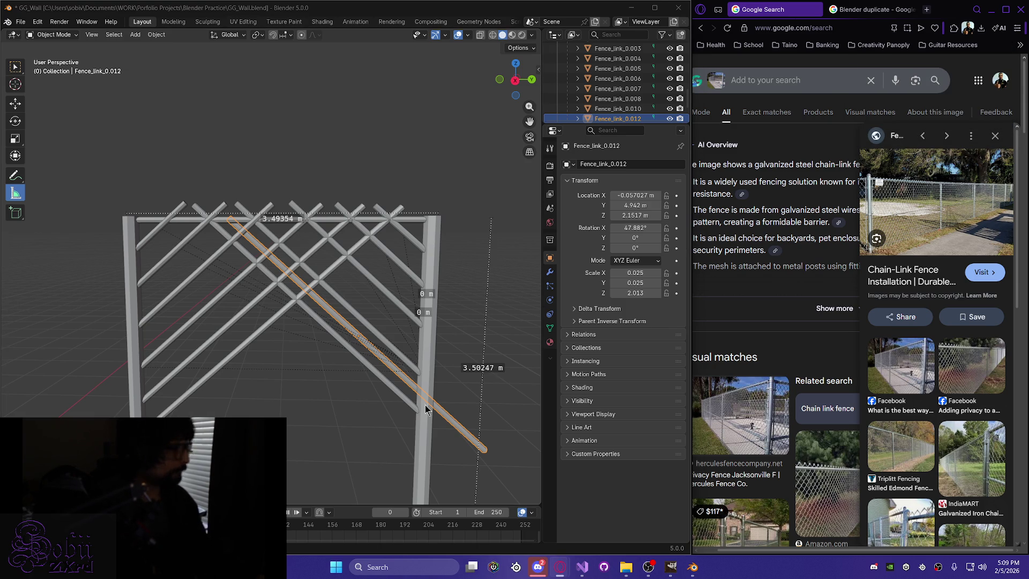
Shift the new link along Y twice, then lower it on Z.
{"action": "mouse_move", "coordinate": [356, 383]}
{"action": "middle_mouse_down"}
{"action": "mouse_move", "coordinate": [309, 397]}
{"action": "mouse_move", "coordinate": [322, 407]}
{"action": "middle_mouse_up"}
{"action": "key", "text": "g"}
{"action": "key", "text": "y"}
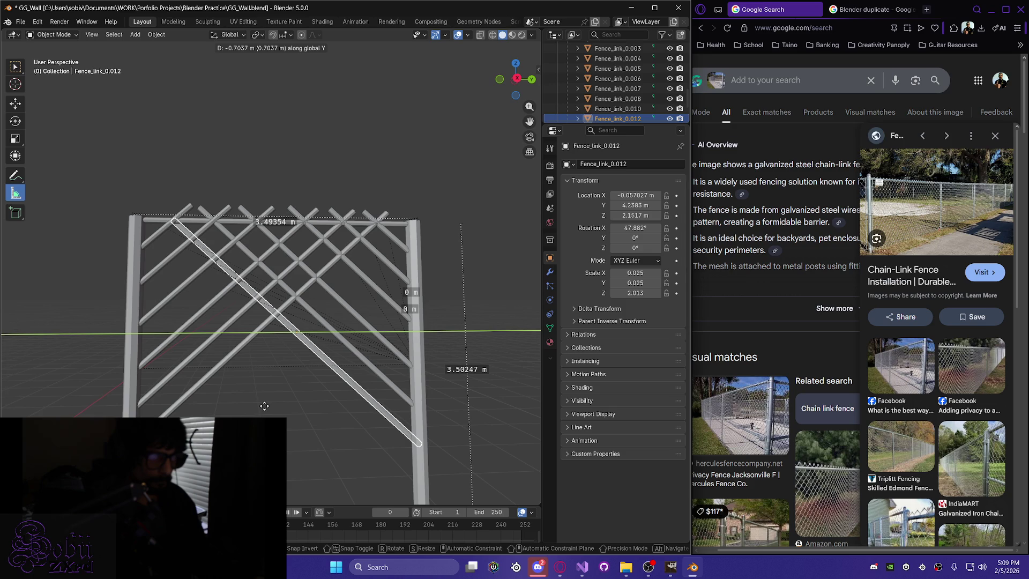
{"action": "left_click", "coordinate": [264, 405]}
{"action": "middle_click_drag", "start_coordinate": [263, 407], "coordinate": [248, 413]}
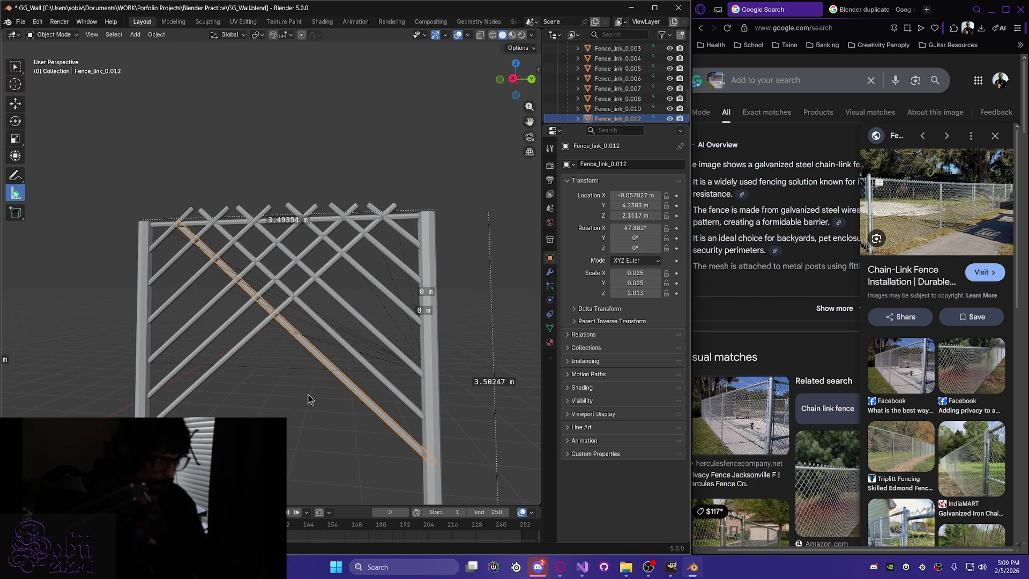
{"action": "key", "text": "g"}
{"action": "key", "text": "y"}
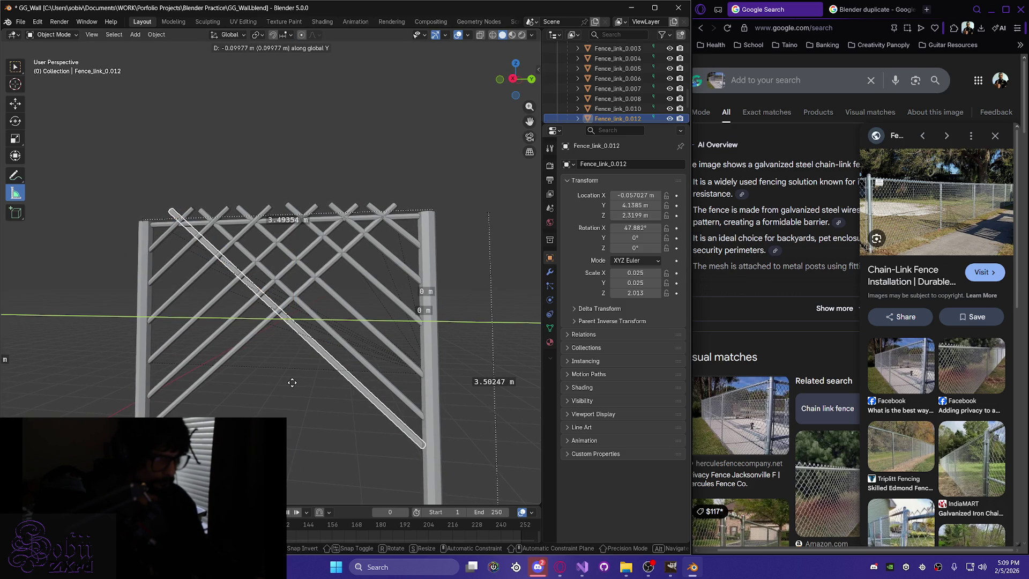
{"action": "left_click", "coordinate": [295, 383]}
{"action": "key", "text": "g"}
{"action": "key", "text": "z"}
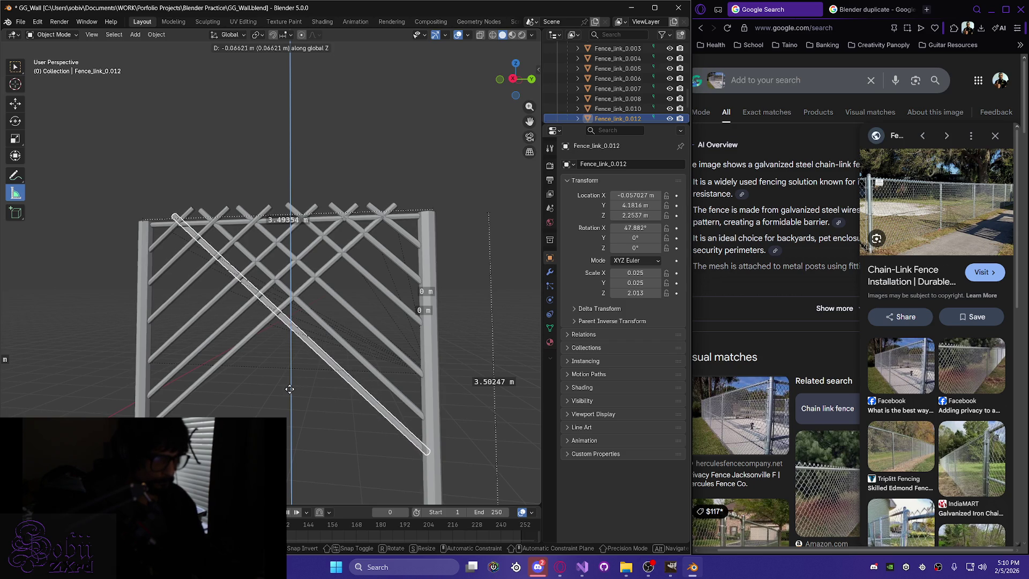
{"action": "left_click", "coordinate": [286, 399]}
Fine-tune the link to a height of 2.2487 m and its final Y position.
{"action": "middle_click_drag", "start_coordinate": [286, 399], "coordinate": [337, 426]}
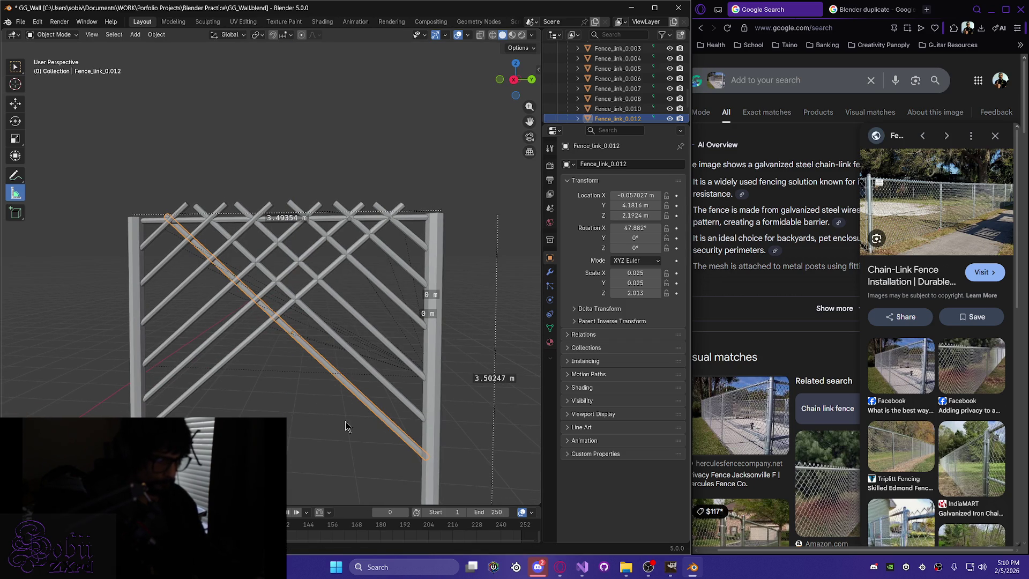
{"action": "key", "text": "g"}
{"action": "left_click", "coordinate": [343, 421]}
{"action": "key", "text": "g"}
{"action": "key", "text": "z"}
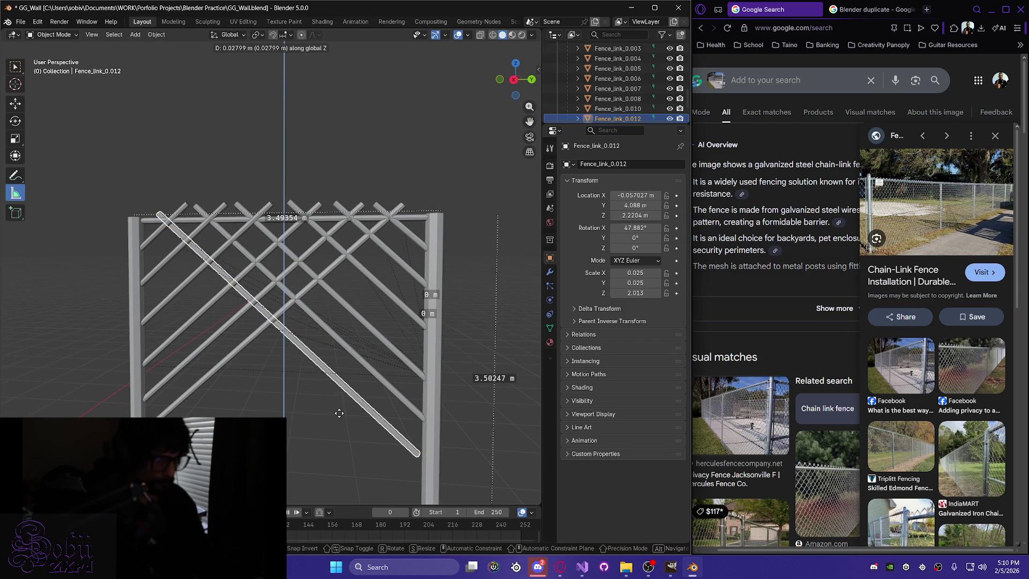
{"action": "left_click", "coordinate": [346, 416]}
{"action": "key", "text": "g"}
{"action": "key", "text": "y"}
{"action": "left_click", "coordinate": [350, 410]}
Compare it with link Fence_link_0.011, then reselect Fence_link_0.012 from a front view.
{"action": "middle_click_drag", "start_coordinate": [367, 424], "coordinate": [372, 412]}
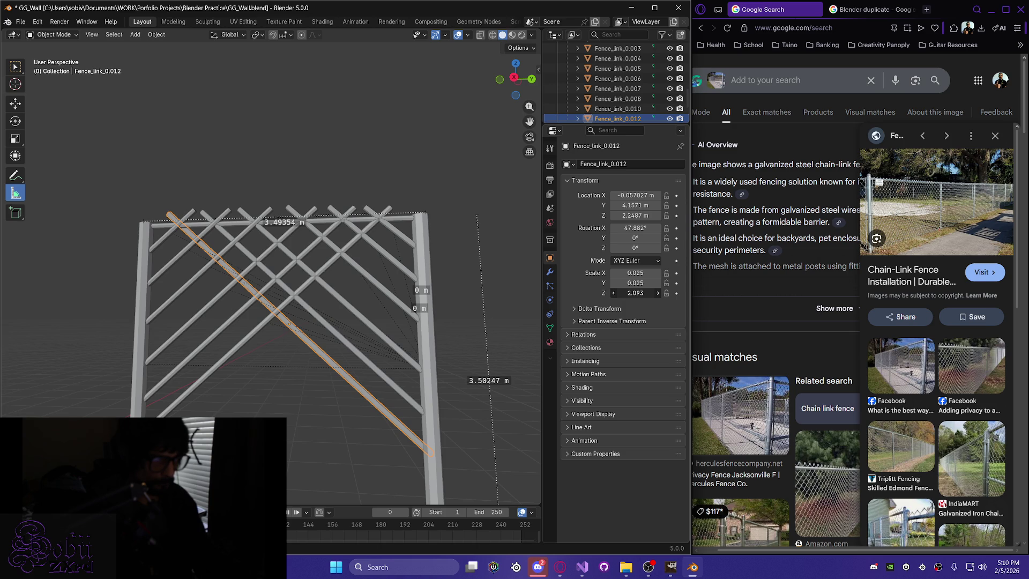
{"action": "mouse_move", "coordinate": [422, 415]}
{"action": "middle_mouse_down"}
{"action": "mouse_move", "coordinate": [408, 426]}
{"action": "mouse_move", "coordinate": [409, 405]}
{"action": "middle_mouse_up"}
{"action": "left_click", "coordinate": [408, 405]}
{"action": "mouse_move", "coordinate": [369, 450]}
{"action": "middle_mouse_down"}
{"action": "mouse_move", "coordinate": [367, 438]}
{"action": "mouse_move", "coordinate": [197, 387]}
{"action": "mouse_move", "coordinate": [266, 401]}
{"action": "mouse_move", "coordinate": [118, 373]}
{"action": "mouse_move", "coordinate": [182, 397]}
{"action": "middle_mouse_up"}
{"action": "left_click", "coordinate": [335, 371]}
{"action": "mouse_move", "coordinate": [335, 370]}
{"action": "middle_mouse_down"}
{"action": "mouse_move", "coordinate": [231, 328]}
{"action": "mouse_move", "coordinate": [153, 313]}
{"action": "middle_mouse_up"}
Nudge Fence_link_0.012 sideways along X, checking its alignment in wireframe shading.
{"action": "key", "text": "g"}
{"action": "key", "text": "x"}
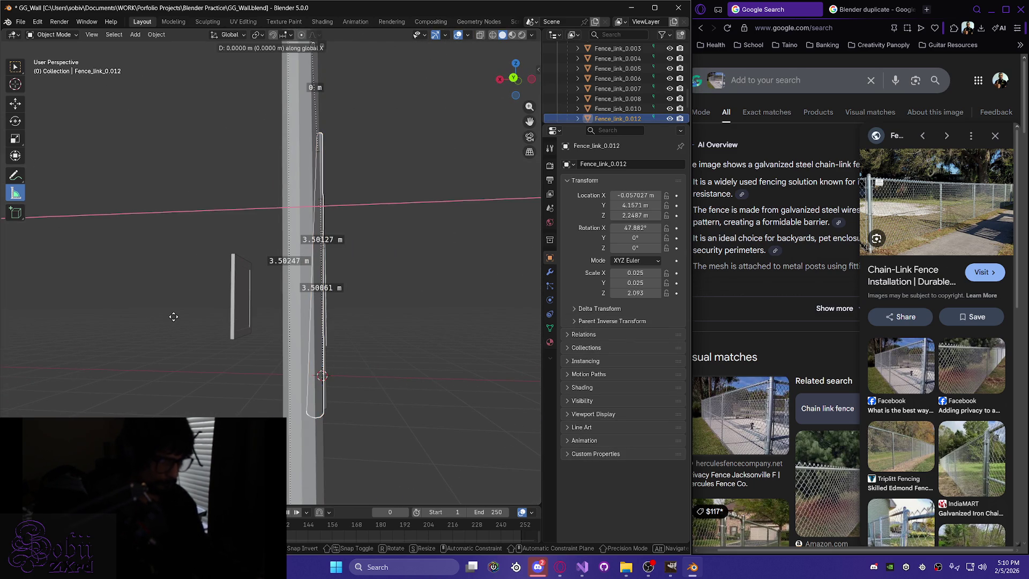
{"action": "left_click", "coordinate": [169, 320]}
{"action": "middle_click_drag", "start_coordinate": [170, 320], "coordinate": [195, 314]}
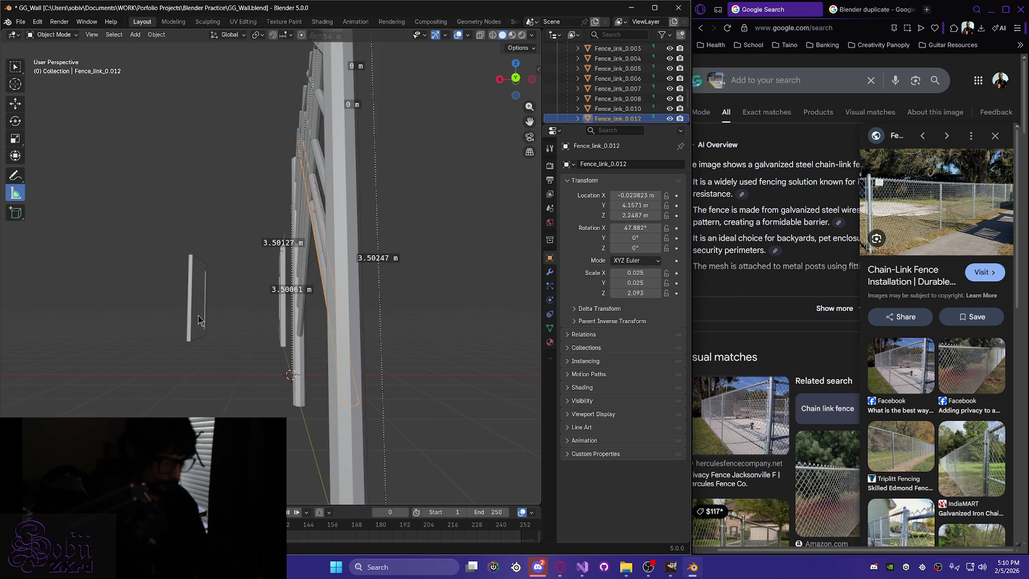
{"action": "key", "text": "z"}
{"action": "left_click", "coordinate": [90, 324]}
{"action": "middle_click_drag", "start_coordinate": [90, 322], "coordinate": [82, 325]}
{"action": "key", "text": "g"}
{"action": "key", "text": "x"}
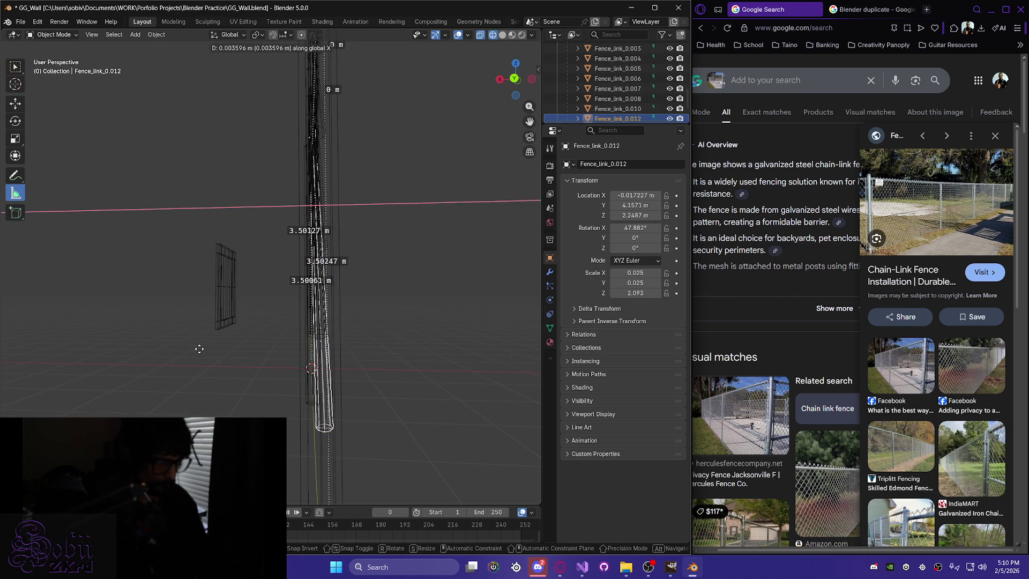
{"action": "left_click", "coordinate": [199, 349]}
{"action": "key", "text": "z"}
{"action": "left_click", "coordinate": [300, 349]}
Set the link flush with the rails at X -0.003137 m and save GG_Wall.blend.
{"action": "mouse_move", "coordinate": [300, 349]}
{"action": "middle_mouse_down"}
{"action": "mouse_move", "coordinate": [382, 360]}
{"action": "mouse_move", "coordinate": [409, 409]}
{"action": "middle_mouse_up"}
{"action": "mouse_move", "coordinate": [248, 409]}
{"action": "middle_mouse_down"}
{"action": "mouse_move", "coordinate": [317, 331]}
{"action": "mouse_move", "coordinate": [323, 348]}
{"action": "mouse_move", "coordinate": [352, 347]}
{"action": "mouse_move", "coordinate": [362, 323]}
{"action": "mouse_move", "coordinate": [346, 288]}
{"action": "middle_mouse_up"}
{"action": "scroll", "coordinate": [355, 317], "scroll_direction": "up", "scroll_amount": 10}
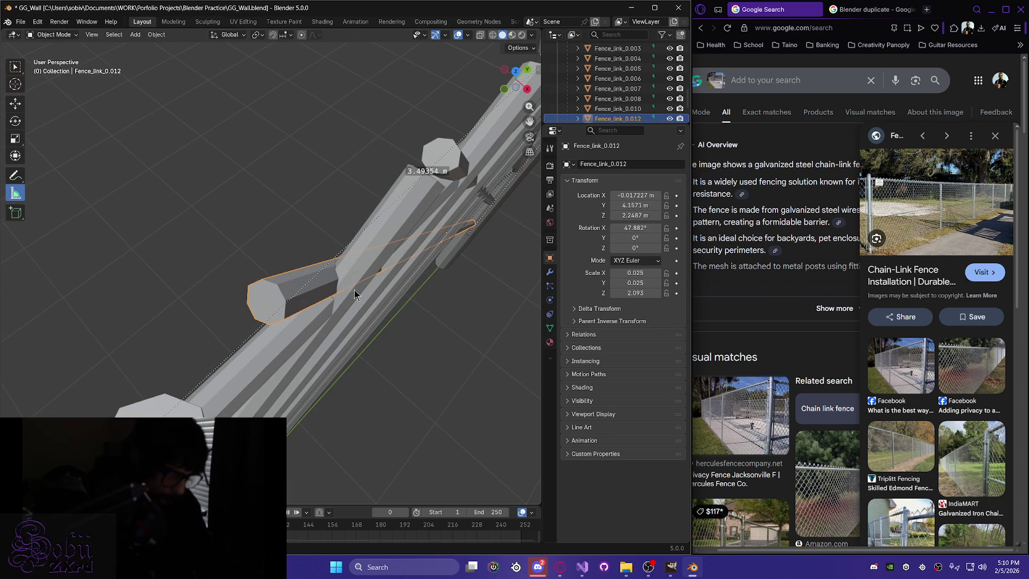
{"action": "key", "text": "g"}
{"action": "key", "text": "x"}
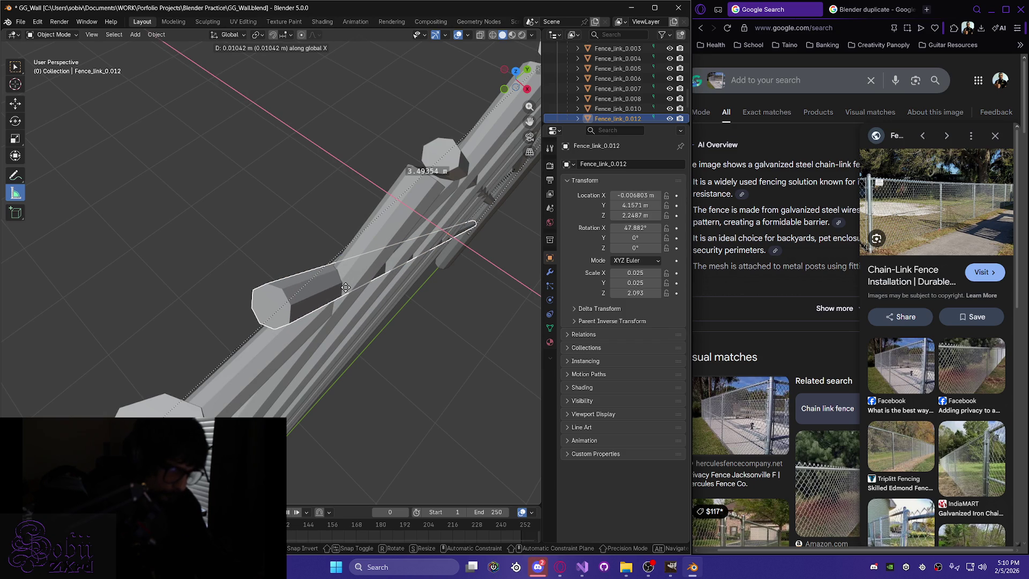
{"action": "left_click", "coordinate": [346, 288]}
{"action": "middle_click_drag", "start_coordinate": [346, 288], "coordinate": [317, 266]}
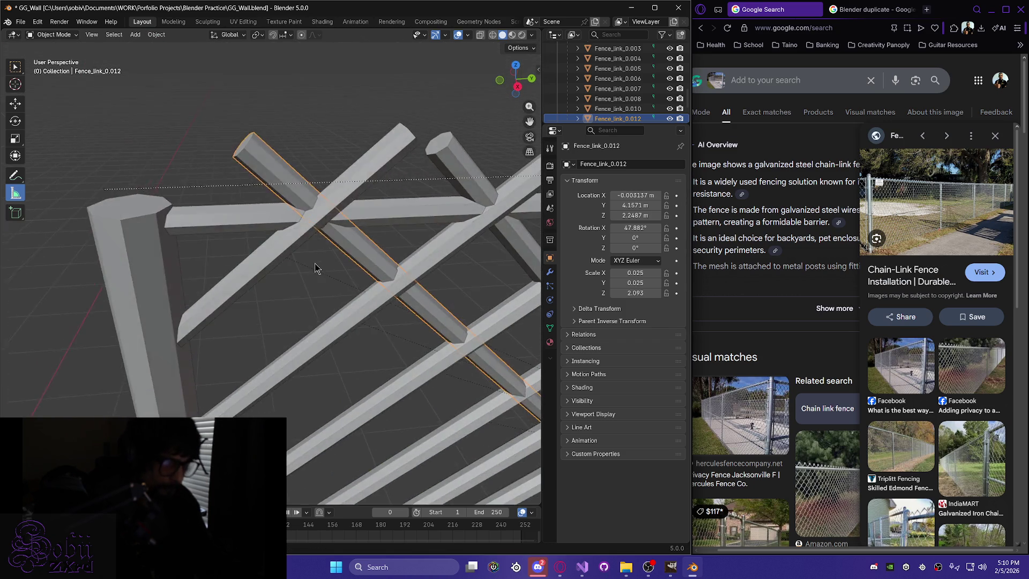
{"action": "scroll", "coordinate": [321, 276], "scroll_direction": "down", "scroll_amount": 5}
{"action": "mouse_move", "coordinate": [393, 352]}
{"action": "middle_mouse_down"}
{"action": "mouse_move", "coordinate": [358, 322]}
{"action": "mouse_move", "coordinate": [390, 362]}
{"action": "middle_mouse_up"}
{"action": "key", "text": "ctrl+s"}
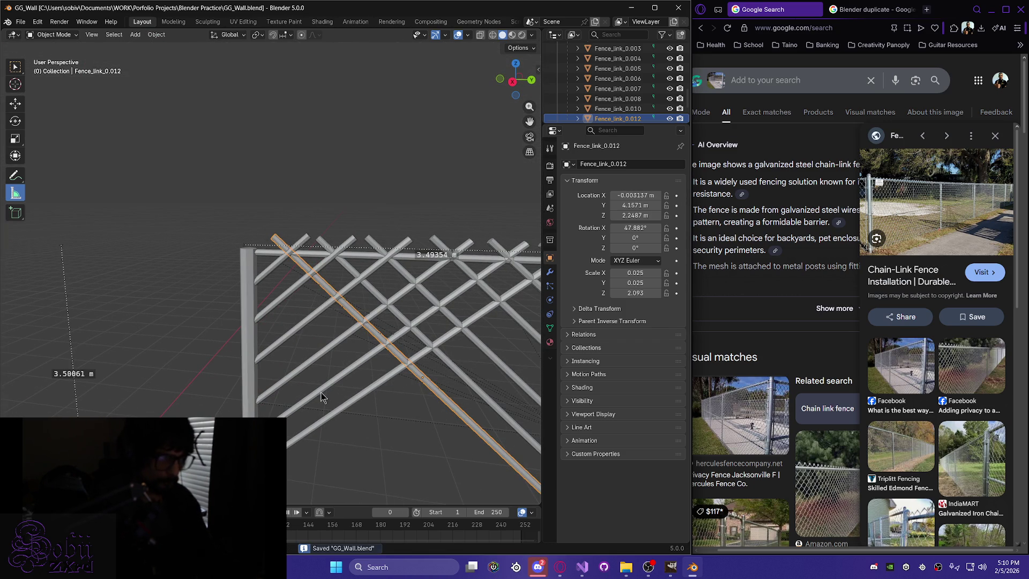
{"action": "middle_click_drag", "start_coordinate": [386, 402], "coordinate": [309, 280], "text": "shift"}
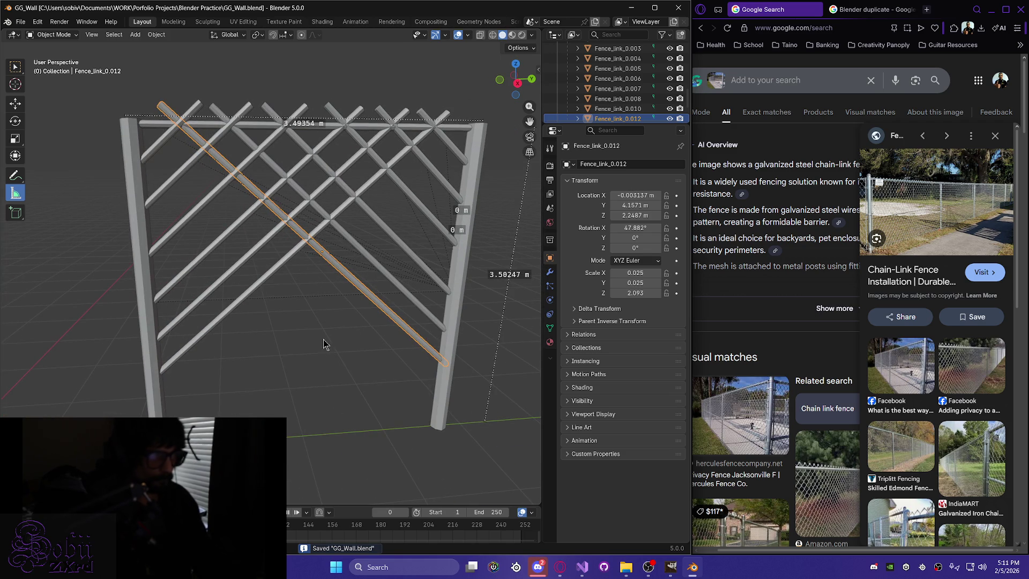
Tilt Fence_link_0 on X to -47.32°, deselect it and save the file.
{"action": "mouse_move", "coordinate": [373, 369]}
{"action": "middle_mouse_down"}
{"action": "mouse_move", "coordinate": [345, 349]}
{"action": "mouse_move", "coordinate": [359, 358]}
{"action": "middle_mouse_up"}
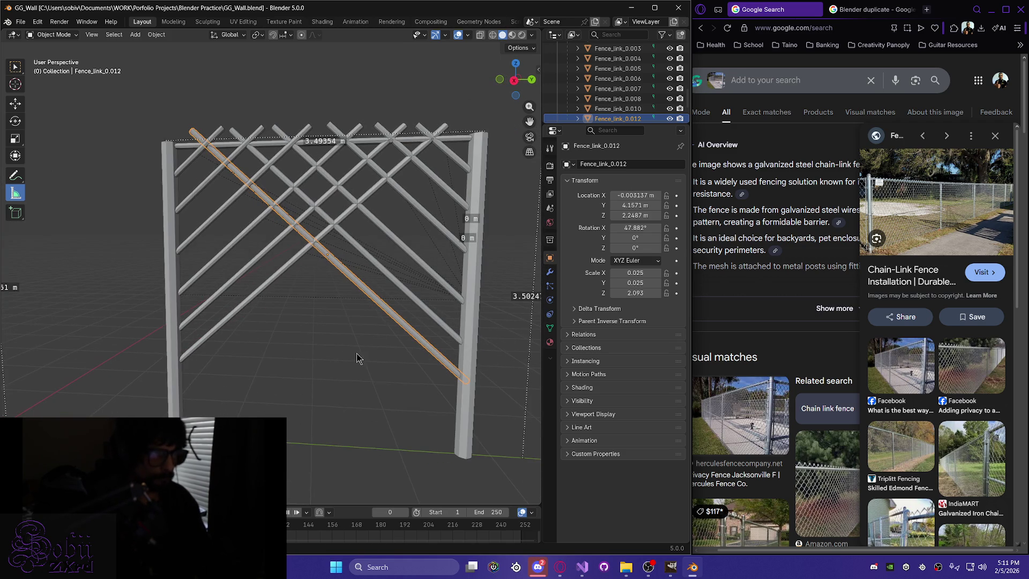
{"action": "left_click", "coordinate": [228, 320]}
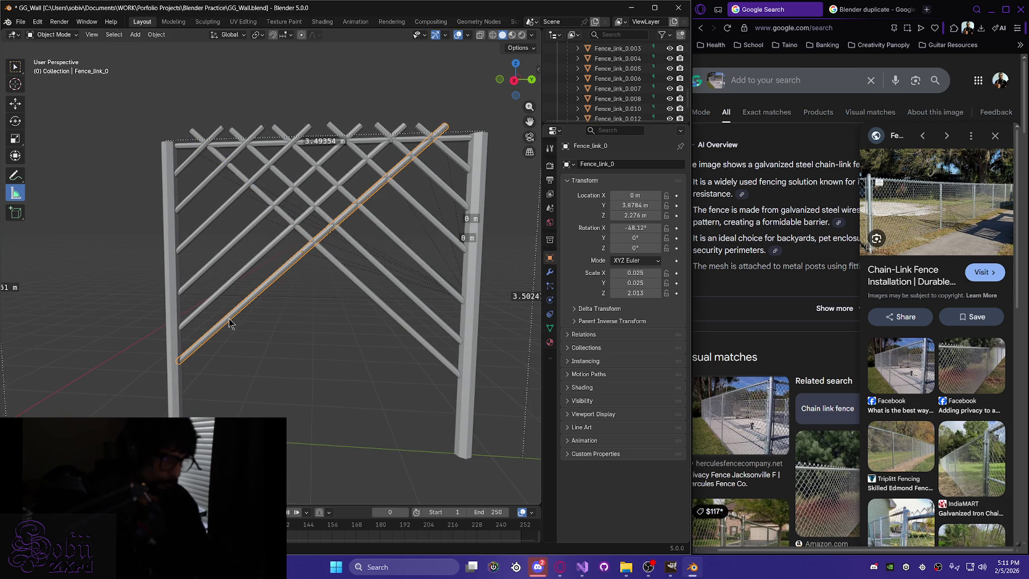
{"action": "key", "text": "r"}
{"action": "key", "text": "x"}
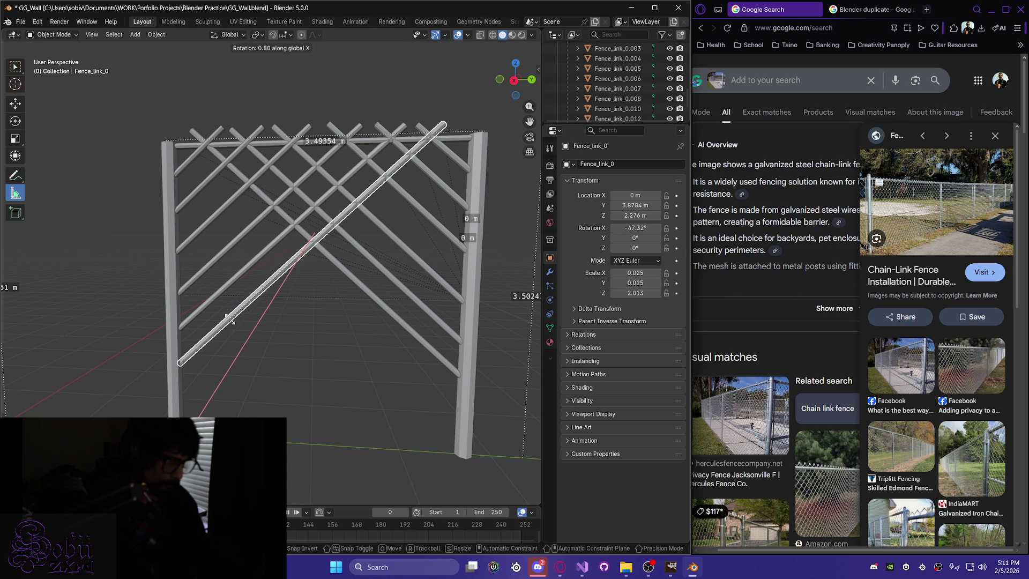
{"action": "left_click", "coordinate": [229, 320]}
{"action": "left_click", "coordinate": [309, 351]}
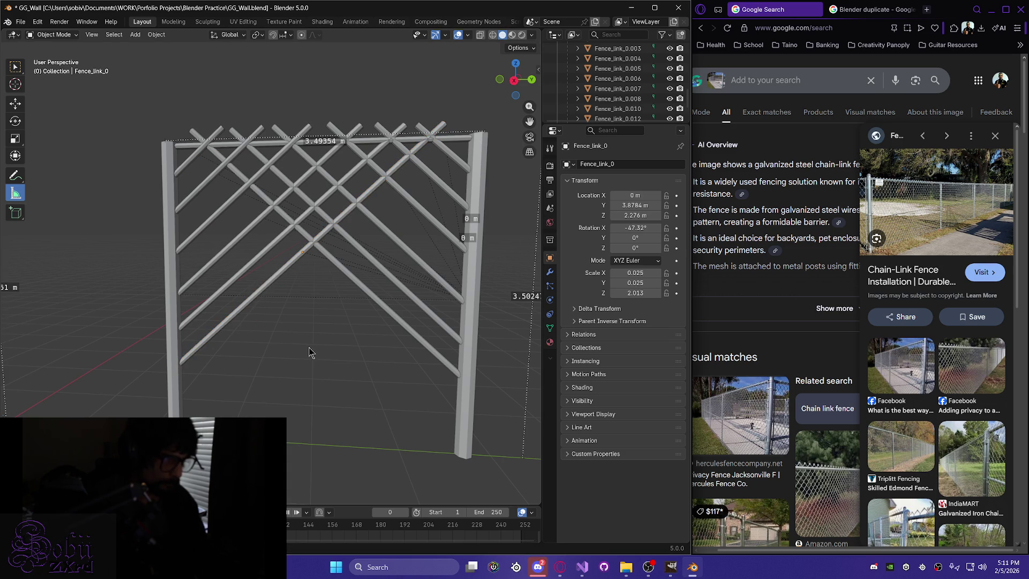
{"action": "key", "text": "ctrl+s"}
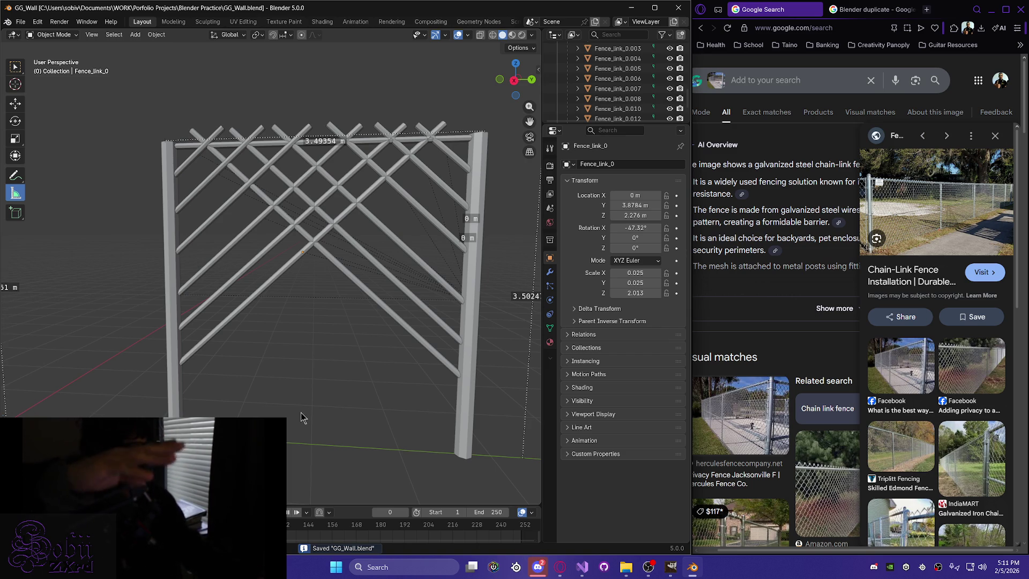
{"action": "key", "text": "alt+Tab"}
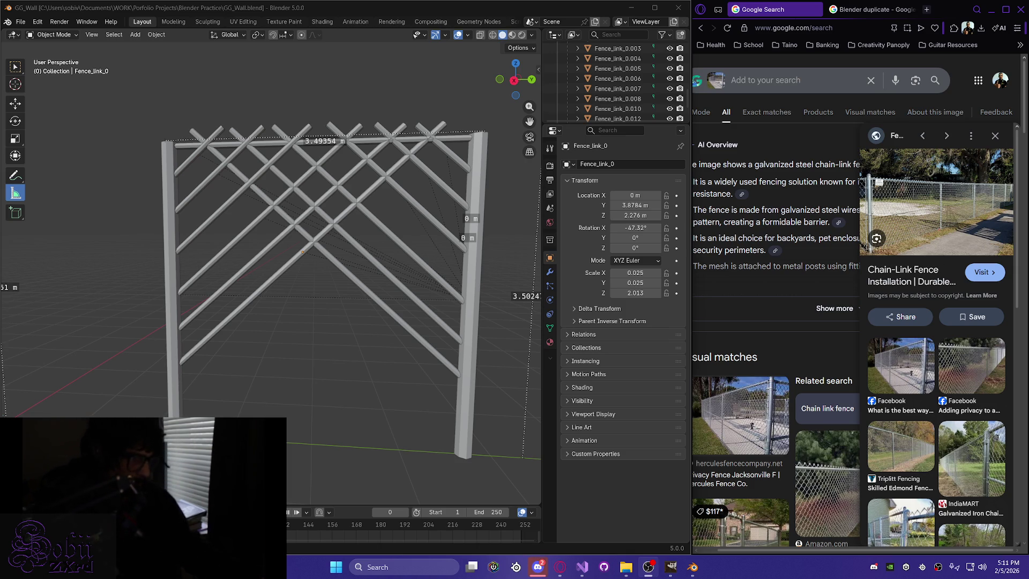
{"action": "left_click", "coordinate": [279, 281]}
Refine Fence_link_0's X rotation to -47.828°, then select Fence_link_0.012.
{"action": "middle_click_drag", "start_coordinate": [281, 285], "coordinate": [282, 291]}
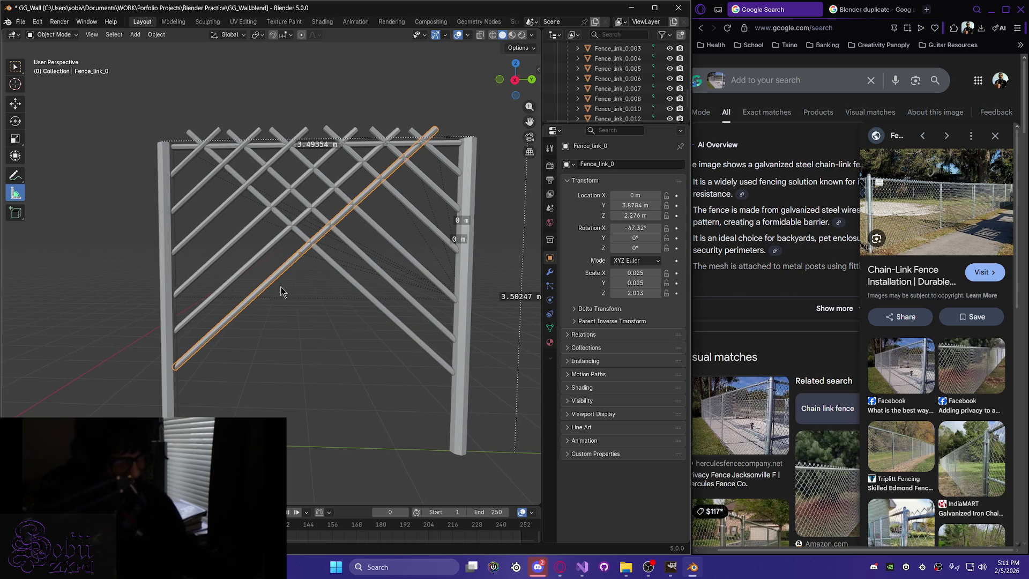
{"action": "key", "text": "r"}
{"action": "key", "text": "x"}
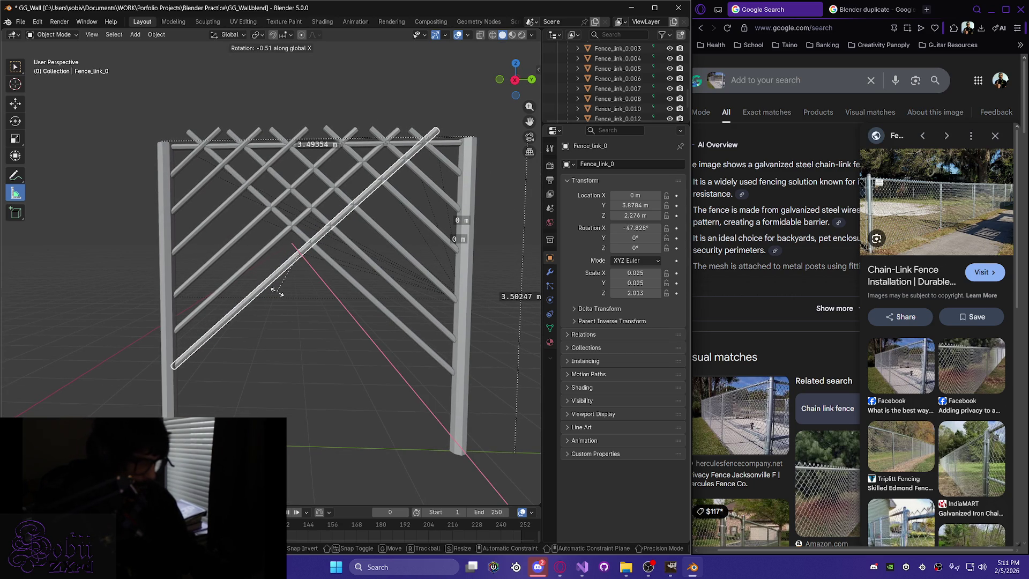
{"action": "left_click", "coordinate": [277, 292]}
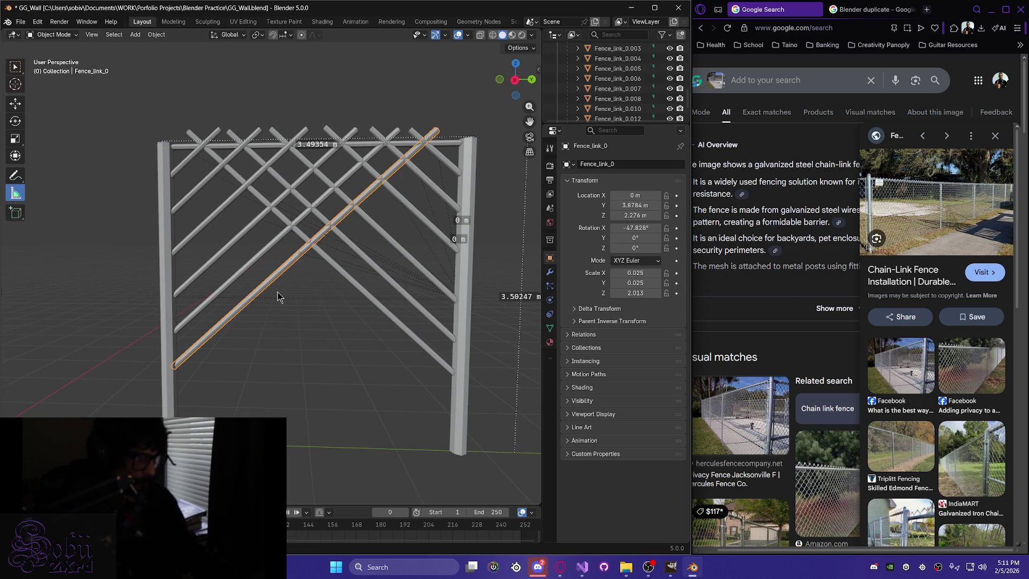
{"action": "left_click", "coordinate": [373, 298]}
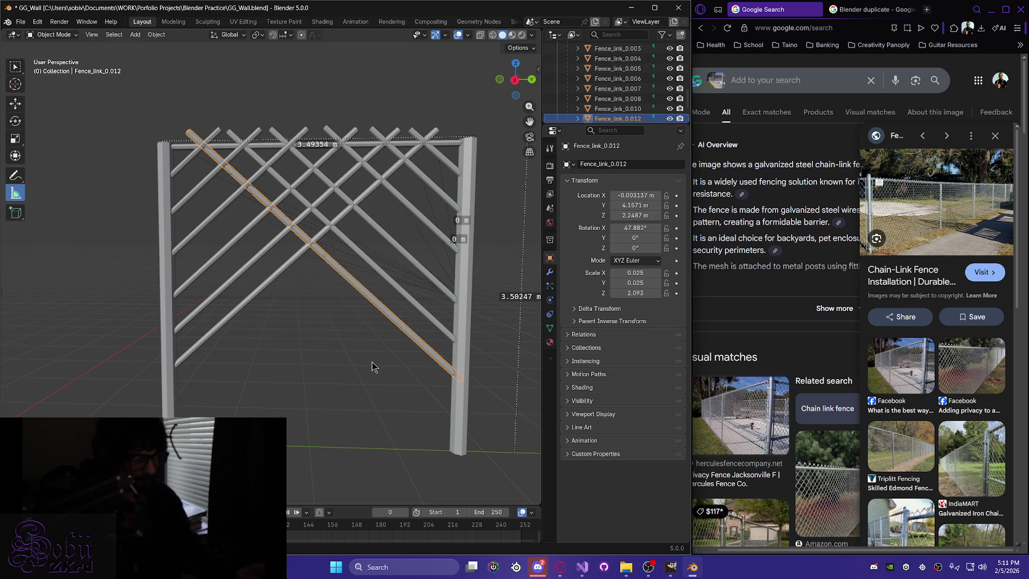
Duplicate Fence_link_0.012 and drop the copy lower, shifting it along Y.
{"action": "key", "text": "shift+d"}
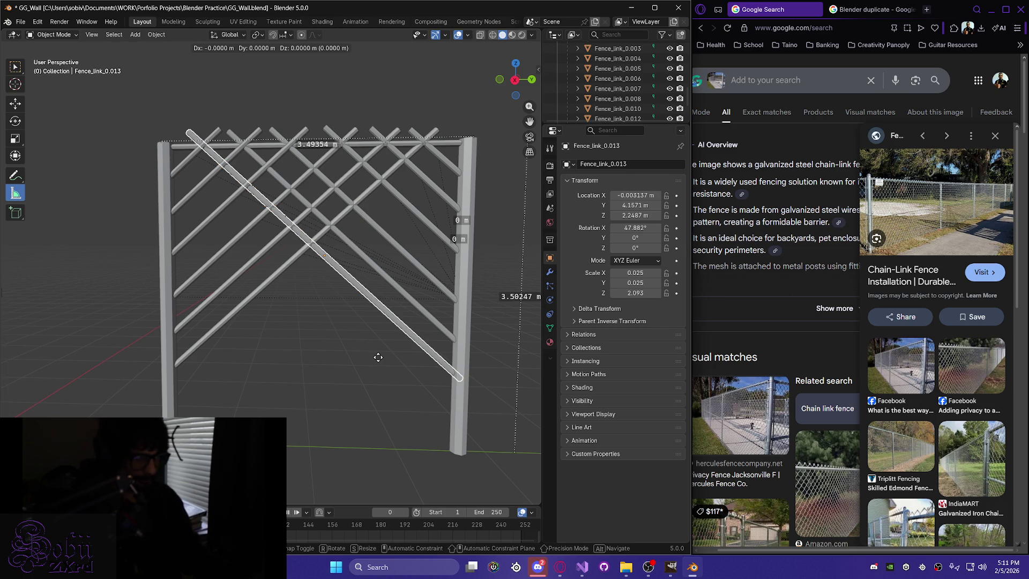
{"action": "key", "text": "z"}
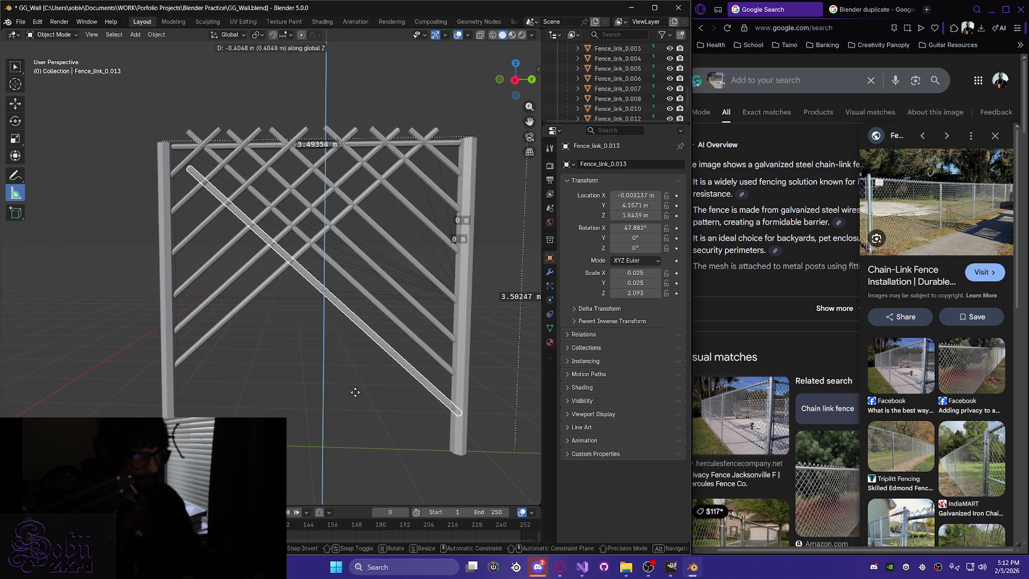
{"action": "left_click", "coordinate": [350, 395]}
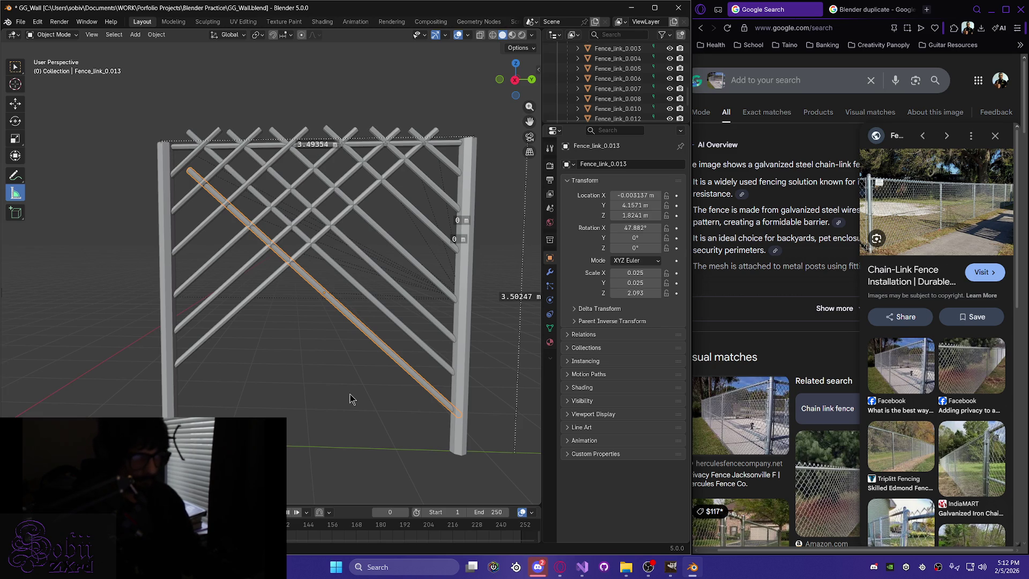
{"action": "key", "text": "shift+d"}
{"action": "key", "text": "z"}
{"action": "left_click", "coordinate": [348, 394]}
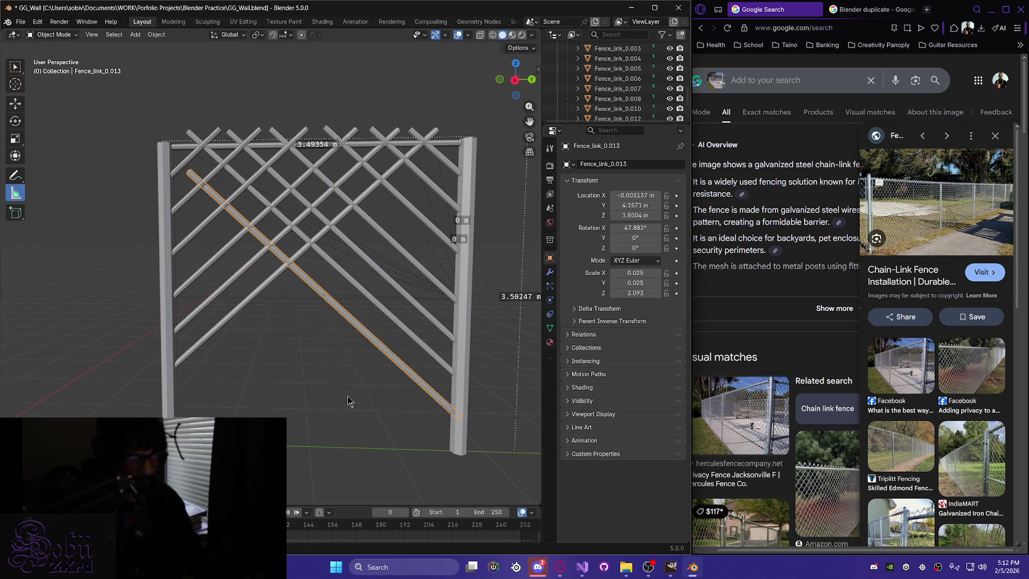
{"action": "key", "text": "shift+d"}
{"action": "key", "text": "y"}
{"action": "left_click", "coordinate": [340, 393]}
Settle the copy at Z 1.8977 and lengthen it to Z scale 2.203.
{"action": "key", "text": "shift+d"}
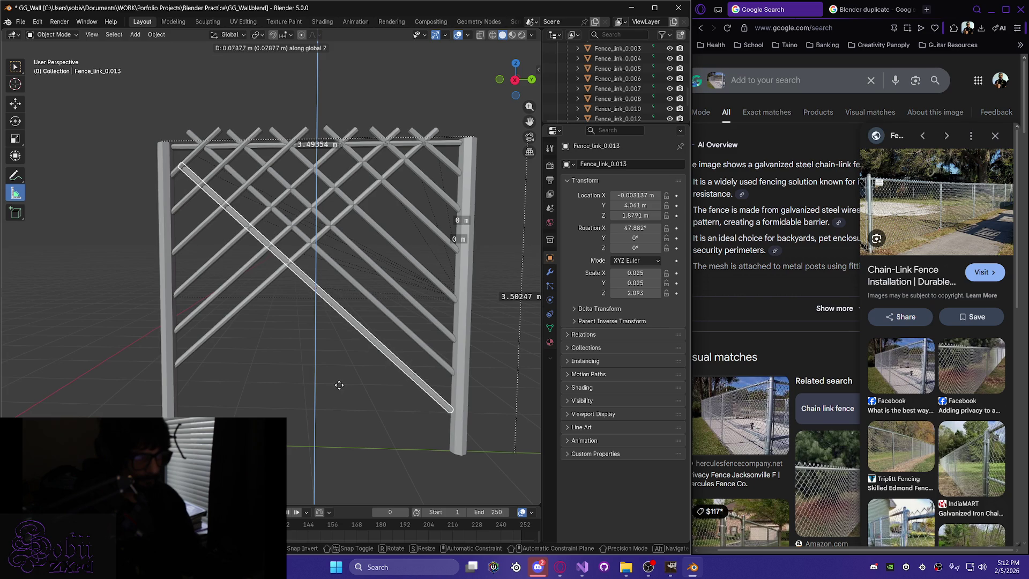
{"action": "left_click", "coordinate": [339, 384]}
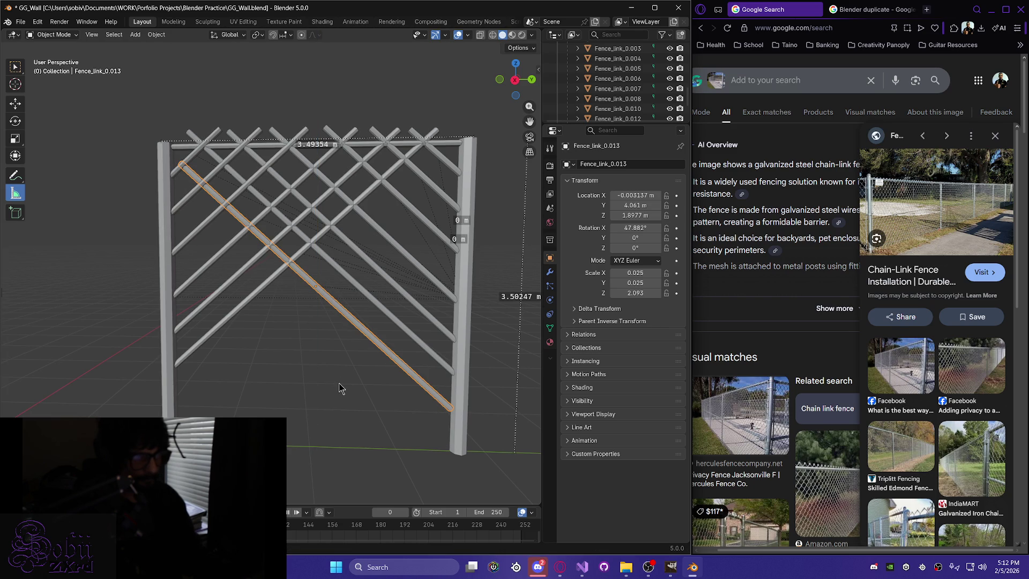
{"action": "key", "text": "g"}
{"action": "key", "text": "y"}
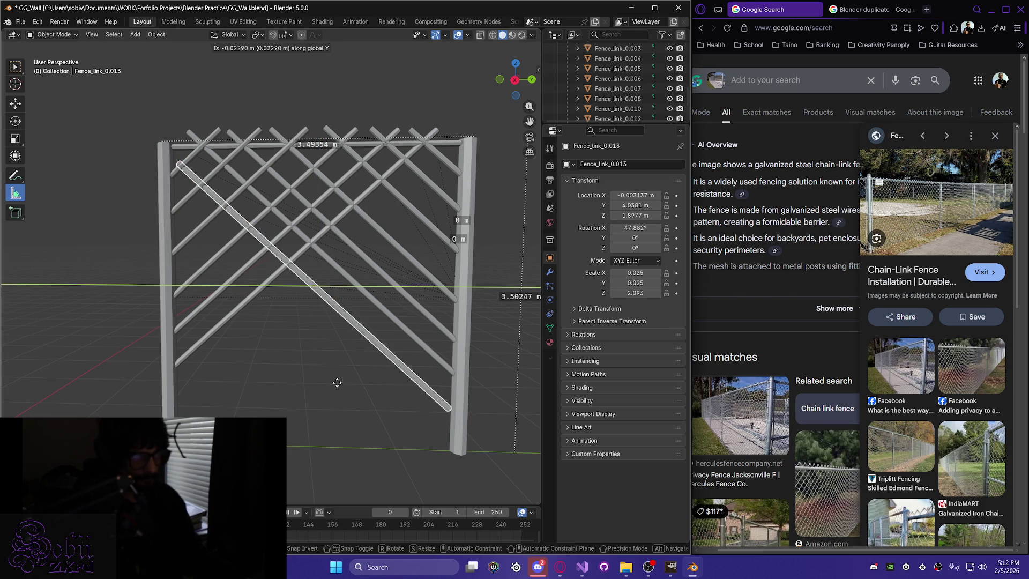
{"action": "left_click", "coordinate": [338, 382]}
{"action": "mouse_move", "coordinate": [337, 381]}
{"action": "middle_mouse_down"}
{"action": "mouse_move", "coordinate": [327, 364]}
{"action": "mouse_move", "coordinate": [349, 379]}
{"action": "mouse_move", "coordinate": [340, 385]}
{"action": "middle_mouse_up"}
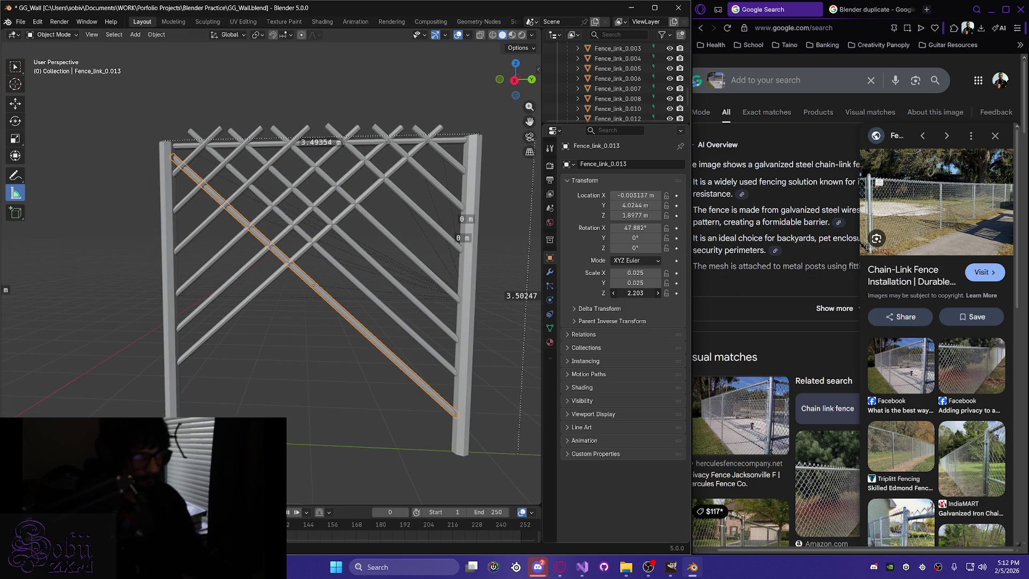
{"action": "middle_click_drag", "start_coordinate": [343, 434], "coordinate": [341, 432]}
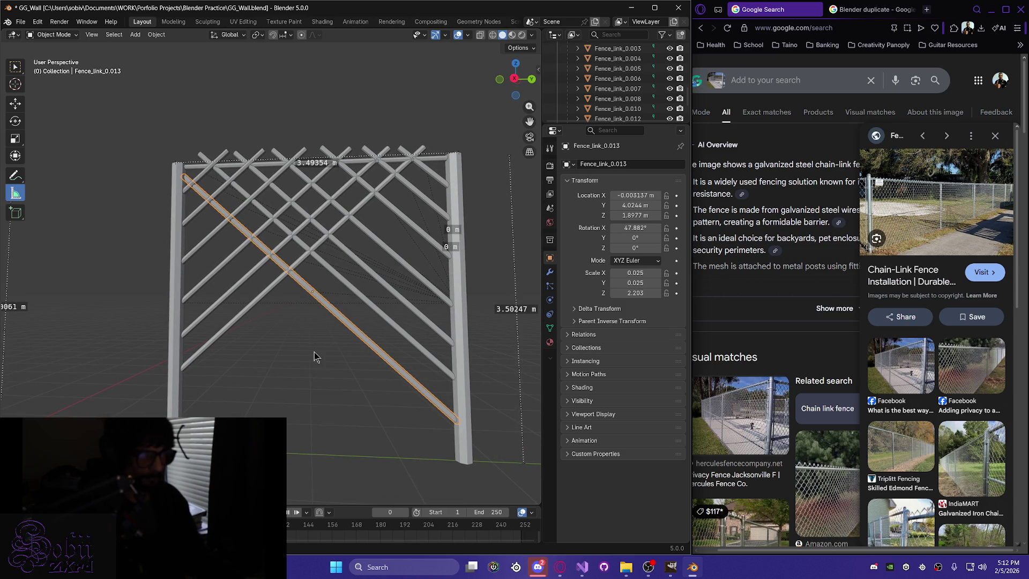
{"action": "key", "text": "shift+d"}
Rotate the new copy to -46.115° on X and raise it to Z 1.951 m.
{"action": "key", "text": "r"}
{"action": "key", "text": "x"}
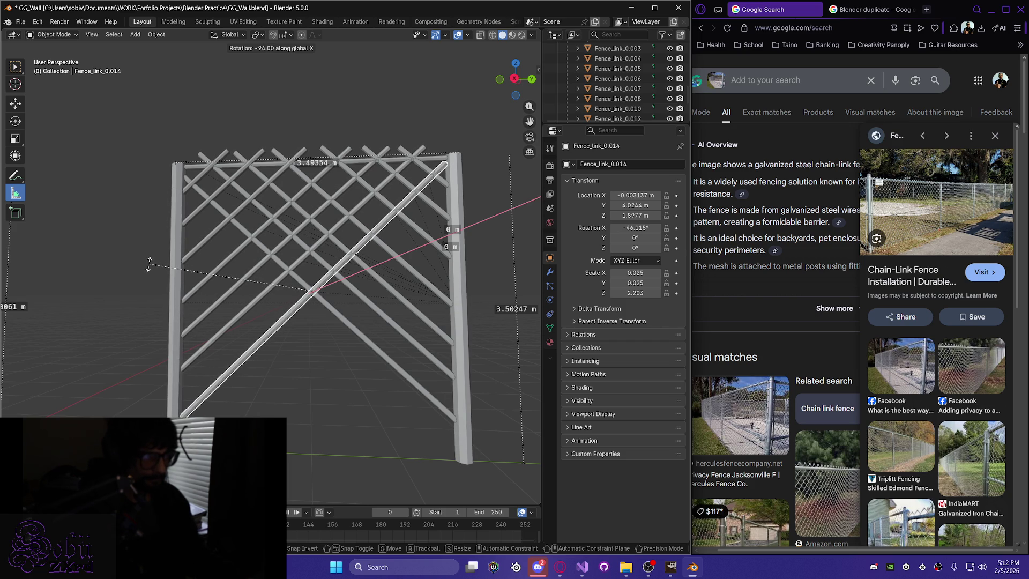
{"action": "left_click", "coordinate": [149, 266]}
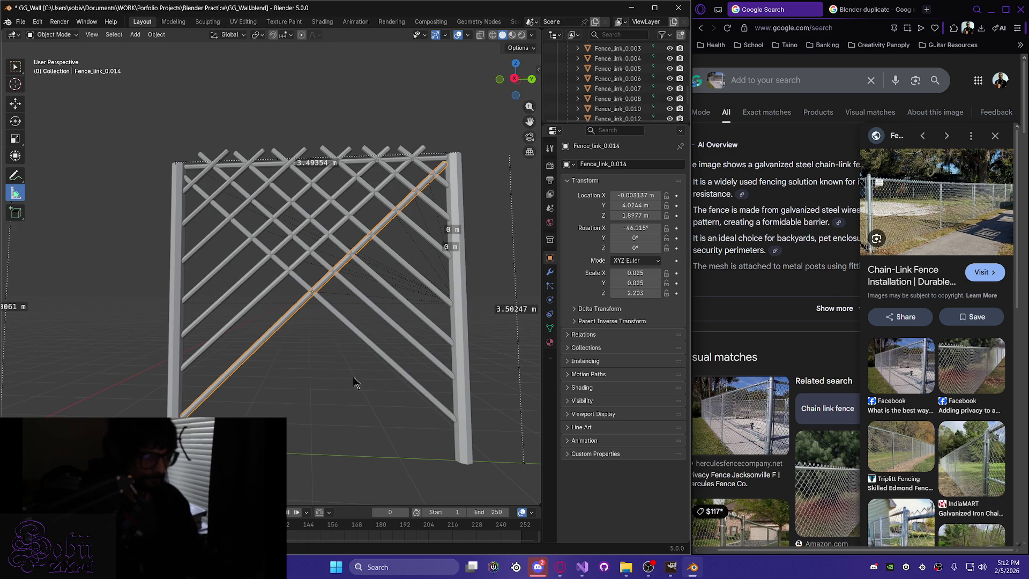
{"action": "key", "text": "g"}
{"action": "key", "text": "z"}
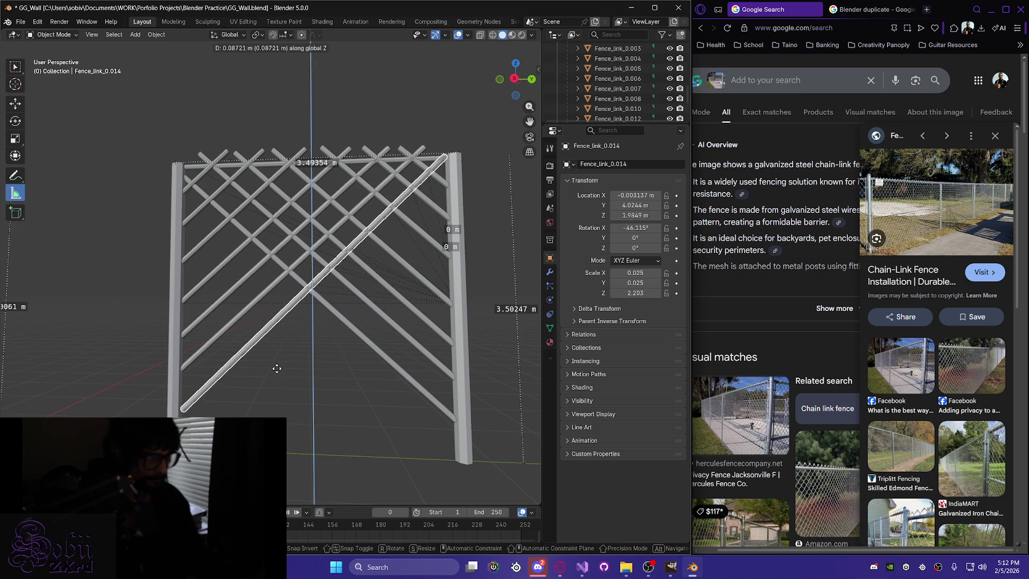
{"action": "left_click", "coordinate": [275, 372]}
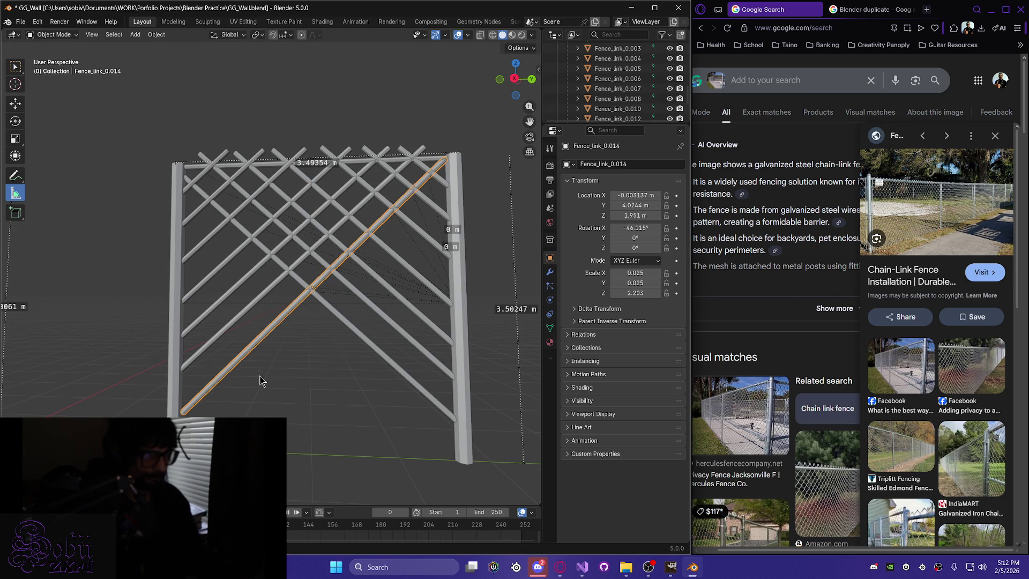
{"action": "mouse_move", "coordinate": [217, 412]}
{"action": "middle_mouse_down"}
{"action": "mouse_move", "coordinate": [248, 409]}
{"action": "mouse_move", "coordinate": [240, 401]}
{"action": "middle_mouse_up"}
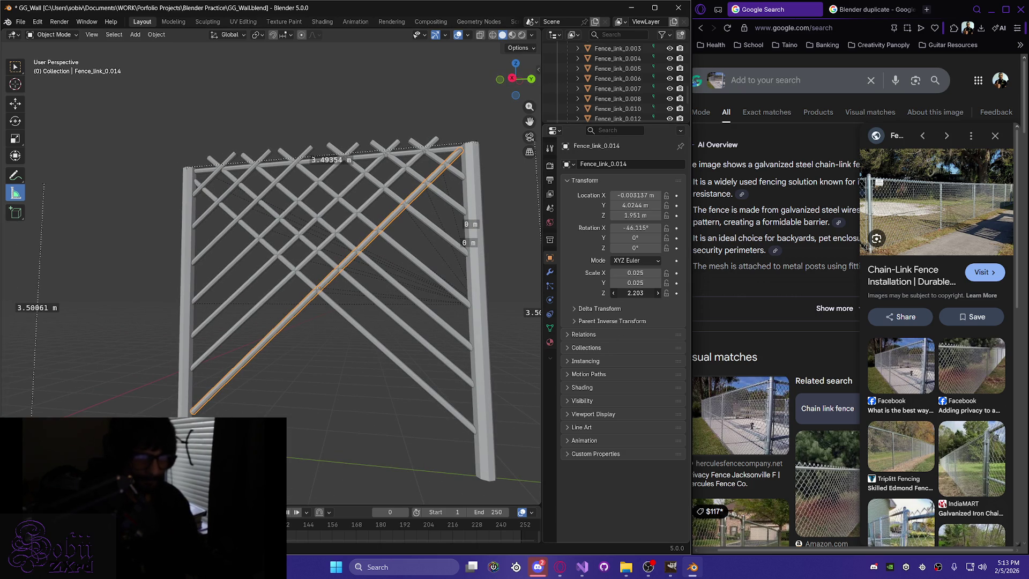
{"action": "middle_click_drag", "start_coordinate": [399, 388], "coordinate": [339, 378]}
Inspect the fence posts and upper-right corner, briefly in wireframe shading.
{"action": "scroll", "coordinate": [339, 379], "scroll_direction": "up", "scroll_amount": 4}
{"action": "mouse_move", "coordinate": [357, 311]}
{"action": "middle_mouse_down"}
{"action": "mouse_move", "coordinate": [225, 220]}
{"action": "mouse_move", "coordinate": [131, 225]}
{"action": "middle_mouse_up"}
{"action": "mouse_move", "coordinate": [138, 401]}
{"action": "middle_mouse_down"}
{"action": "mouse_move", "coordinate": [72, 390]}
{"action": "mouse_move", "coordinate": [114, 404]}
{"action": "middle_mouse_up"}
{"action": "key", "text": "z"}
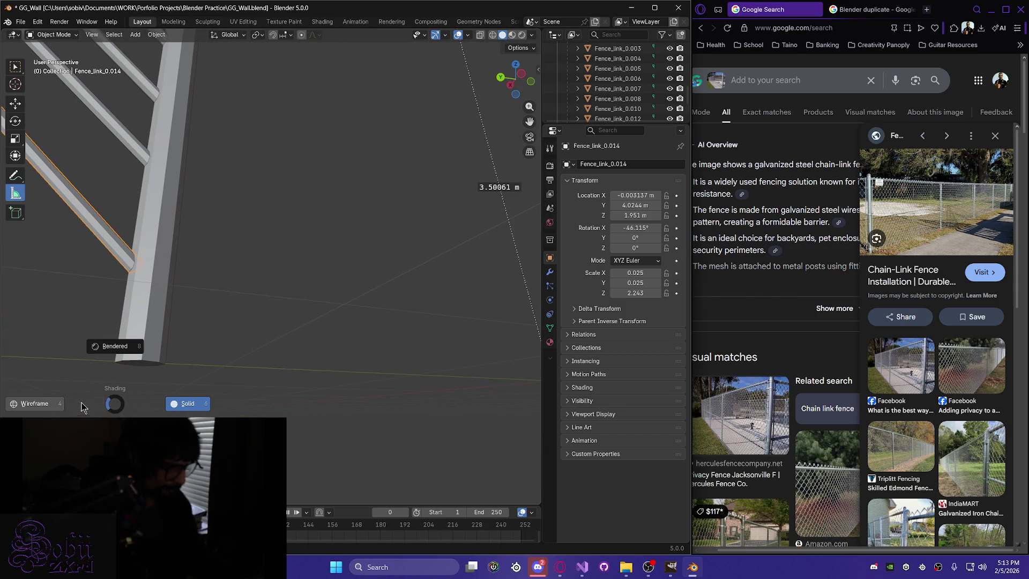
{"action": "left_click", "coordinate": [45, 409]}
{"action": "mouse_move", "coordinate": [181, 403]}
{"action": "middle_mouse_down"}
{"action": "mouse_move", "coordinate": [161, 408]}
{"action": "mouse_move", "coordinate": [332, 415]}
{"action": "middle_mouse_up"}
{"action": "key", "text": "z"}
{"action": "left_click", "coordinate": [415, 425]}
{"action": "scroll", "coordinate": [378, 383], "scroll_direction": "down", "scroll_amount": 5}
{"action": "mouse_move", "coordinate": [358, 369]}
{"action": "middle_mouse_down"}
{"action": "mouse_move", "coordinate": [338, 285]}
{"action": "mouse_move", "coordinate": [225, 333]}
{"action": "mouse_move", "coordinate": [218, 344]}
{"action": "mouse_move", "coordinate": [255, 348]}
{"action": "mouse_move", "coordinate": [244, 407]}
{"action": "mouse_move", "coordinate": [147, 408]}
{"action": "middle_mouse_up"}
{"action": "scroll", "coordinate": [222, 332], "scroll_direction": "up", "scroll_amount": 5}
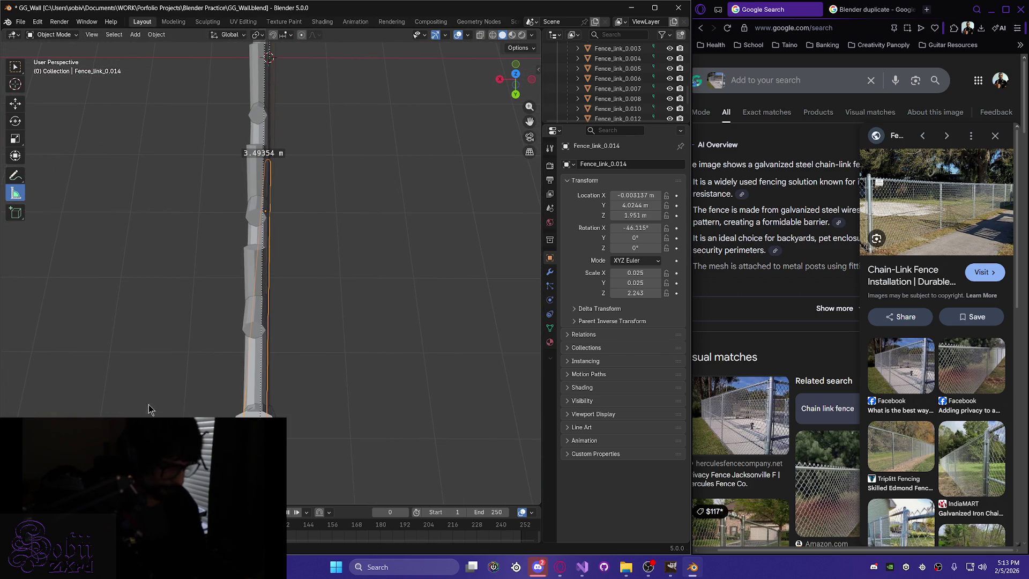
Shift Fence_link_0.014 along X so it reaches the top of the post.
{"action": "key", "text": "g"}
{"action": "key", "text": "x"}
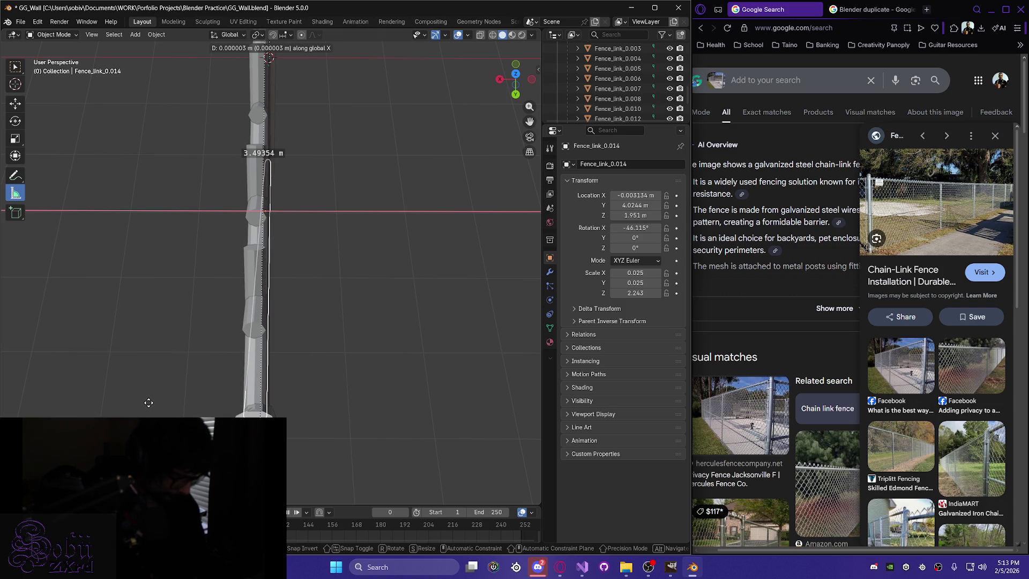
{"action": "left_click", "coordinate": [149, 402]}
{"action": "middle_click_drag", "start_coordinate": [149, 407], "coordinate": [214, 367]}
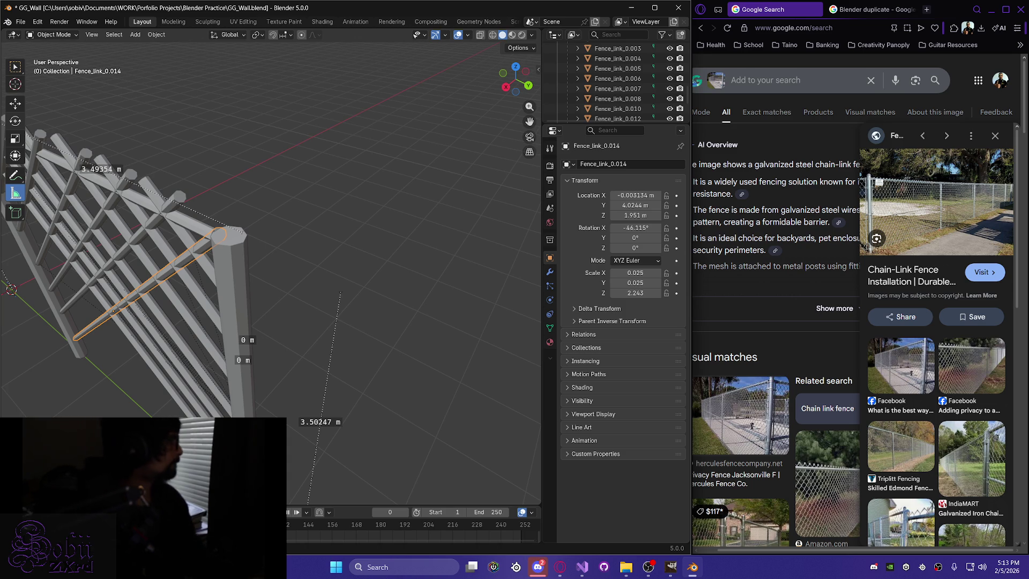
{"action": "key", "text": "alt+Tab"}
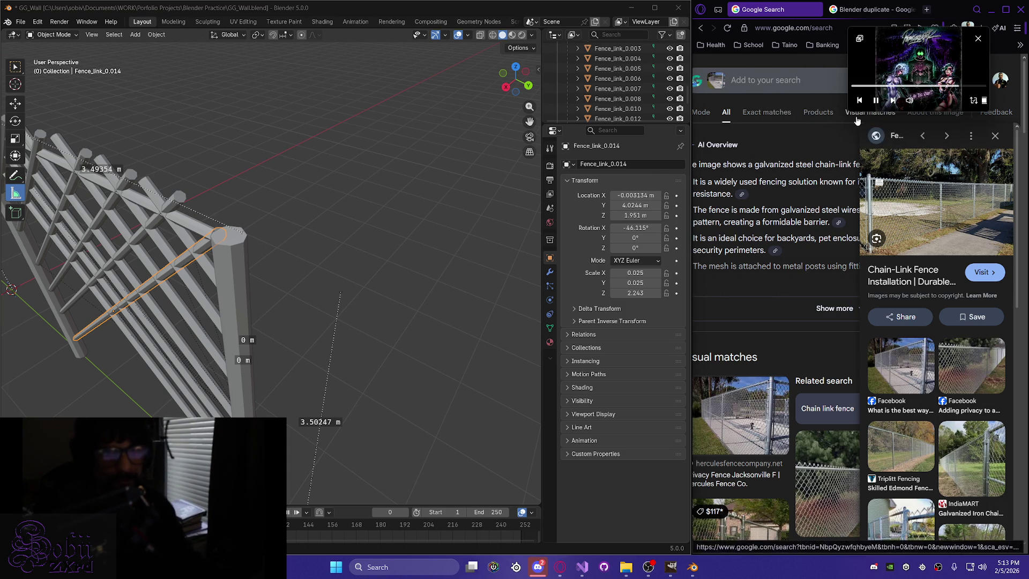
{"action": "mouse_move", "coordinate": [851, 107]}
{"action": "left_mouse_down"}
{"action": "mouse_move", "coordinate": [788, 203]}
{"action": "mouse_move", "coordinate": [726, 225]}
{"action": "left_mouse_up"}
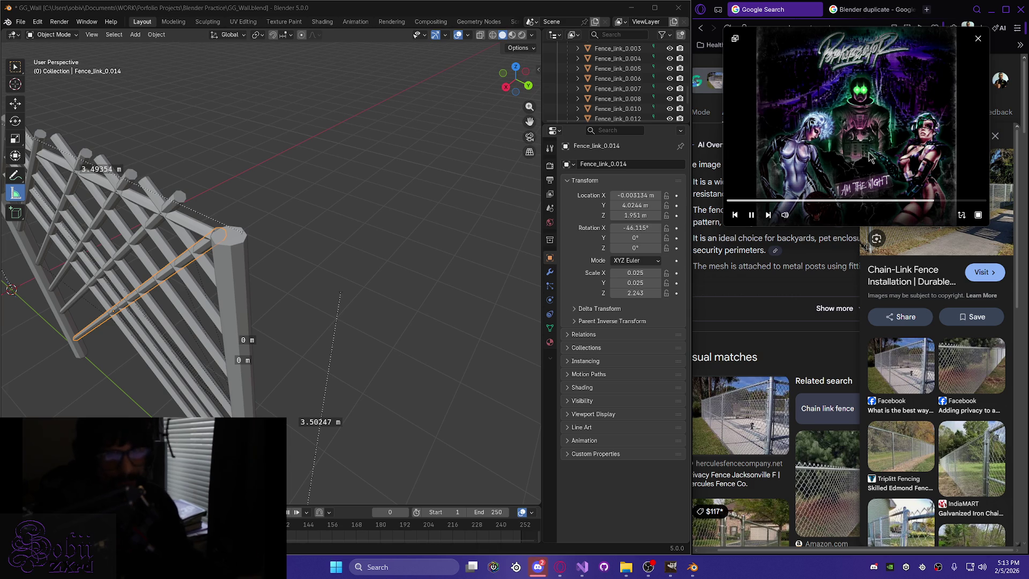
{"action": "mouse_move", "coordinate": [352, 251]}
{"action": "middle_mouse_down"}
{"action": "mouse_move", "coordinate": [137, 328]}
{"action": "mouse_move", "coordinate": [167, 291]}
{"action": "mouse_move", "coordinate": [243, 304]}
{"action": "mouse_move", "coordinate": [356, 298]}
{"action": "middle_mouse_up"}
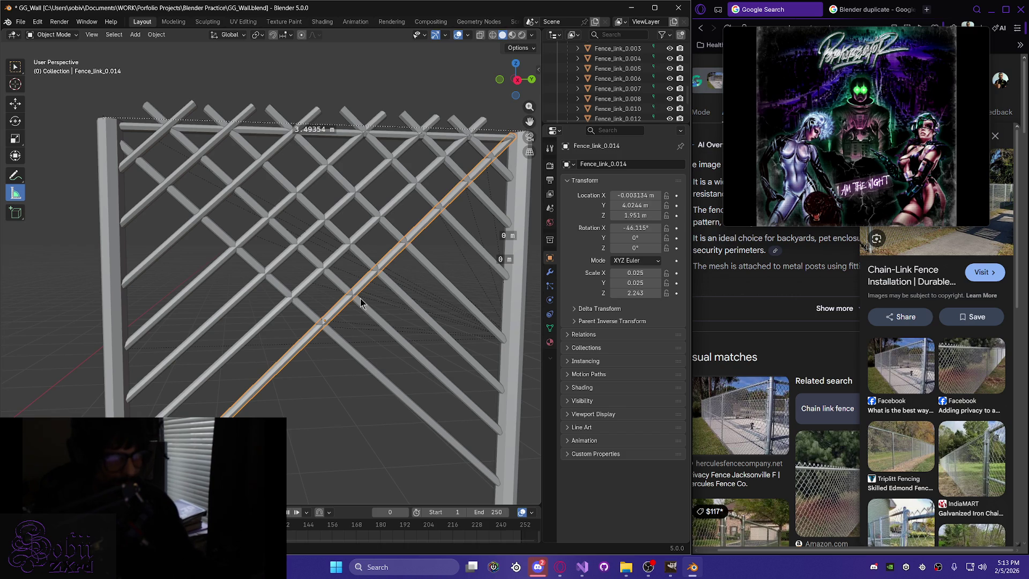
{"action": "middle_click_drag", "start_coordinate": [456, 307], "coordinate": [401, 298]}
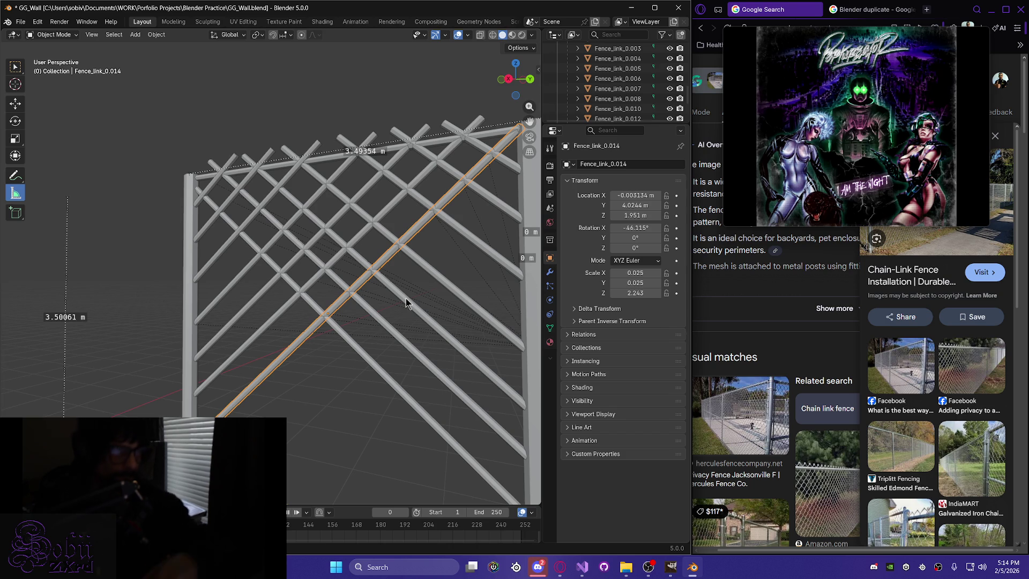
{"action": "middle_click_drag", "start_coordinate": [355, 291], "coordinate": [371, 326]}
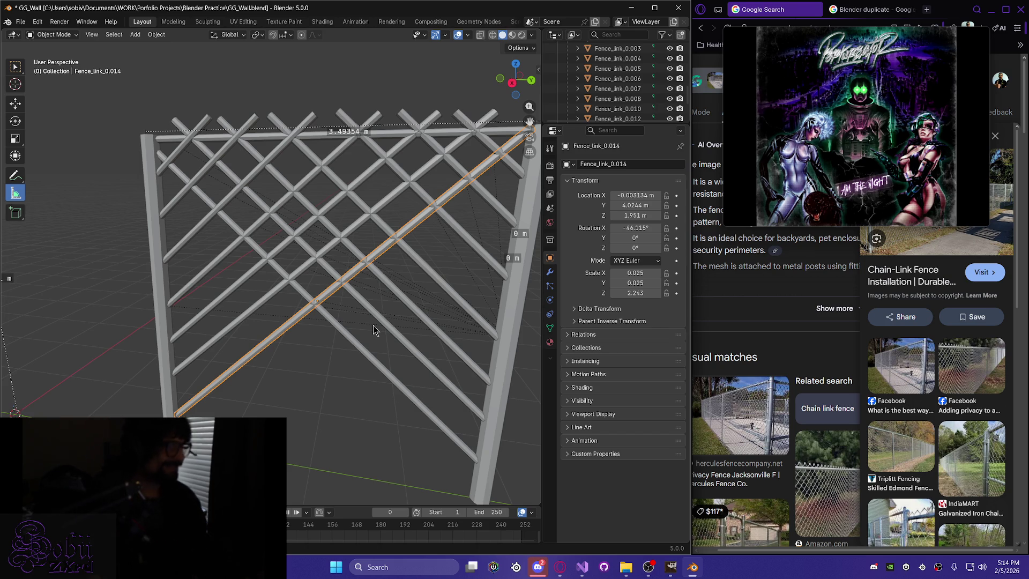
{"action": "middle_click_drag", "start_coordinate": [283, 360], "coordinate": [305, 331]}
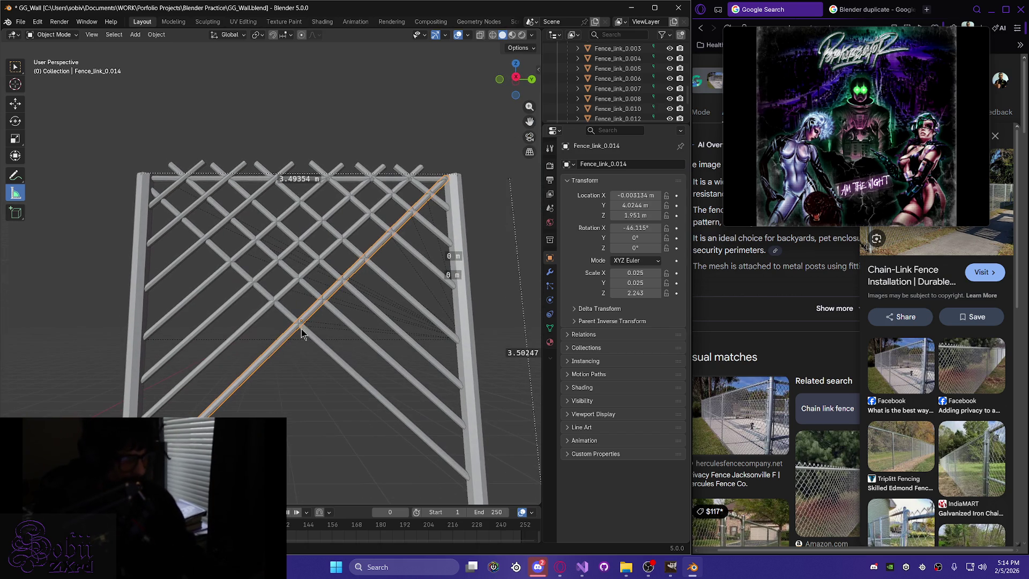
{"action": "middle_click_drag", "start_coordinate": [252, 395], "coordinate": [290, 416]}
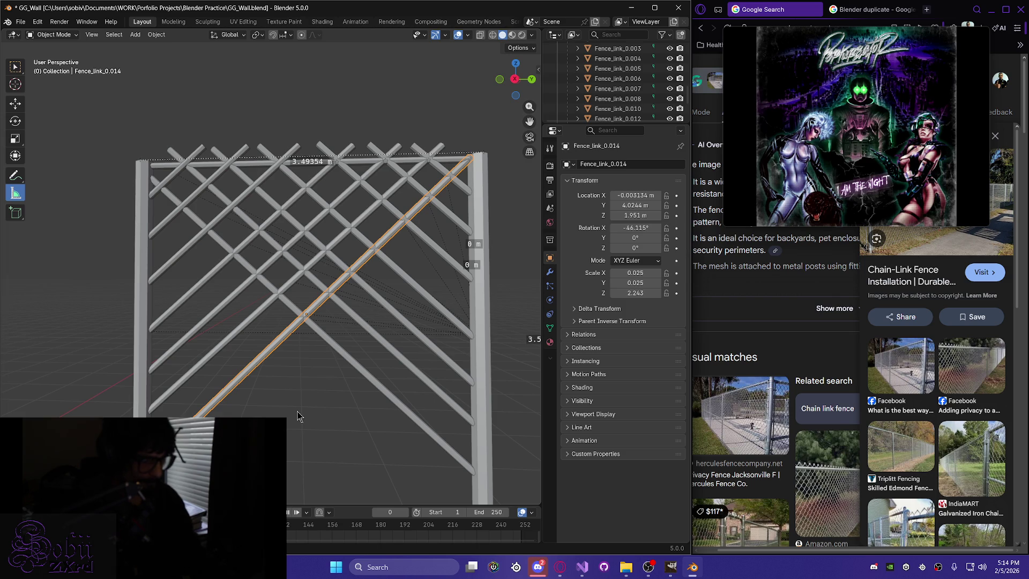
{"action": "middle_click_drag", "start_coordinate": [287, 414], "coordinate": [290, 423]}
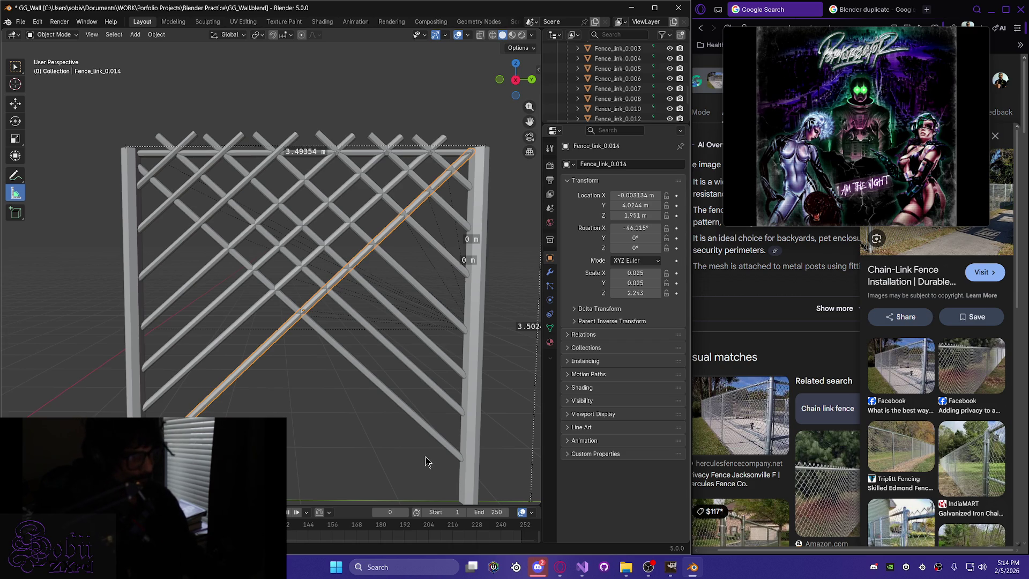
{"action": "mouse_move", "coordinate": [875, 78]}
{"action": "left_mouse_down"}
{"action": "mouse_move", "coordinate": [868, 303]}
{"action": "mouse_move", "coordinate": [848, 112]}
{"action": "left_mouse_up"}
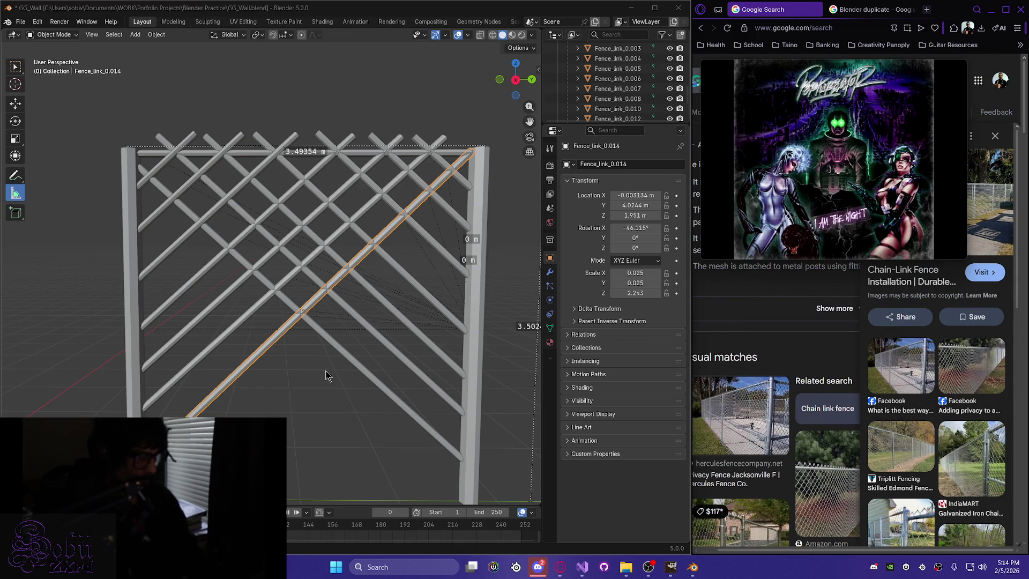
{"action": "middle_click_drag", "start_coordinate": [294, 378], "coordinate": [298, 406]}
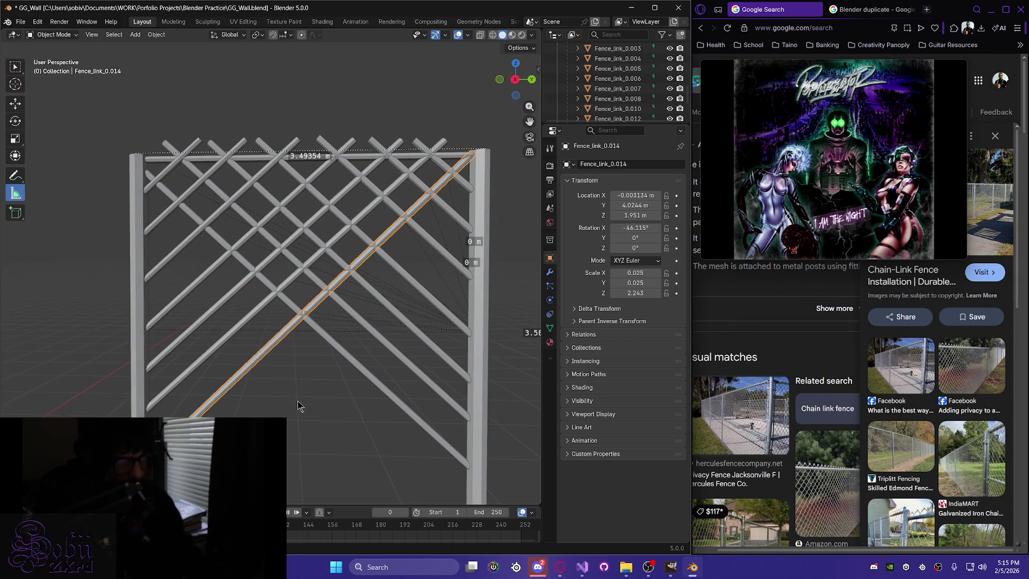
{"action": "key", "text": "shift+d"}
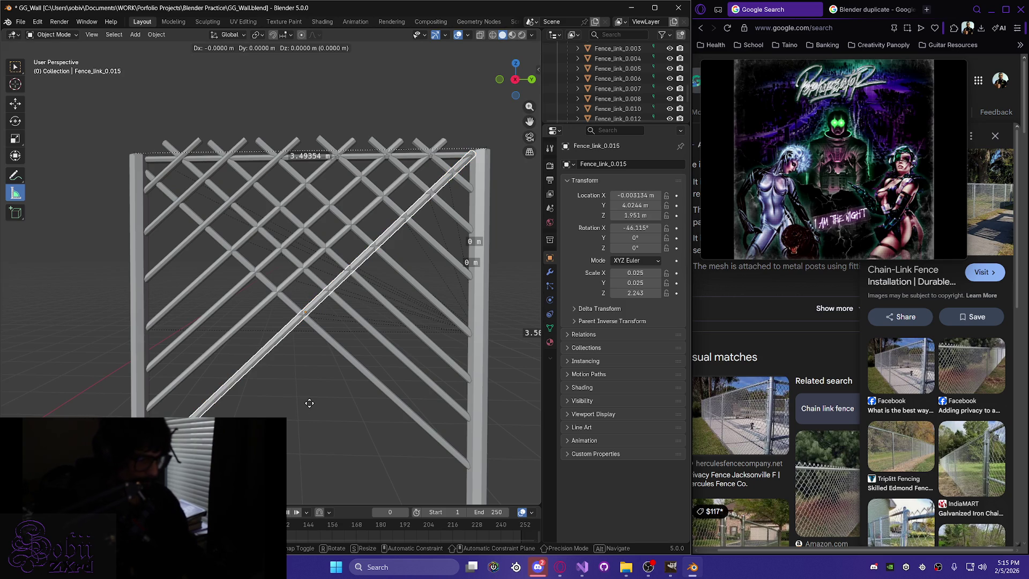
Lower the copy Fence_link_0.015 and nudge it to Y 4.0677 m, Z 1.5823 m.
{"action": "key", "text": "z"}
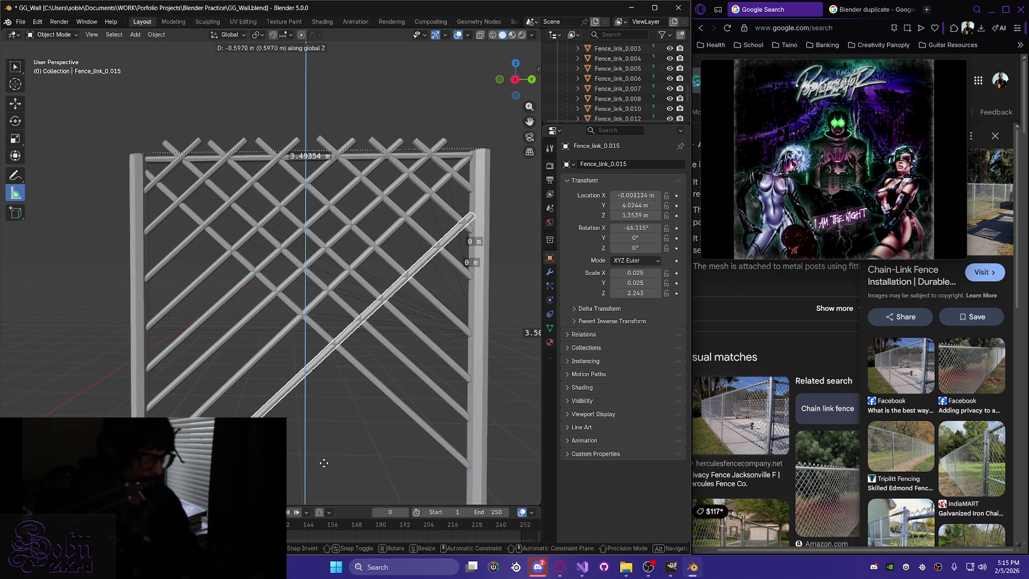
{"action": "left_click", "coordinate": [321, 462]}
{"action": "mouse_move", "coordinate": [321, 462]}
{"action": "middle_mouse_down"}
{"action": "mouse_move", "coordinate": [319, 441]}
{"action": "mouse_move", "coordinate": [313, 462]}
{"action": "mouse_move", "coordinate": [346, 386]}
{"action": "middle_mouse_up"}
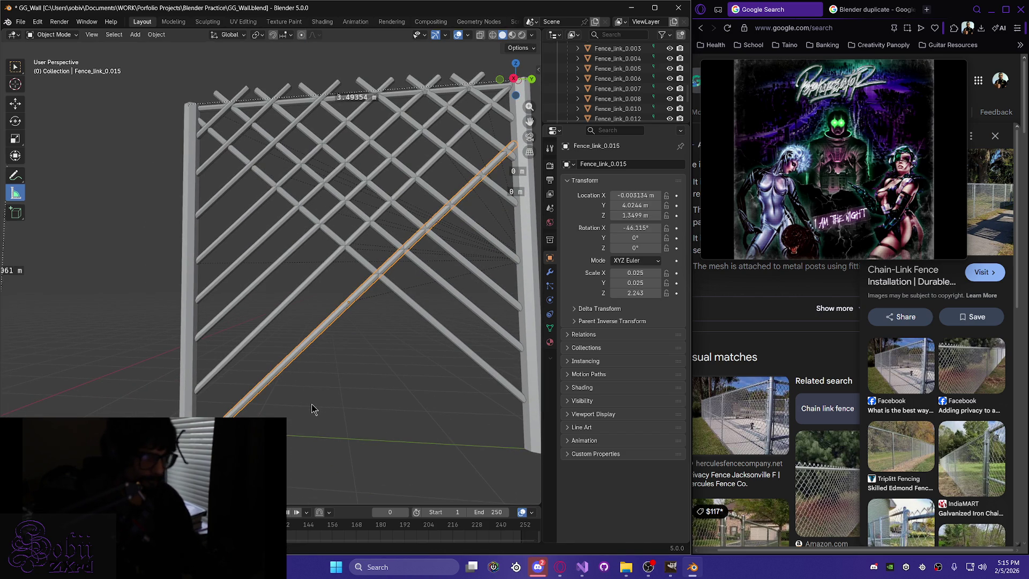
{"action": "key", "text": "g"}
{"action": "key", "text": "y"}
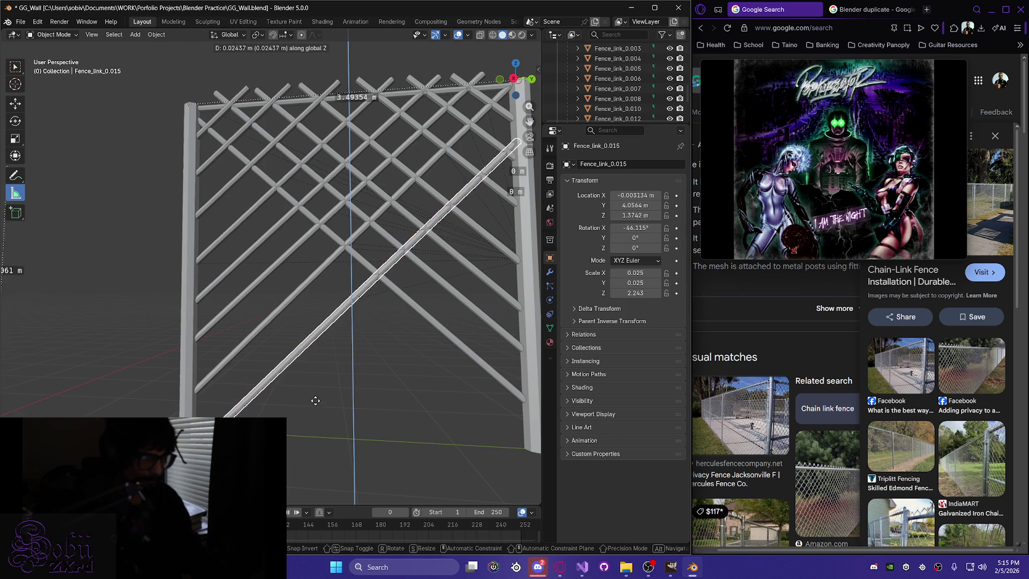
{"action": "left_click", "coordinate": [306, 399]}
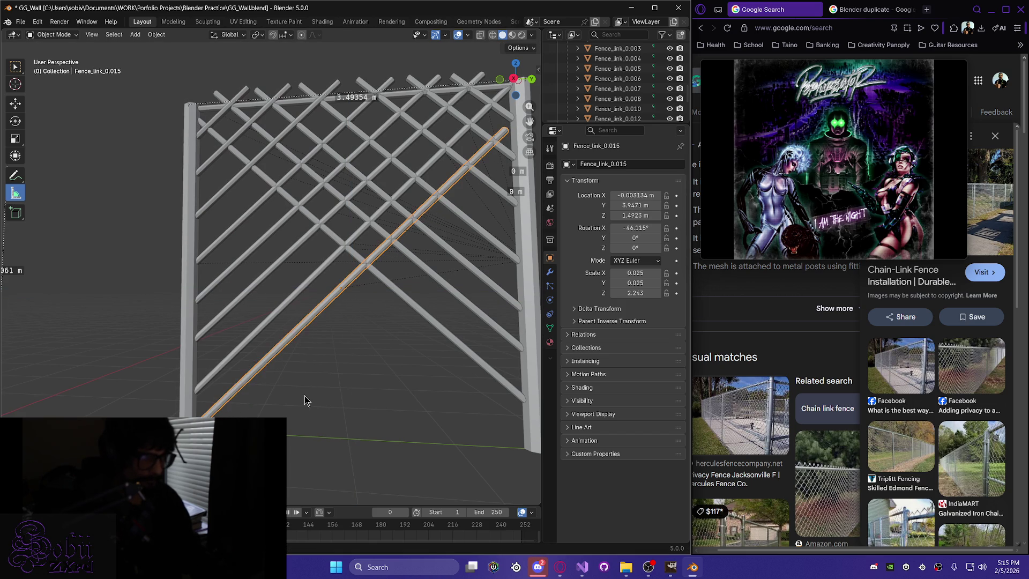
{"action": "key", "text": "g"}
{"action": "key", "text": "y"}
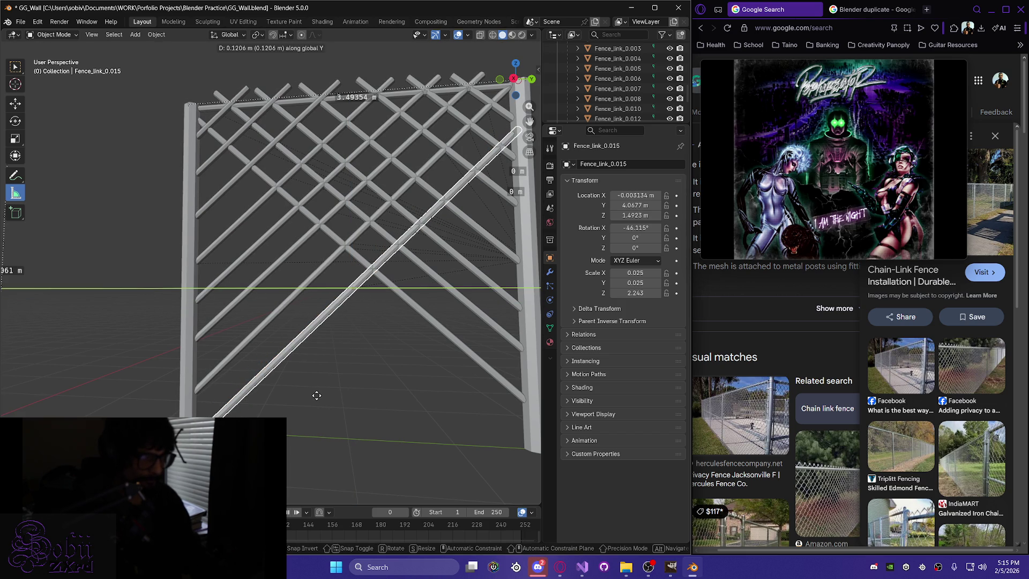
{"action": "left_click", "coordinate": [317, 395]}
{"action": "key", "text": "g"}
{"action": "key", "text": "z"}
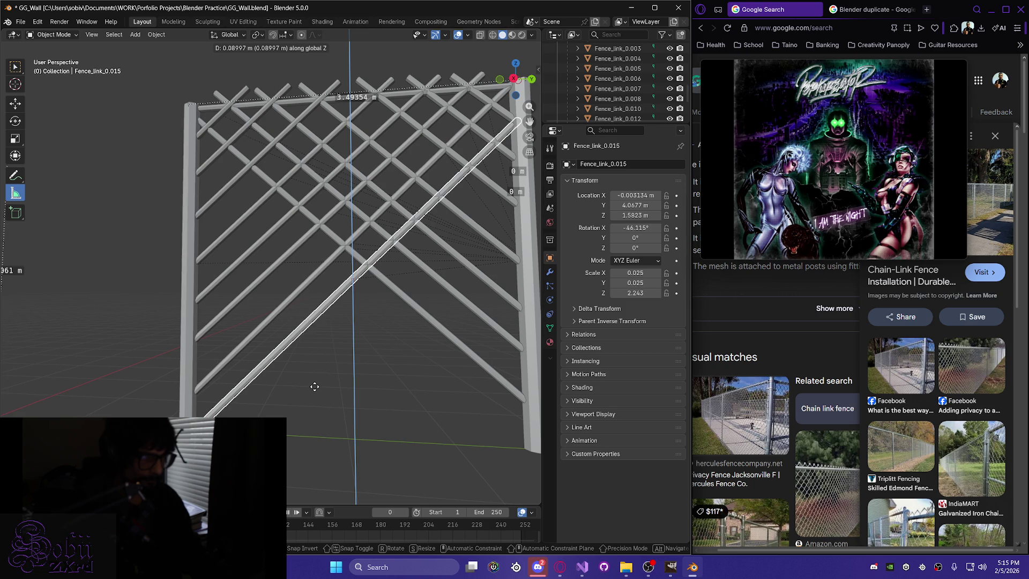
{"action": "left_click", "coordinate": [315, 386]}
Orbit and zoom around the fence to check the new link, ending with the top rail in view.
{"action": "mouse_move", "coordinate": [312, 395]}
{"action": "middle_mouse_down"}
{"action": "mouse_move", "coordinate": [289, 413]}
{"action": "mouse_move", "coordinate": [292, 423]}
{"action": "mouse_move", "coordinate": [301, 415]}
{"action": "middle_mouse_up"}
{"action": "scroll", "coordinate": [371, 248], "scroll_direction": "up", "scroll_amount": 10}
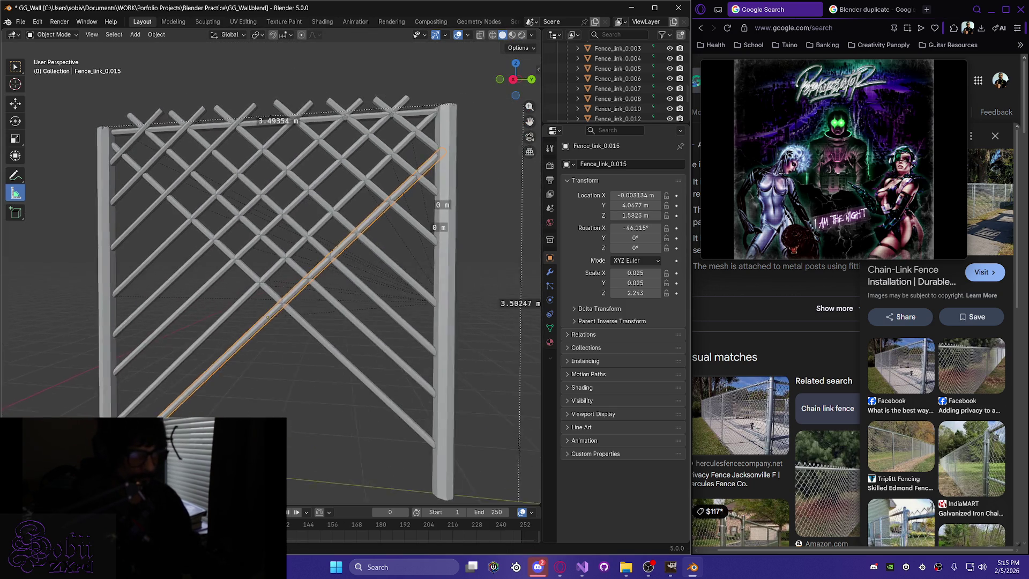
{"action": "scroll", "coordinate": [406, 214], "scroll_direction": "down", "scroll_amount": 8}
{"action": "middle_click_drag", "start_coordinate": [406, 214], "coordinate": [228, 299]}
{"action": "mouse_move", "coordinate": [190, 306]}
{"action": "middle_mouse_down"}
{"action": "mouse_move", "coordinate": [228, 333]}
{"action": "mouse_move", "coordinate": [169, 306]}
{"action": "mouse_move", "coordinate": [217, 320]}
{"action": "mouse_move", "coordinate": [209, 327]}
{"action": "mouse_move", "coordinate": [234, 356]}
{"action": "mouse_move", "coordinate": [202, 351]}
{"action": "mouse_move", "coordinate": [256, 338]}
{"action": "mouse_move", "coordinate": [232, 324]}
{"action": "mouse_move", "coordinate": [351, 235]}
{"action": "mouse_move", "coordinate": [317, 246]}
{"action": "middle_mouse_up"}
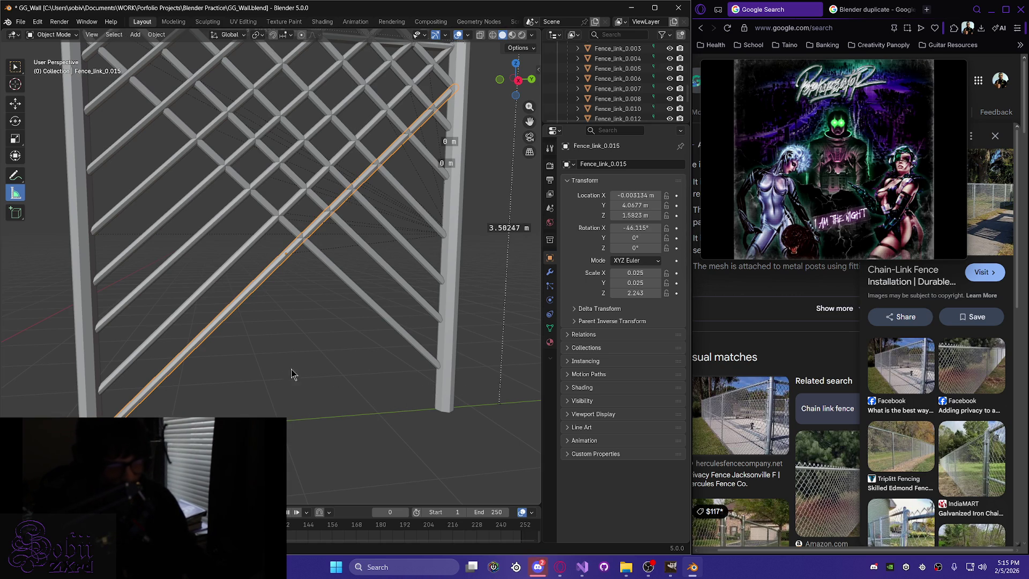
{"action": "scroll", "coordinate": [161, 303], "scroll_direction": "down", "scroll_amount": 3}
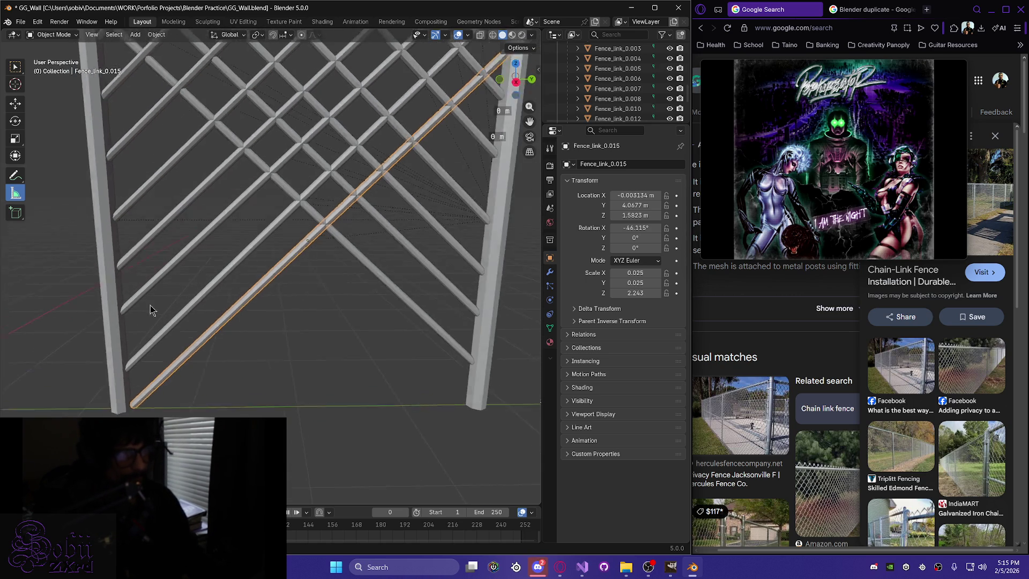
{"action": "scroll", "coordinate": [182, 252], "scroll_direction": "down", "scroll_amount": 1}
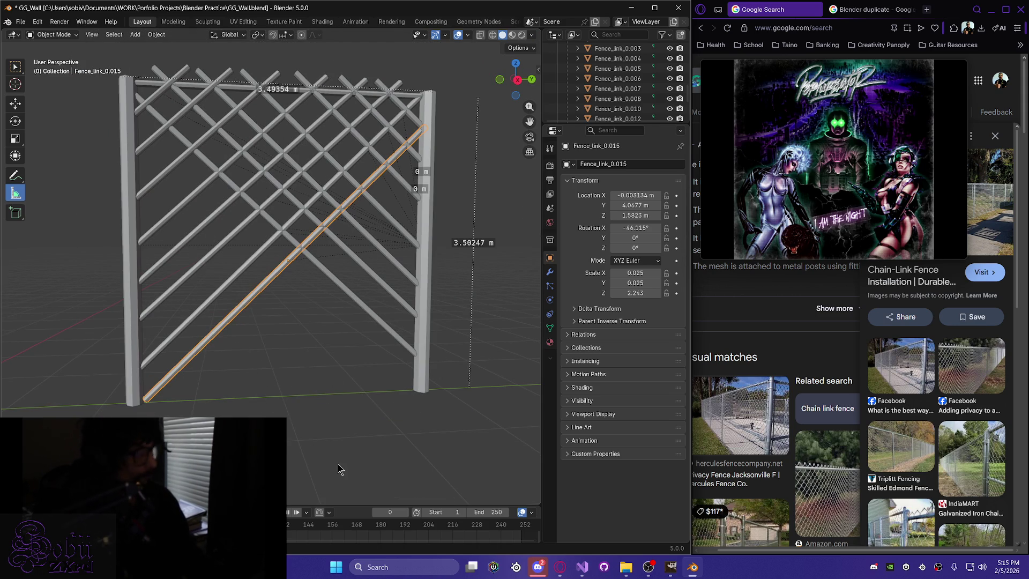
{"action": "middle_click_drag", "start_coordinate": [206, 370], "coordinate": [209, 332]}
{"action": "middle_click_drag", "start_coordinate": [206, 159], "coordinate": [214, 266]}
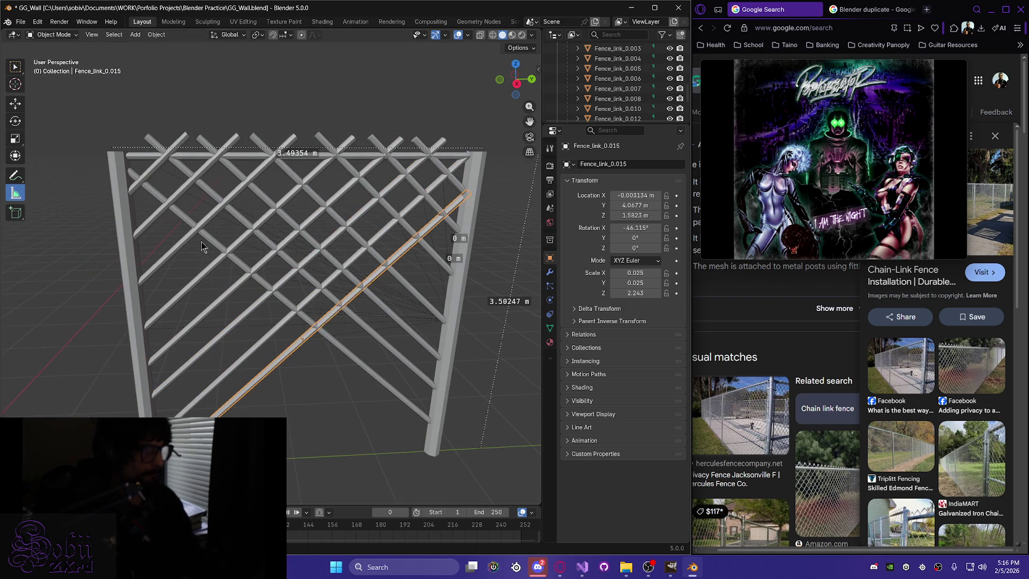
Duplicate the top rail and drop the copy straight down as the bottom rail.
{"action": "left_click", "coordinate": [137, 153]}
{"action": "middle_click_drag", "start_coordinate": [271, 331], "coordinate": [266, 309]}
{"action": "key", "text": "shift+d"}
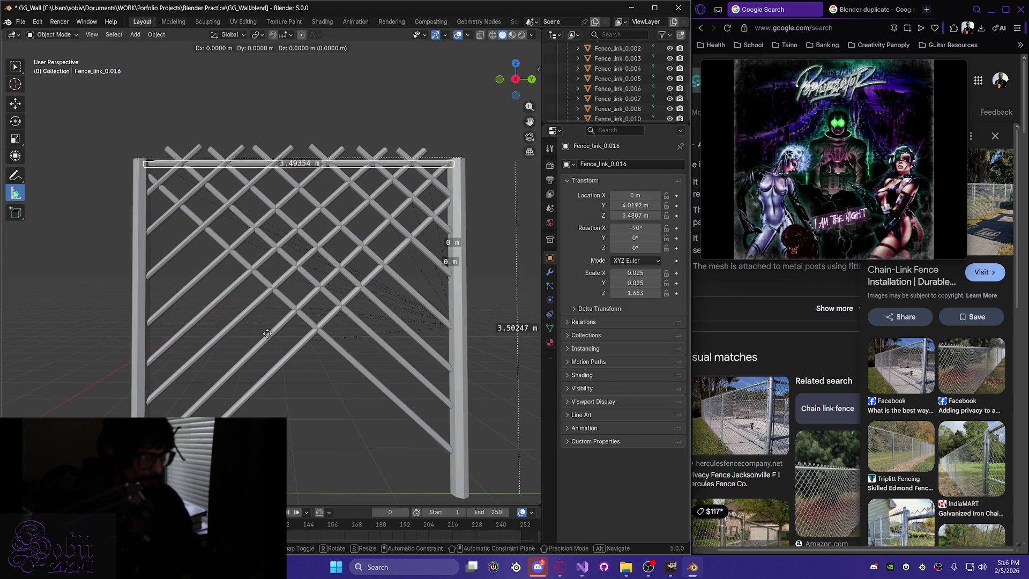
{"action": "key", "text": "z"}
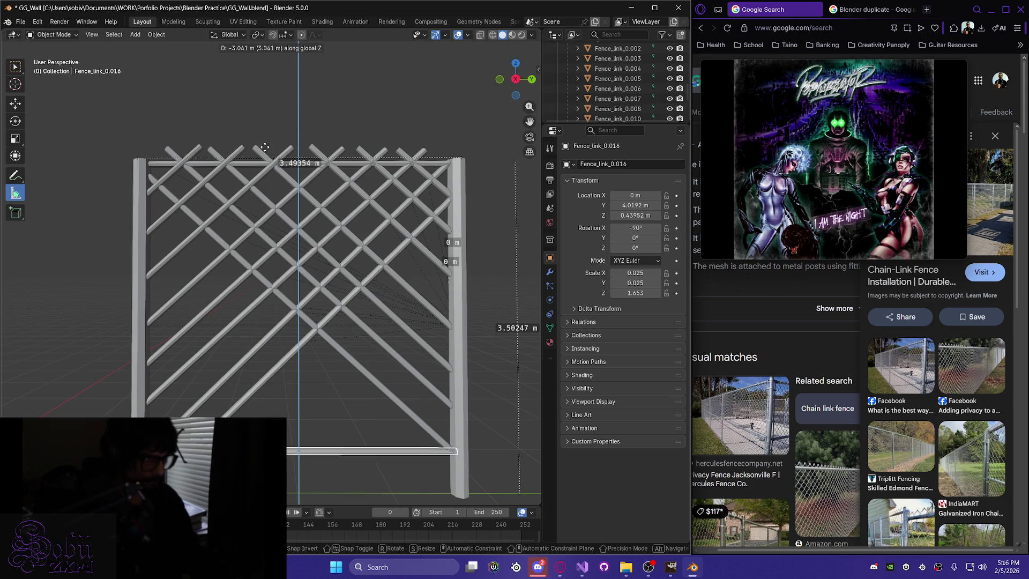
{"action": "left_click", "coordinate": [261, 186]}
{"action": "mouse_move", "coordinate": [334, 266]}
{"action": "middle_mouse_down"}
{"action": "mouse_move", "coordinate": [146, 208]}
{"action": "mouse_move", "coordinate": [307, 208]}
{"action": "middle_mouse_up"}
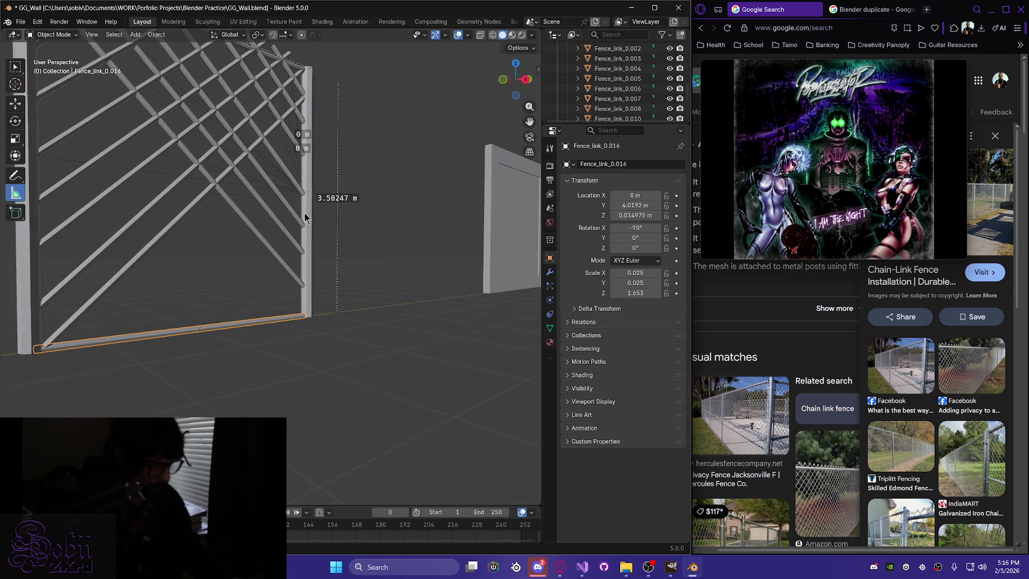
{"action": "mouse_move", "coordinate": [123, 348]}
{"action": "middle_mouse_down"}
{"action": "mouse_move", "coordinate": [161, 331]}
{"action": "mouse_move", "coordinate": [184, 343]}
{"action": "middle_mouse_up"}
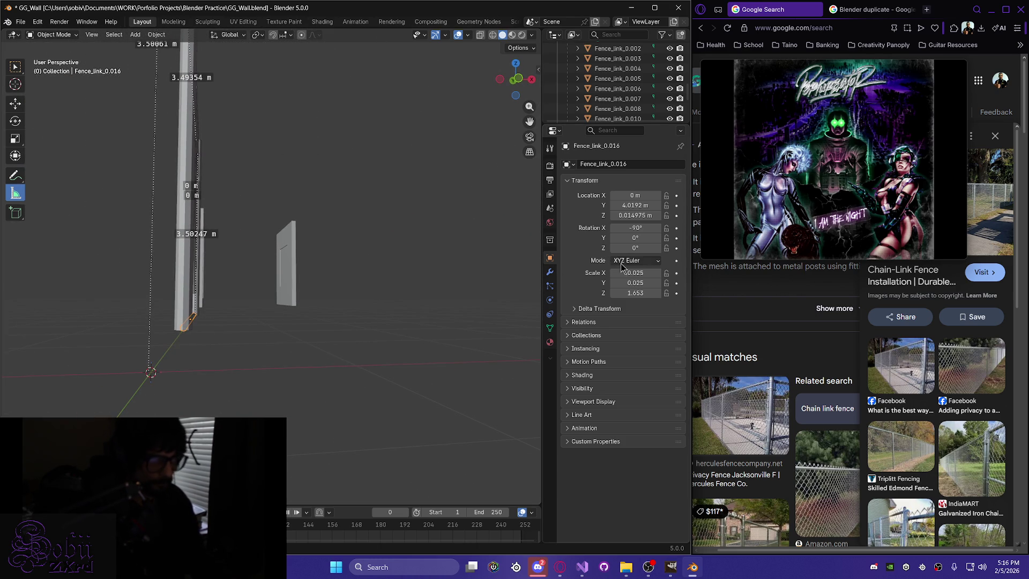
Set the bottom rail's Location Z to 0.
{"action": "left_click", "coordinate": [637, 217]}
{"action": "type", "text": "0"}
{"action": "key", "text": "Return"}
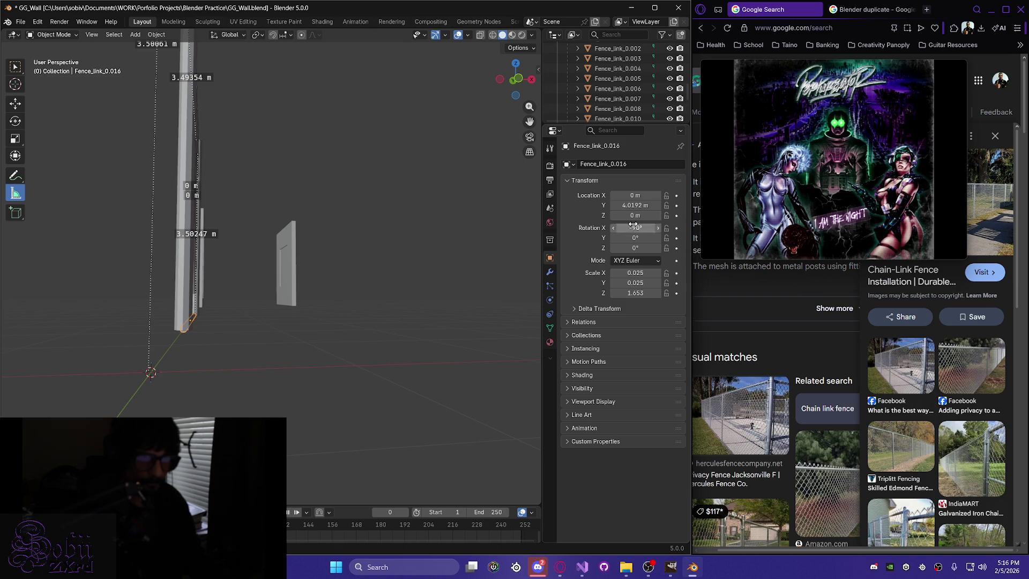
{"action": "middle_click_drag", "start_coordinate": [276, 324], "coordinate": [181, 338]}
{"action": "scroll", "coordinate": [305, 340], "scroll_direction": "up", "scroll_amount": 5}
{"action": "mouse_move", "coordinate": [304, 395]}
{"action": "middle_mouse_down"}
{"action": "mouse_move", "coordinate": [300, 386]}
{"action": "mouse_move", "coordinate": [377, 396]}
{"action": "middle_mouse_up"}
Undo the slight Z-rotation tilt on the bottom rail to straighten it.
{"action": "left_click", "coordinate": [637, 248]}
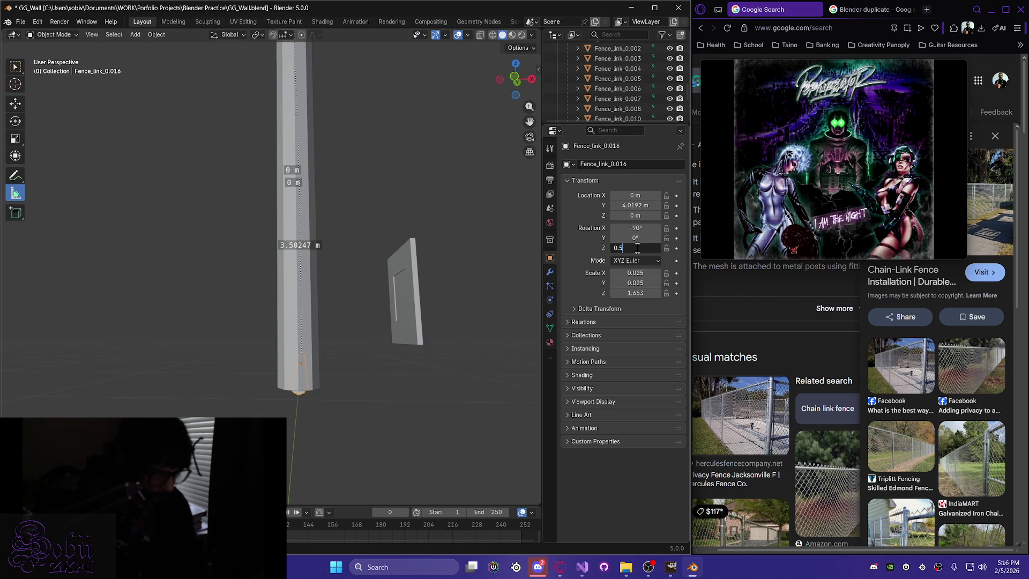
{"action": "key", "text": "Return"}
{"action": "key", "text": "ctrl+z"}
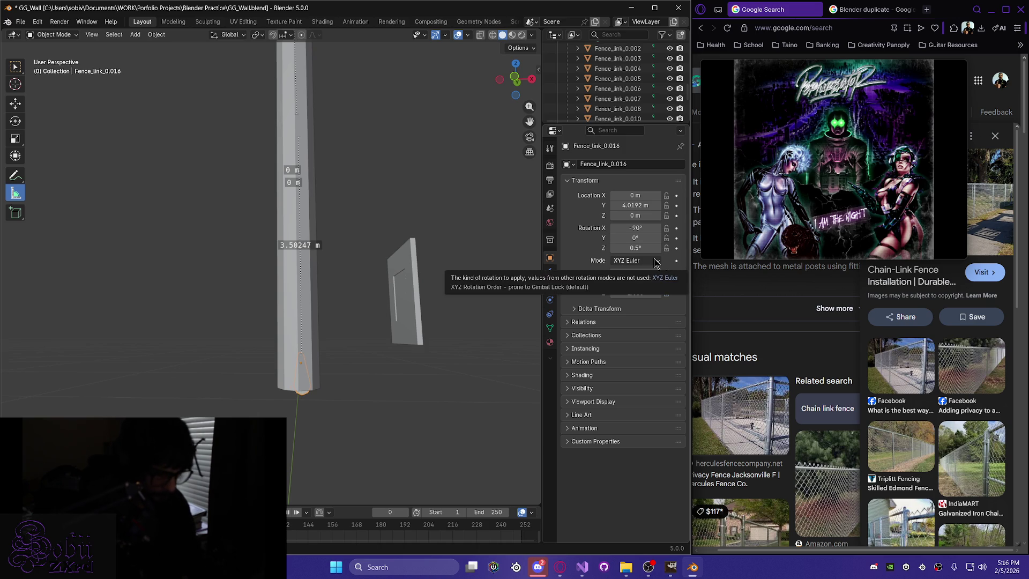
{"action": "mouse_move", "coordinate": [438, 289]}
{"action": "middle_mouse_down"}
{"action": "mouse_move", "coordinate": [289, 352]}
{"action": "mouse_move", "coordinate": [163, 351]}
{"action": "mouse_move", "coordinate": [252, 340]}
{"action": "mouse_move", "coordinate": [216, 318]}
{"action": "mouse_move", "coordinate": [229, 353]}
{"action": "mouse_move", "coordinate": [269, 280]}
{"action": "mouse_move", "coordinate": [276, 184]}
{"action": "middle_mouse_up"}
{"action": "scroll", "coordinate": [228, 354], "scroll_direction": "up", "scroll_amount": 5}
Settle the bottom rail's height at Location Z 0.05 m, just above the ground.
{"action": "left_click", "coordinate": [638, 215]}
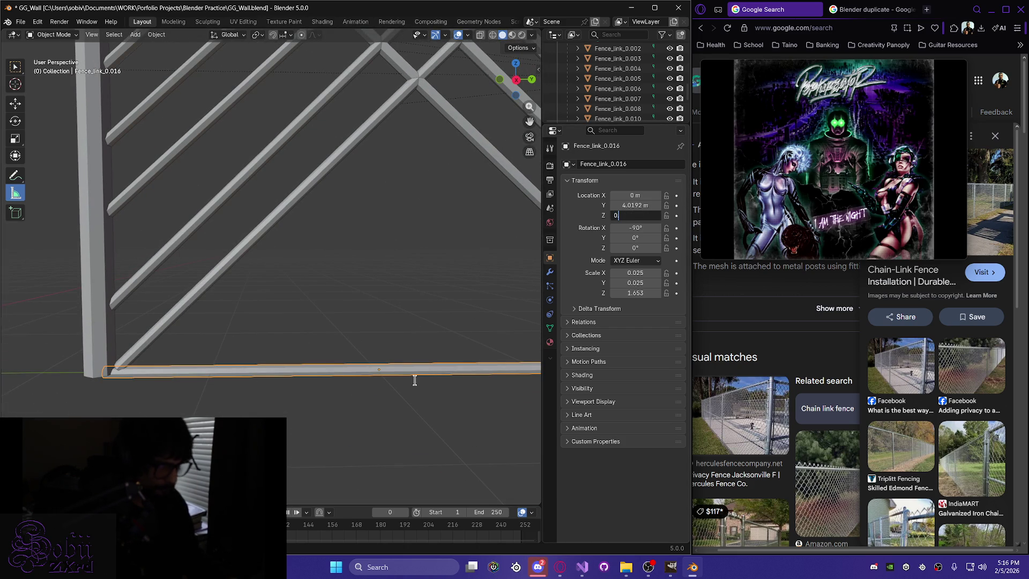
{"action": "type", "text": ".5"}
{"action": "key", "text": "Return"}
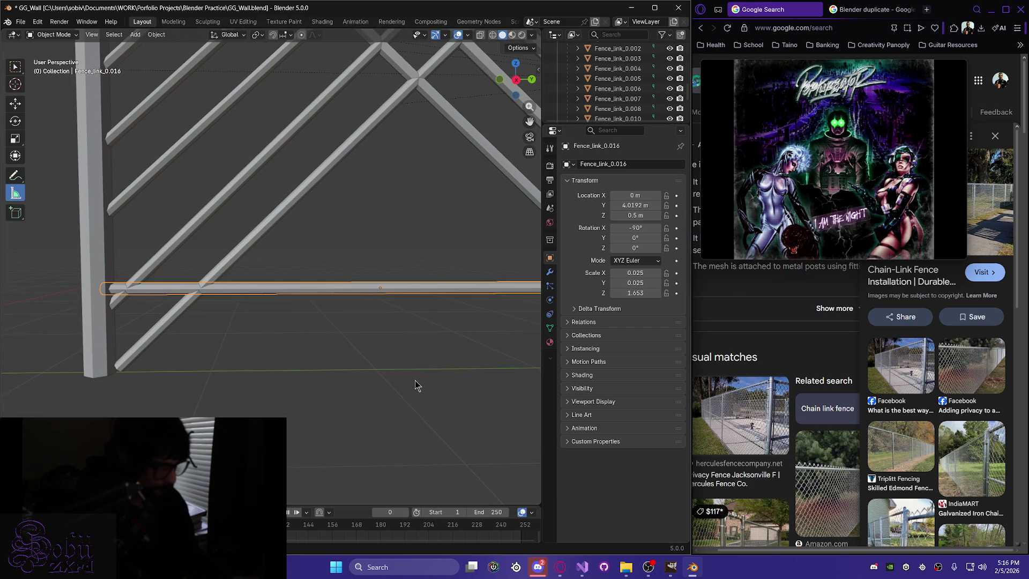
{"action": "left_click_drag", "start_coordinate": [635, 215], "coordinate": [593, 215]}
{"action": "middle_click_drag", "start_coordinate": [388, 390], "coordinate": [365, 349]}
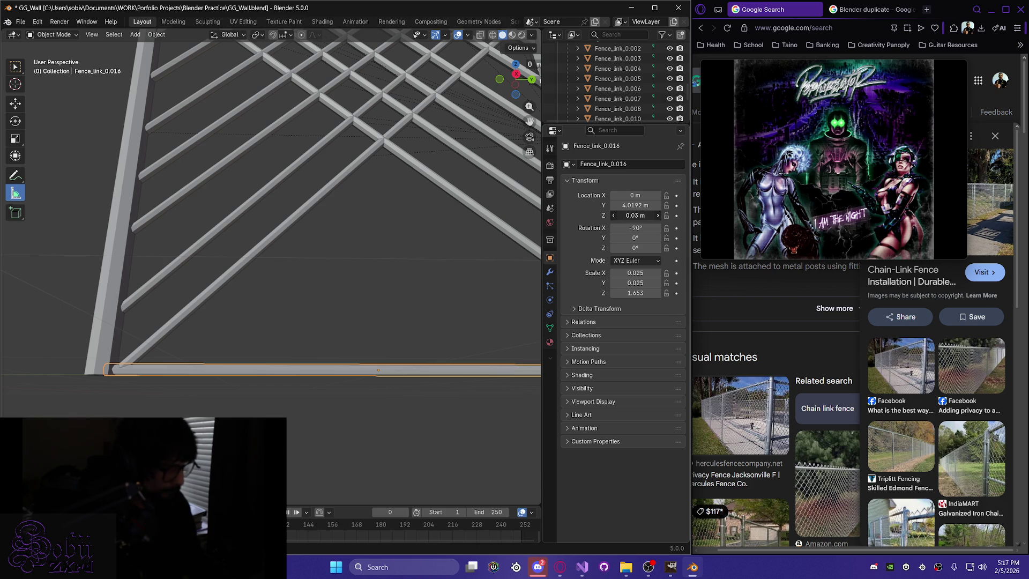
{"action": "left_click", "coordinate": [658, 215]}
{"action": "left_click", "coordinate": [658, 215]}
{"action": "middle_click_drag", "start_coordinate": [299, 367], "coordinate": [305, 386]}
Save GG_Wall.blend and select the diagonal bar Fence_link_0.013.
{"action": "key", "text": "ctrl+s"}
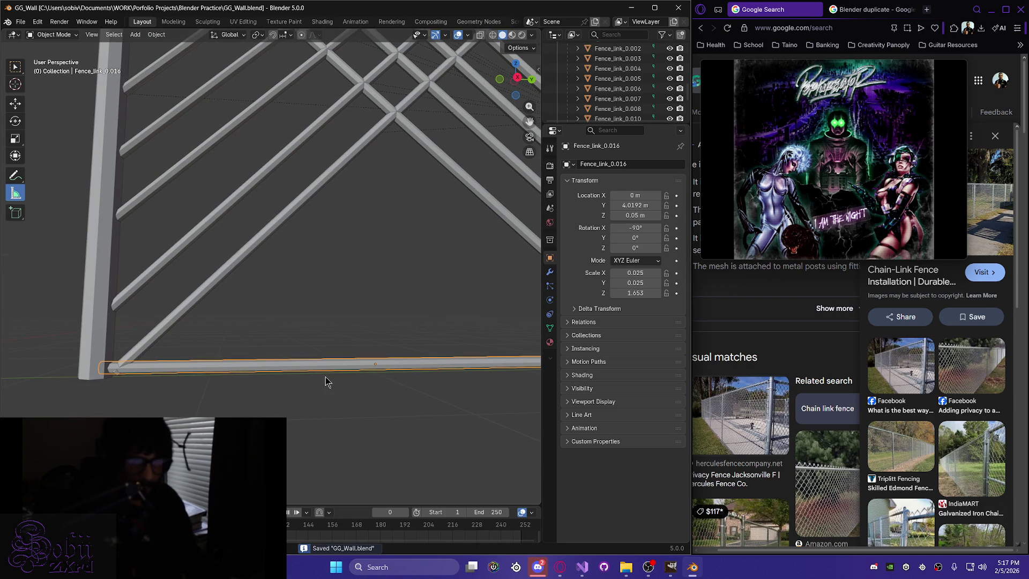
{"action": "scroll", "coordinate": [344, 335], "scroll_direction": "down", "scroll_amount": 5}
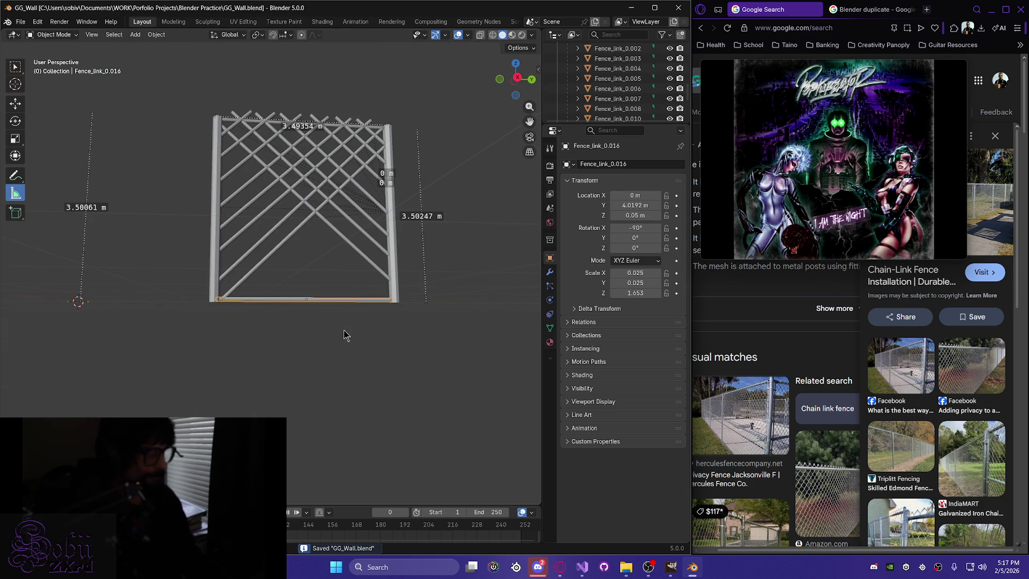
{"action": "middle_click_drag", "start_coordinate": [316, 328], "coordinate": [312, 339]}
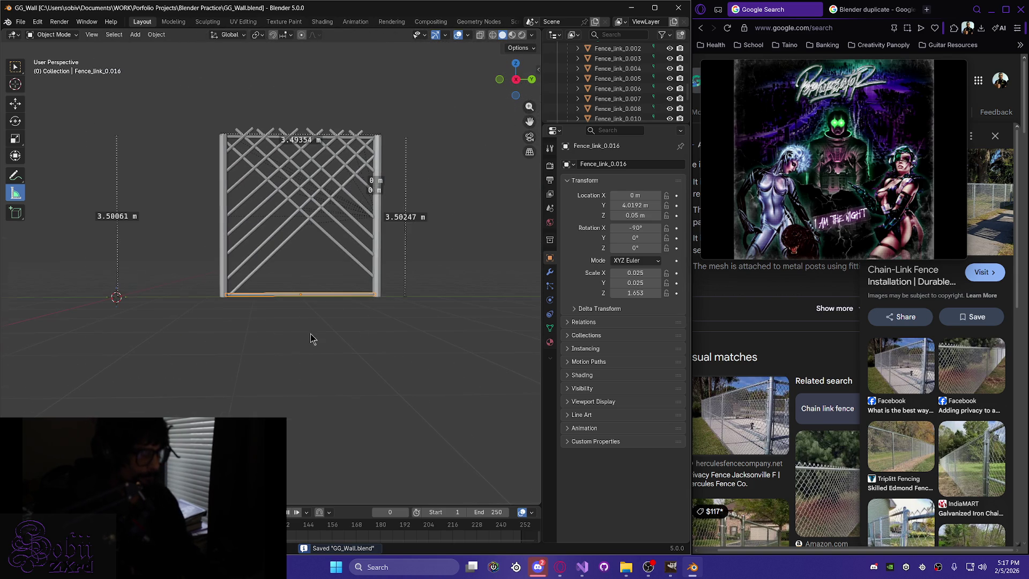
{"action": "left_click", "coordinate": [348, 255]}
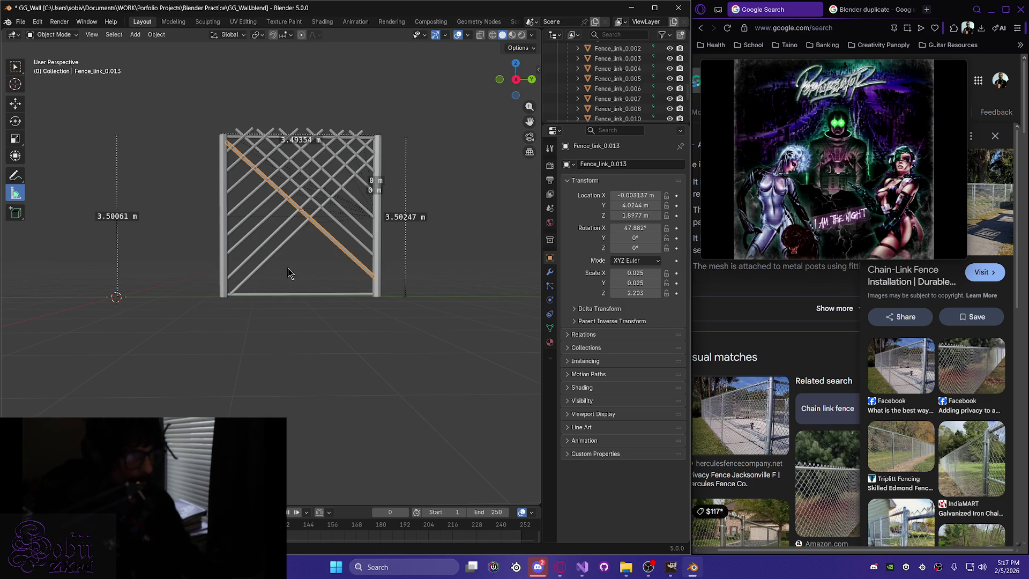
Duplicate Fence_link_0.013 and place the copy running down to the bottom-right corner.
{"action": "middle_click_drag", "start_coordinate": [288, 268], "coordinate": [284, 283]}
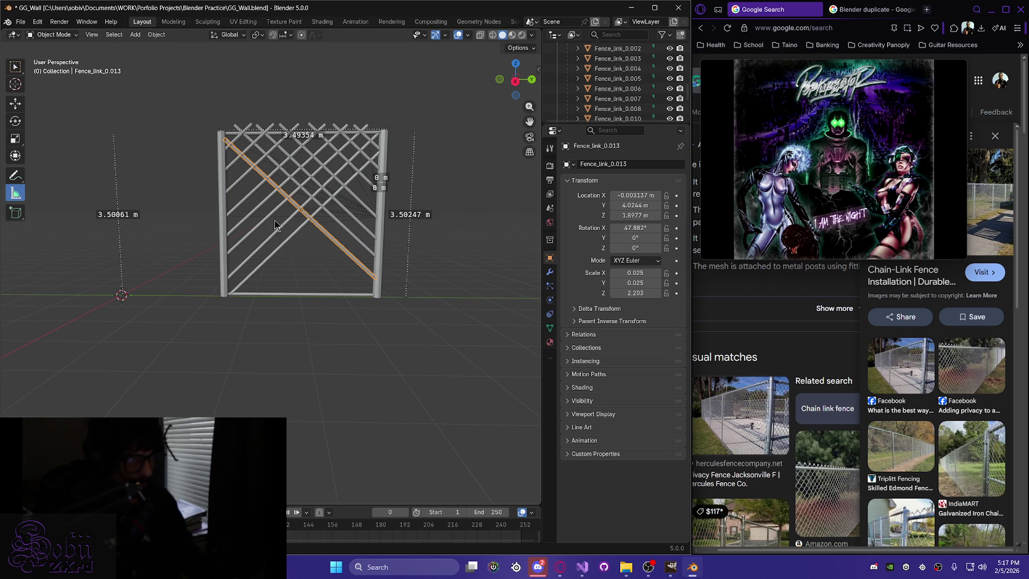
{"action": "key", "text": "shift+d"}
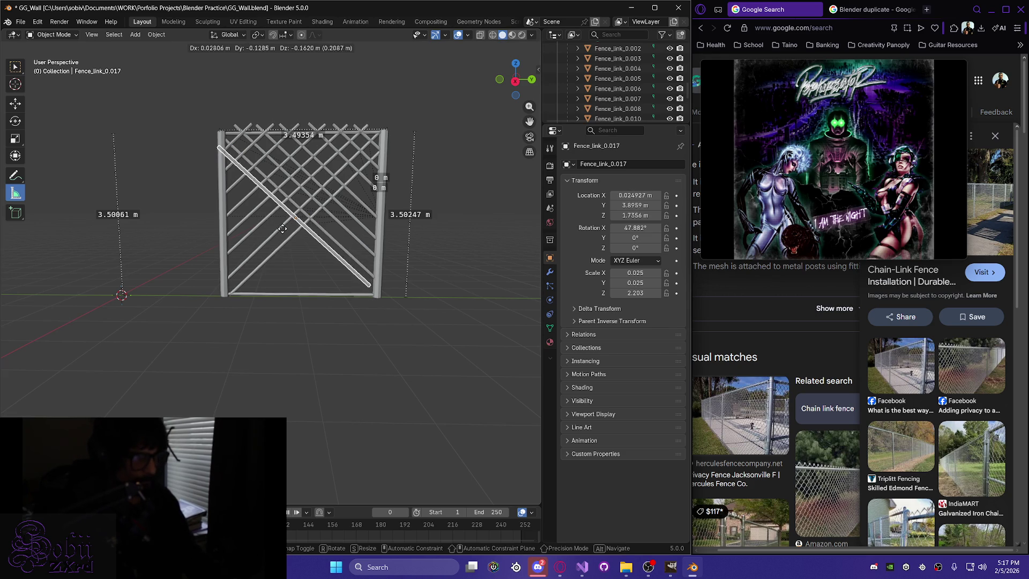
{"action": "key", "text": "Escape"}
{"action": "scroll", "coordinate": [282, 234], "scroll_direction": "up", "scroll_amount": 3}
{"action": "key", "text": "g"}
{"action": "left_click", "coordinate": [316, 246]}
{"action": "middle_click_drag", "start_coordinate": [317, 246], "coordinate": [327, 250]}
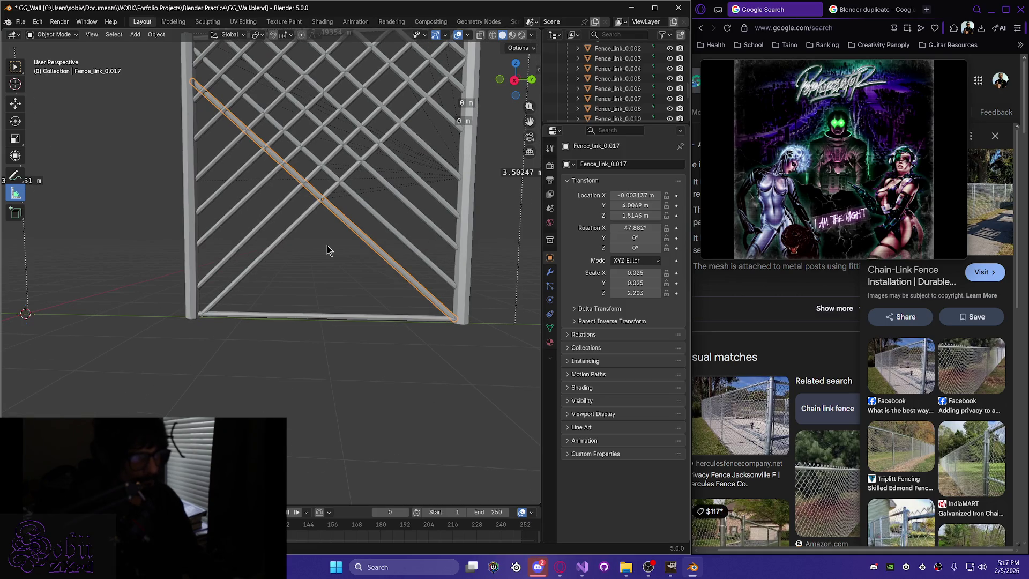
{"action": "key", "text": "g"}
{"action": "key", "text": "z"}
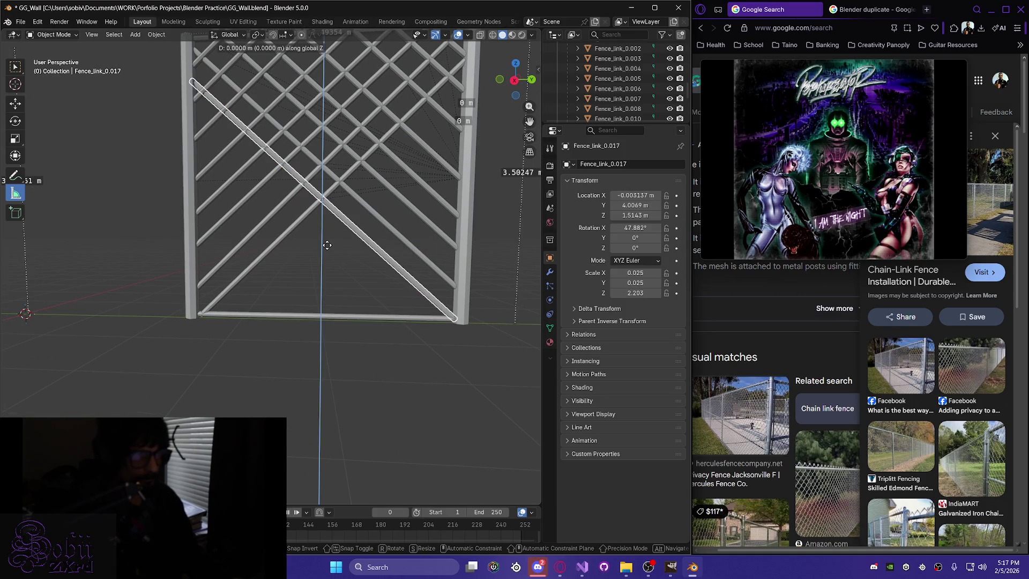
{"action": "left_click", "coordinate": [327, 246]}
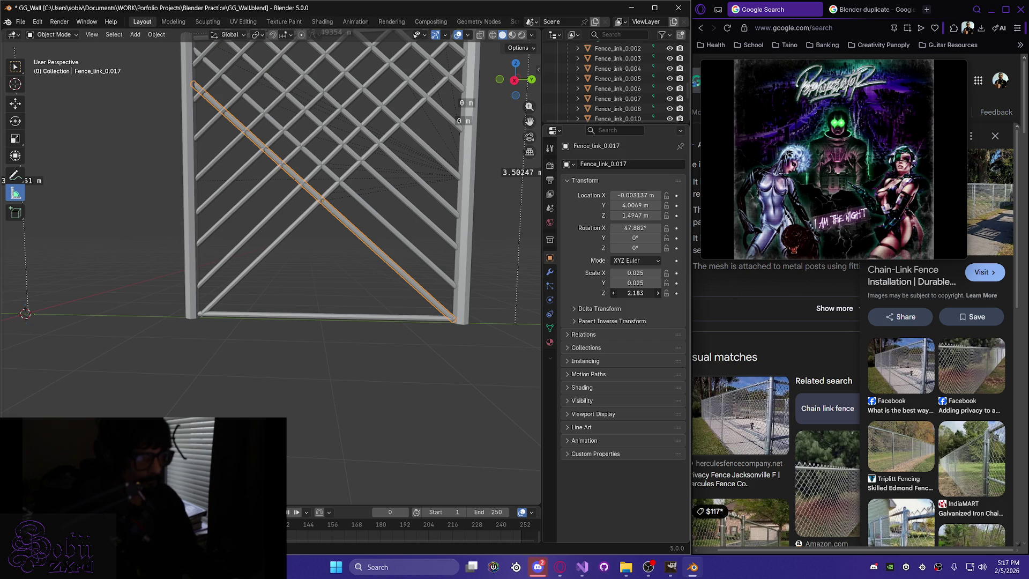
Save GG_Wall.blend and select the opposite diagonal Fence_link_0.015.
{"action": "mouse_move", "coordinate": [277, 245]}
{"action": "middle_mouse_down"}
{"action": "mouse_move", "coordinate": [300, 241]}
{"action": "mouse_move", "coordinate": [277, 247]}
{"action": "middle_mouse_up"}
{"action": "key", "text": "ctrl+s"}
{"action": "scroll", "coordinate": [298, 281], "scroll_direction": "down", "scroll_amount": 2}
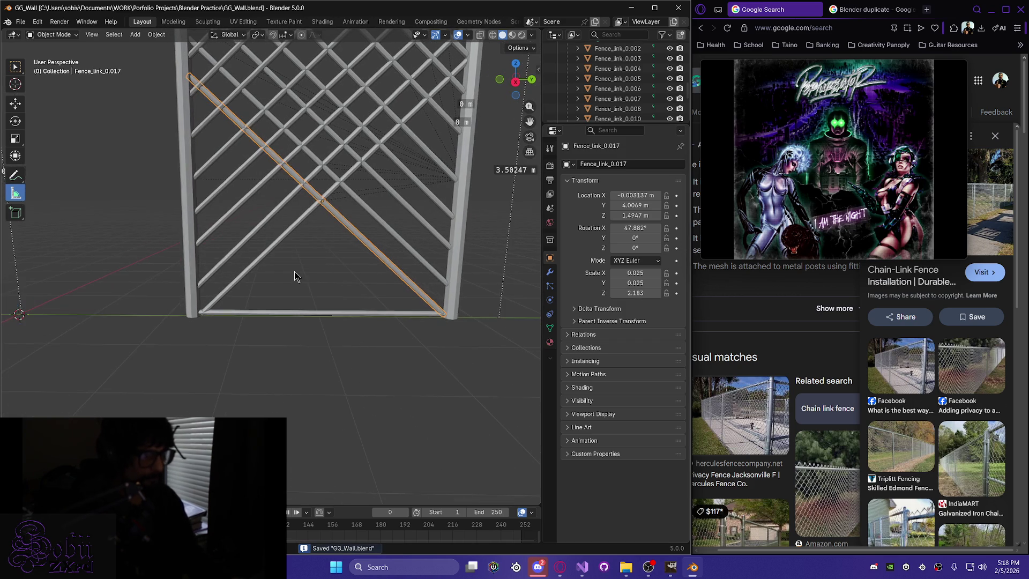
{"action": "left_click", "coordinate": [284, 245]}
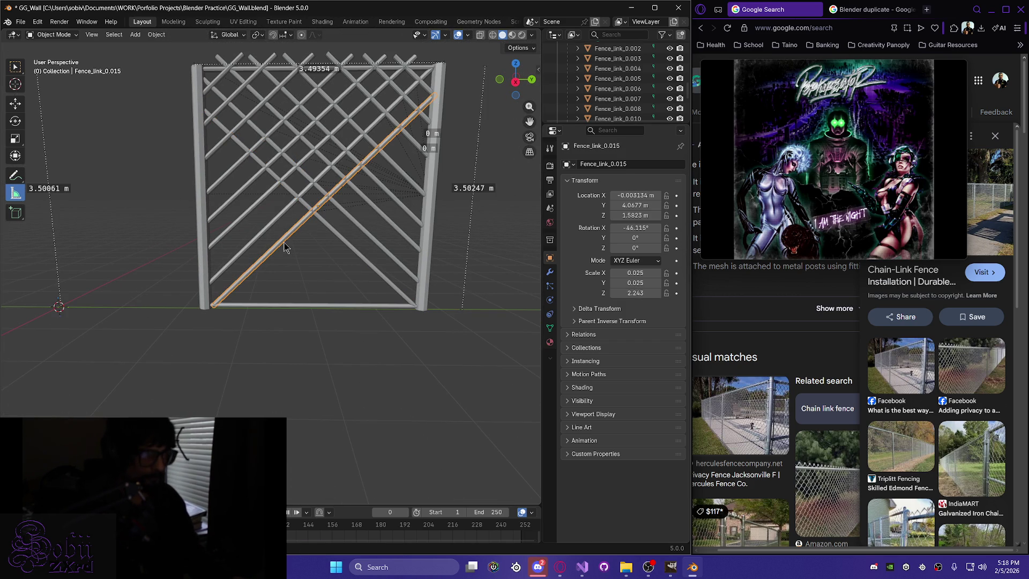
Duplicate Fence_link_0.015 and move the copy lower and along the fence.
{"action": "key", "text": "shift+d"}
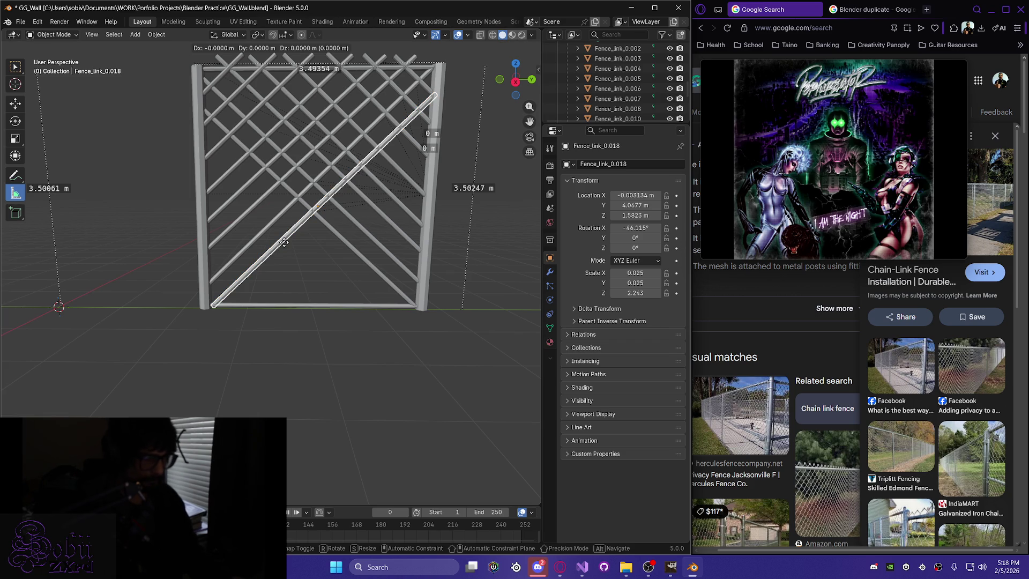
{"action": "key", "text": "z"}
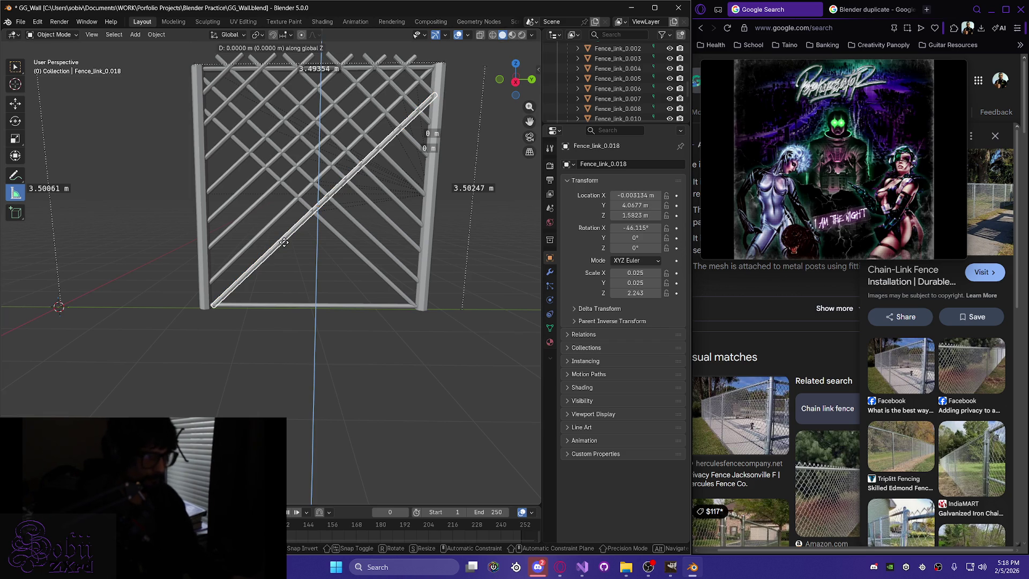
{"action": "left_click", "coordinate": [298, 282]}
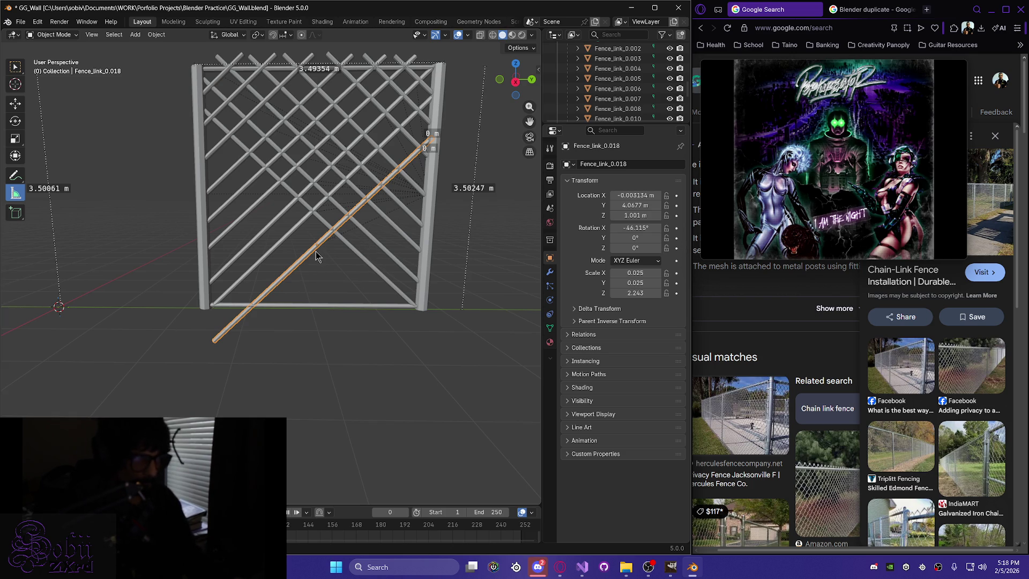
{"action": "key", "text": "g"}
{"action": "key", "text": "z"}
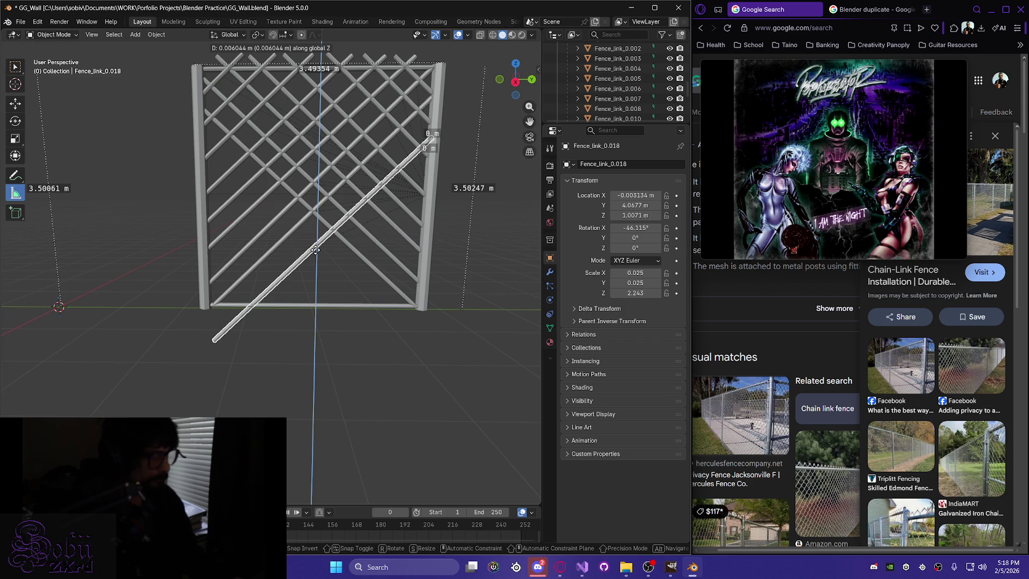
{"action": "left_click", "coordinate": [316, 253]}
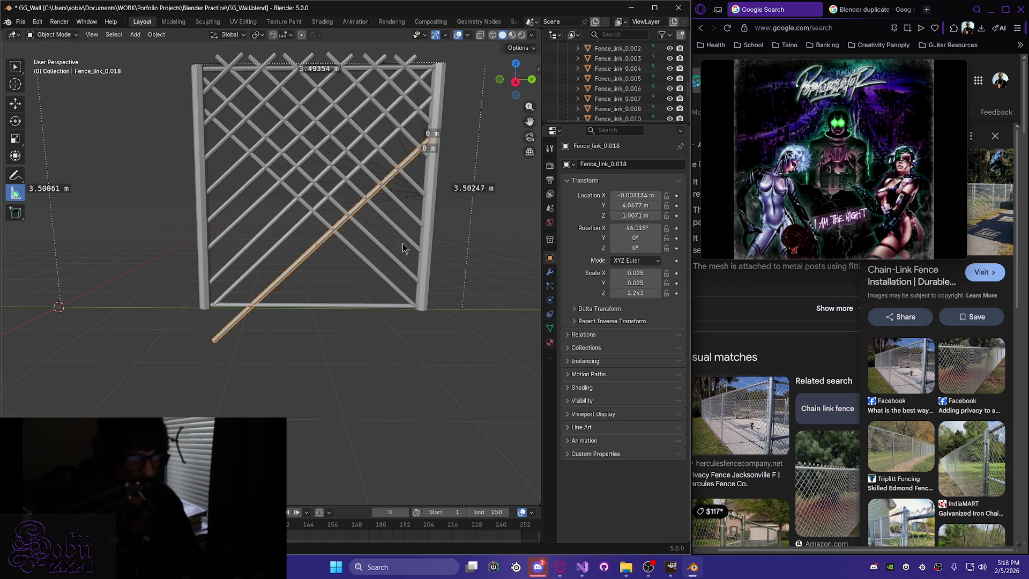
{"action": "key", "text": "g"}
{"action": "key", "text": "y"}
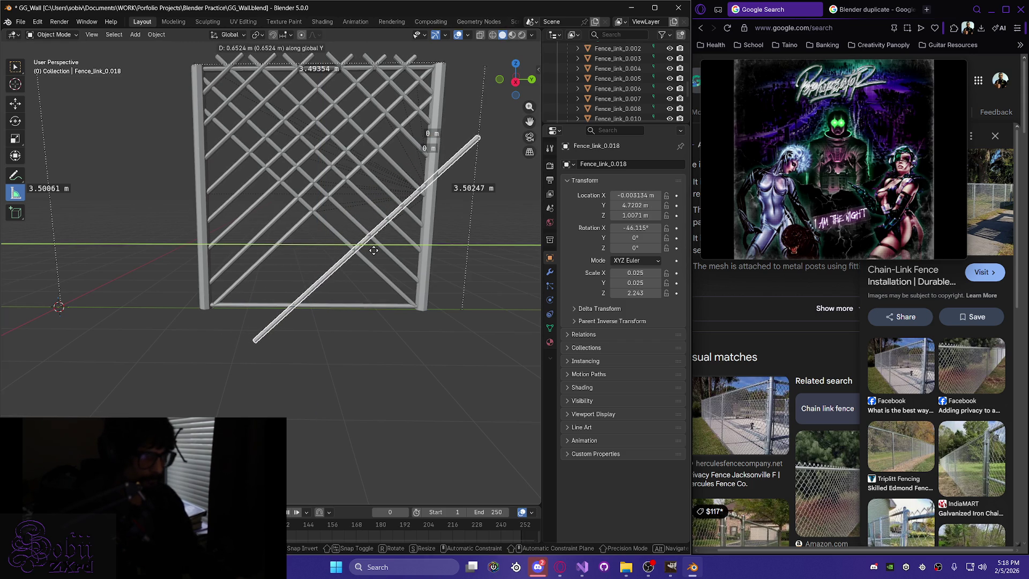
{"action": "left_click", "coordinate": [373, 250]}
Nudge the copied diagonal along Y and Z toward its spanning position.
{"action": "key", "text": "g"}
{"action": "key", "text": "z"}
{"action": "left_click", "coordinate": [359, 241]}
{"action": "key", "text": "g"}
{"action": "key", "text": "y"}
{"action": "left_click", "coordinate": [346, 244]}
{"action": "key", "text": "g"}
{"action": "key", "text": "y"}
{"action": "left_click", "coordinate": [345, 239]}
{"action": "key", "text": "g"}
{"action": "key", "text": "z"}
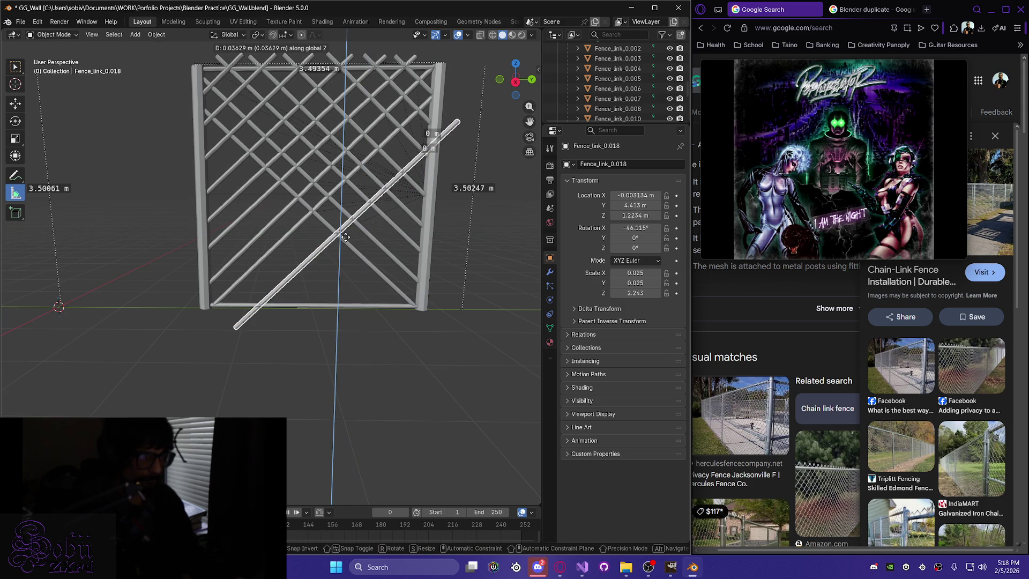
{"action": "left_click", "coordinate": [342, 236]}
{"action": "key", "text": "g"}
{"action": "key", "text": "y"}
{"action": "left_click", "coordinate": [339, 234]}
Fine-tune Fence_link_0.018 to about Y 4.3621 m, Z 1.2958 m.
{"action": "key", "text": "g"}
{"action": "key", "text": "z"}
{"action": "left_click", "coordinate": [338, 233]}
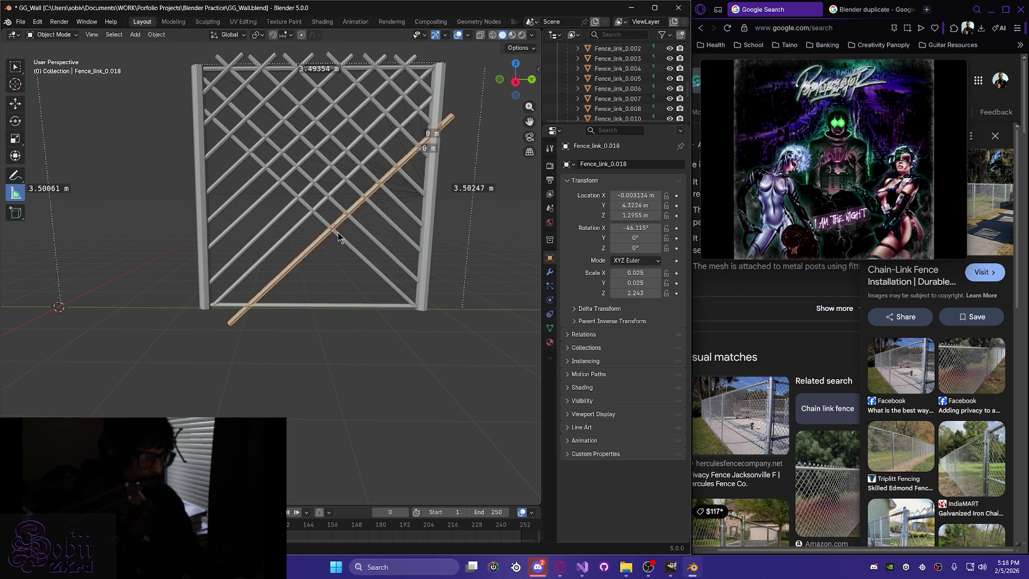
{"action": "key", "text": "g"}
{"action": "key", "text": "y"}
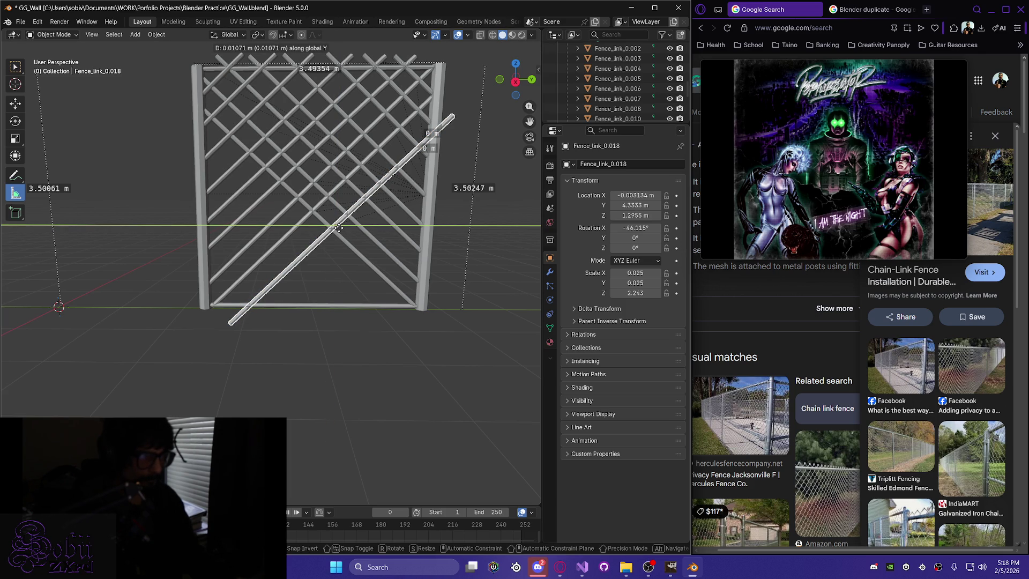
{"action": "left_click", "coordinate": [336, 226]}
{"action": "key", "text": "g"}
{"action": "key", "text": "z"}
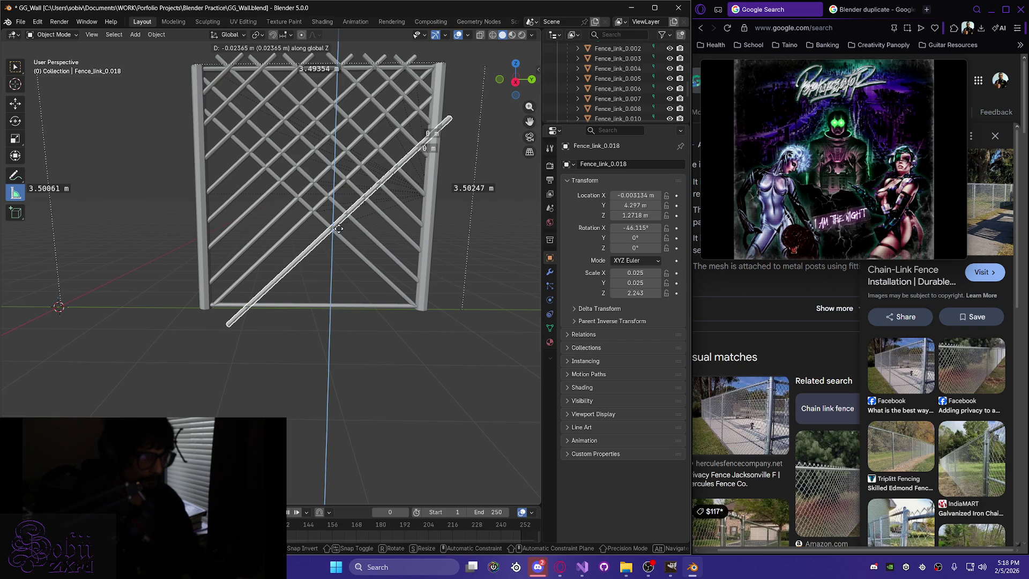
{"action": "left_click", "coordinate": [338, 229]}
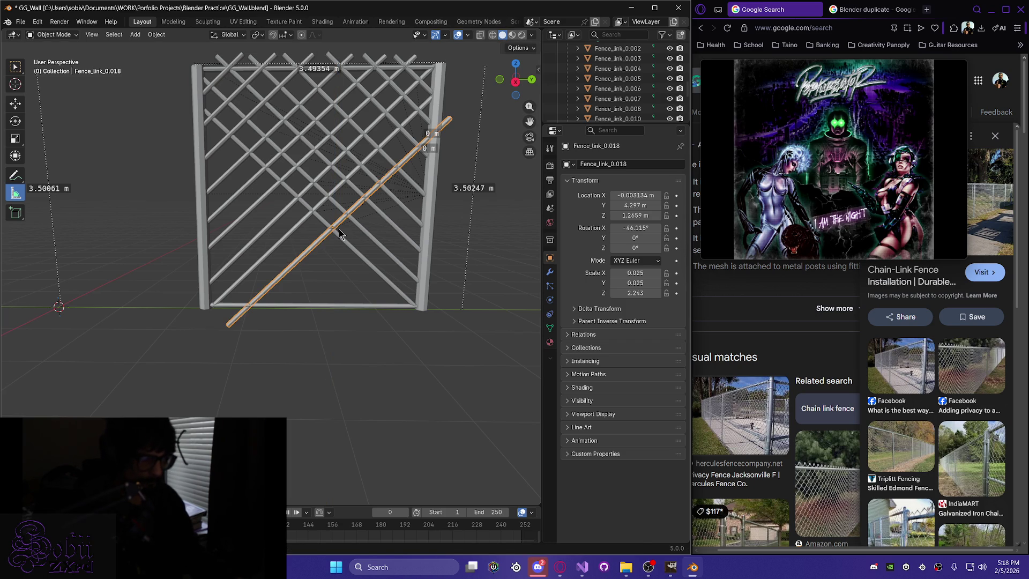
{"action": "key", "text": "g"}
{"action": "key", "text": "y"}
{"action": "key", "text": "z"}
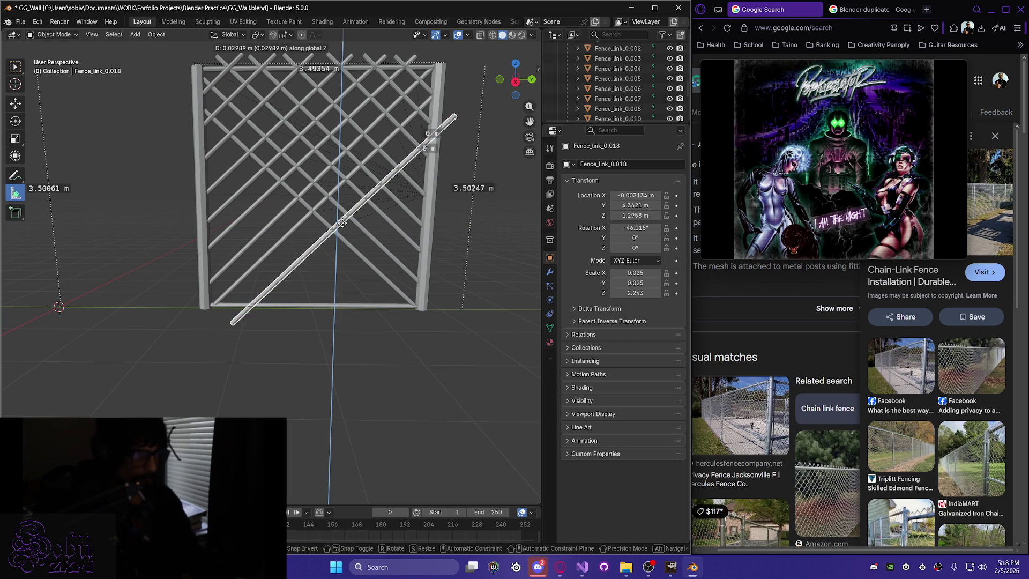
{"action": "left_click", "coordinate": [341, 223]}
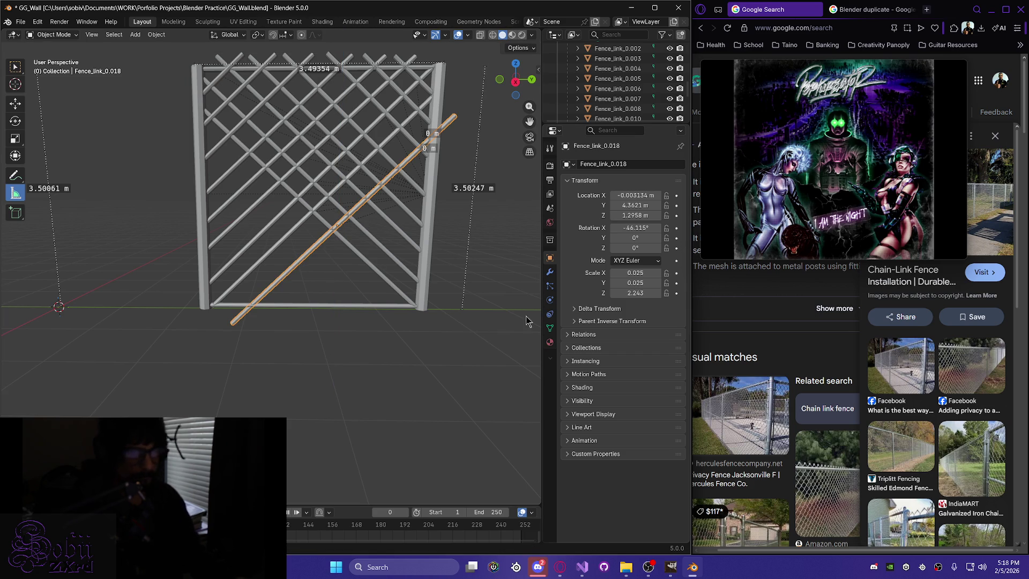
Shorten Fence_link_0.018 to Z scale 1.823, then select Fence_link_0.017.
{"action": "left_click_drag", "start_coordinate": [641, 294], "coordinate": [630, 294]}
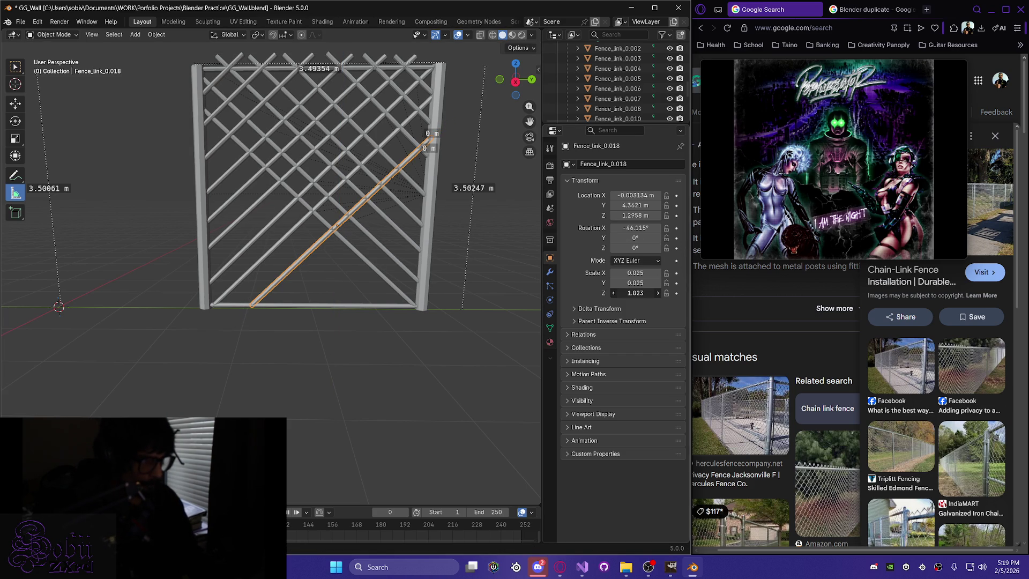
{"action": "mouse_move", "coordinate": [263, 289]}
{"action": "middle_mouse_down"}
{"action": "mouse_move", "coordinate": [277, 262]}
{"action": "mouse_move", "coordinate": [245, 274]}
{"action": "middle_mouse_up"}
{"action": "scroll", "coordinate": [239, 355], "scroll_direction": "up", "scroll_amount": 5}
{"action": "mouse_move", "coordinate": [240, 356]}
{"action": "middle_mouse_down"}
{"action": "mouse_move", "coordinate": [324, 394]}
{"action": "mouse_move", "coordinate": [409, 413]}
{"action": "mouse_move", "coordinate": [353, 380]}
{"action": "mouse_move", "coordinate": [262, 371]}
{"action": "middle_mouse_up"}
{"action": "scroll", "coordinate": [262, 371], "scroll_direction": "down", "scroll_amount": 5}
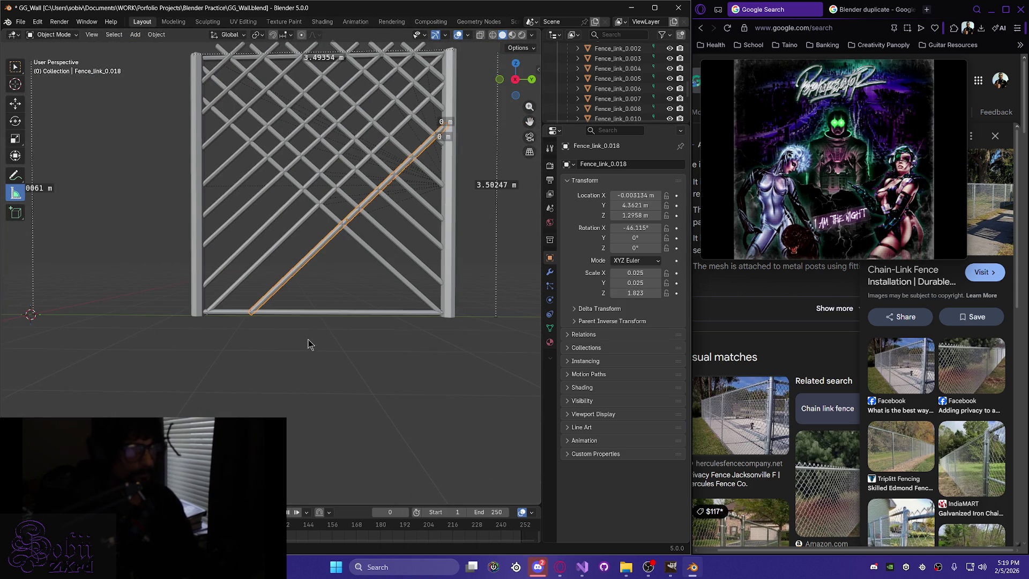
{"action": "scroll", "coordinate": [304, 347], "scroll_direction": "down", "scroll_amount": 2}
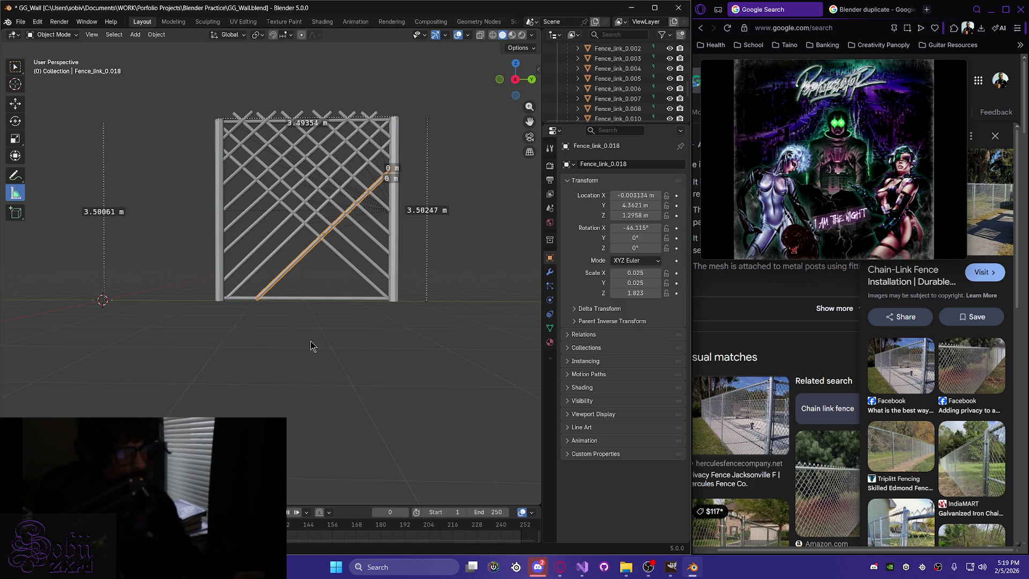
{"action": "left_click", "coordinate": [358, 274]}
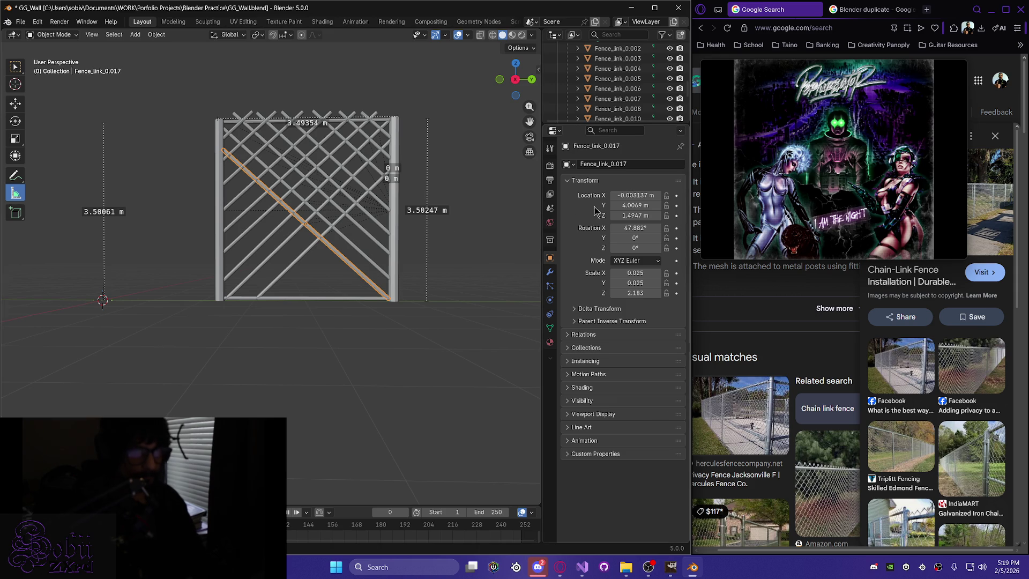
Enlarge the outliner to show more objects and save GG_Wall.blend.
{"action": "left_click_drag", "start_coordinate": [654, 123], "coordinate": [649, 358]}
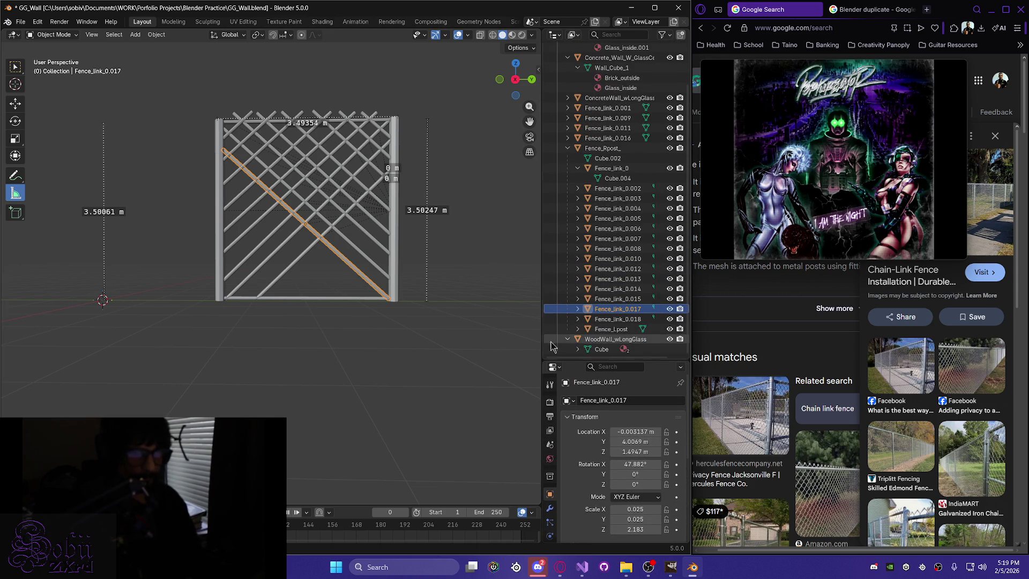
{"action": "middle_click_drag", "start_coordinate": [322, 332], "coordinate": [313, 320]}
{"action": "key", "text": "ctrl+s"}
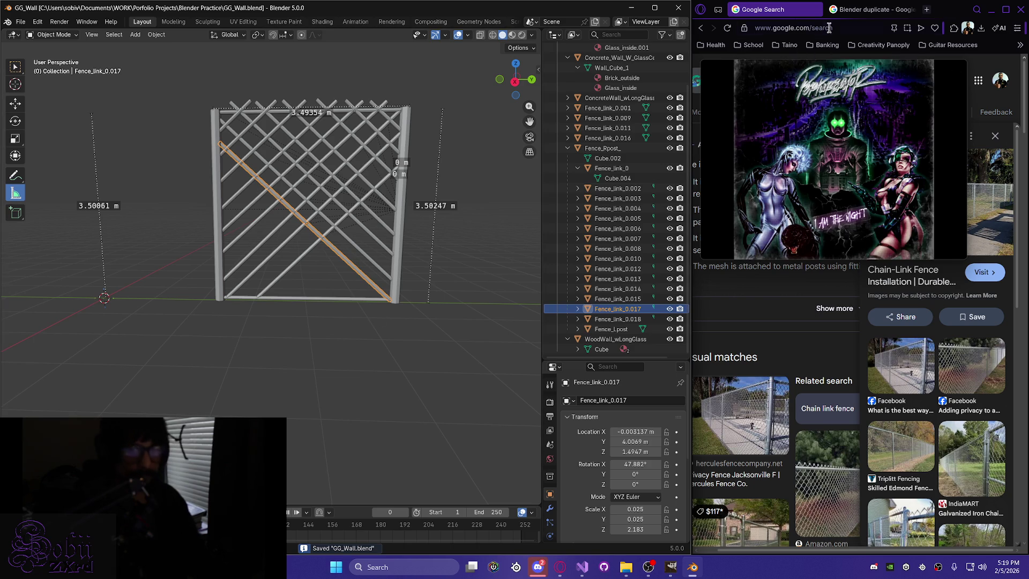
Minimize the browser and maximize Blender to fill the screen.
{"action": "middle_click_drag", "start_coordinate": [335, 303], "coordinate": [319, 306]}
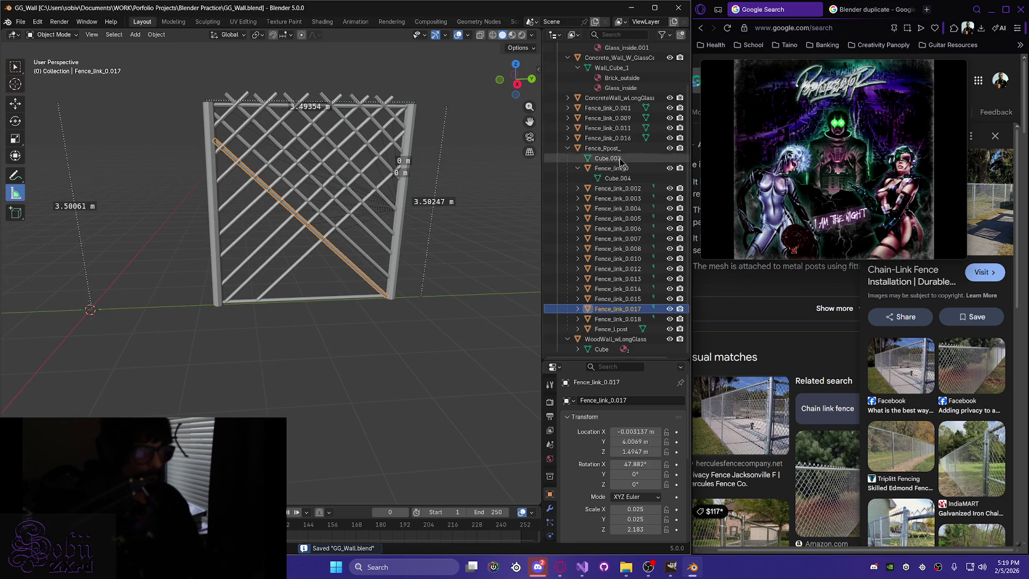
{"action": "left_click", "coordinate": [991, 9]}
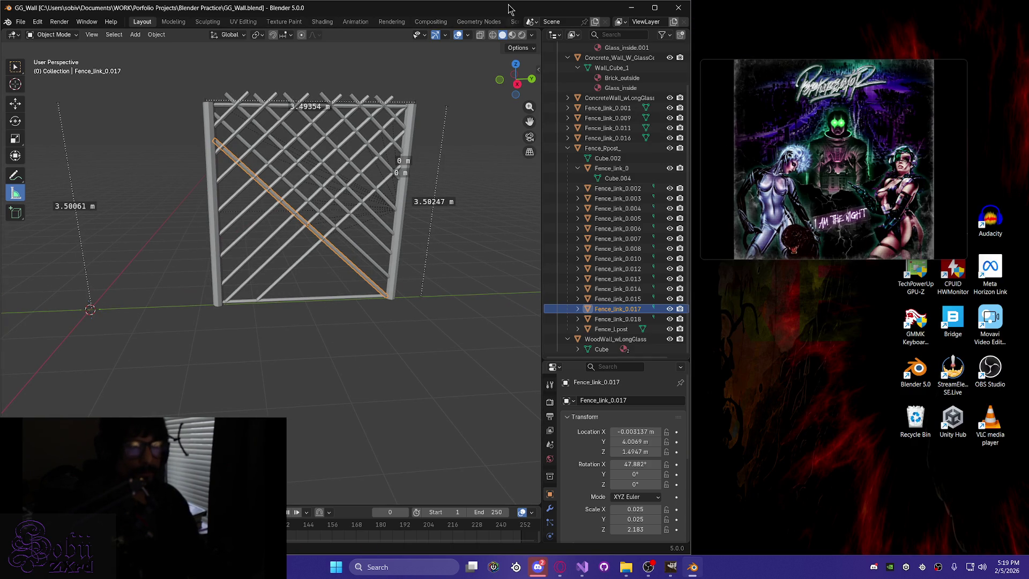
{"action": "double_click", "coordinate": [508, 9]}
Shrink and move the floating video player aside, then save GG_Wall.blend.
{"action": "mouse_move", "coordinate": [699, 259]}
{"action": "left_mouse_down"}
{"action": "mouse_move", "coordinate": [776, 184]}
{"action": "mouse_move", "coordinate": [827, 172]}
{"action": "left_mouse_up"}
{"action": "left_click_drag", "start_coordinate": [881, 87], "coordinate": [909, 54]}
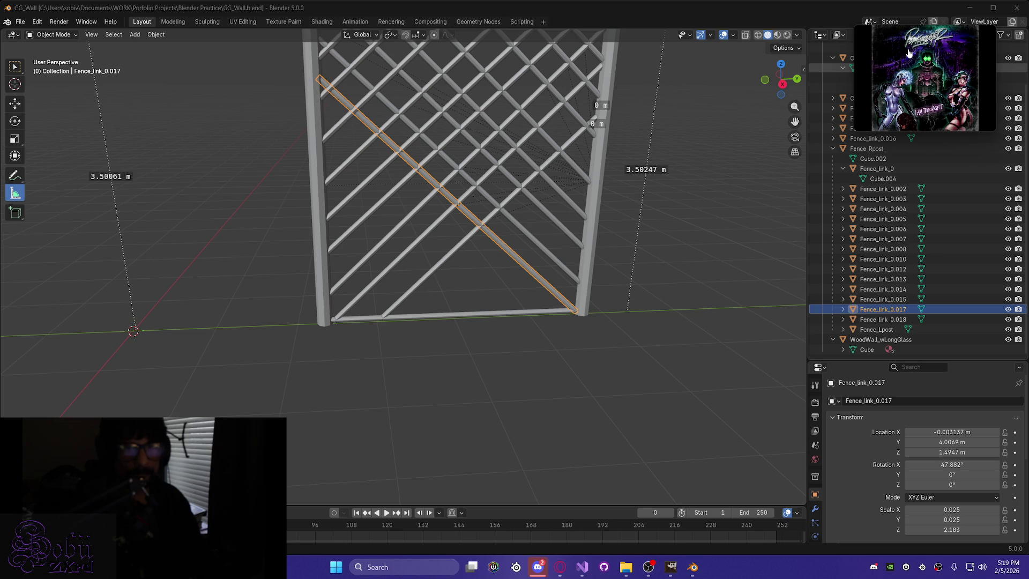
{"action": "mouse_move", "coordinate": [470, 302]}
{"action": "middle_mouse_down"}
{"action": "mouse_move", "coordinate": [466, 281]}
{"action": "mouse_move", "coordinate": [473, 300]}
{"action": "middle_mouse_up"}
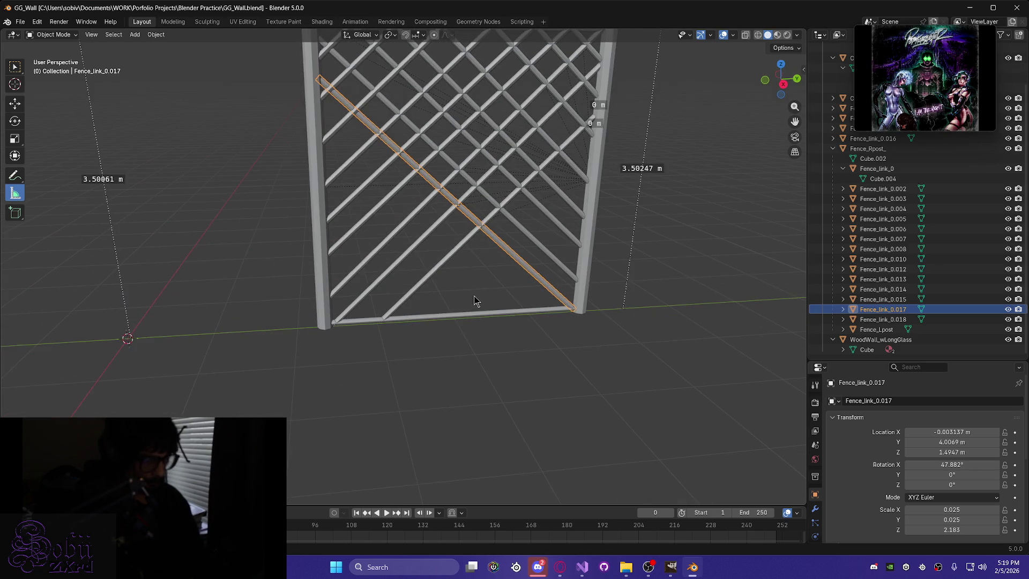
{"action": "key", "text": "ctrl+s"}
{"action": "mouse_move", "coordinate": [463, 253]}
{"action": "middle_mouse_down"}
{"action": "mouse_move", "coordinate": [443, 264]}
{"action": "mouse_move", "coordinate": [453, 314]}
{"action": "mouse_move", "coordinate": [440, 295]}
{"action": "middle_mouse_up"}
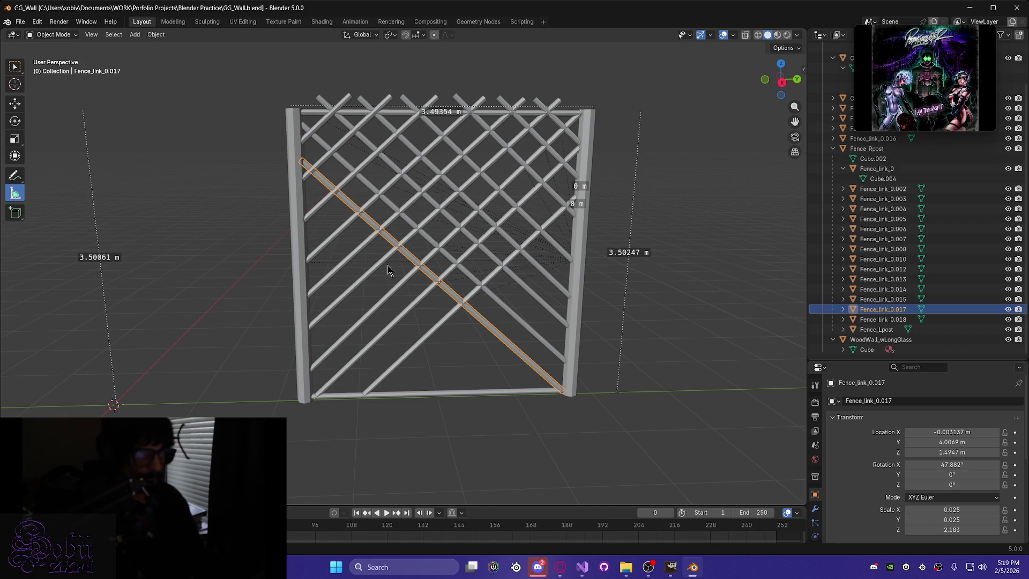
{"action": "scroll", "coordinate": [378, 301], "scroll_direction": "up", "scroll_amount": 2}
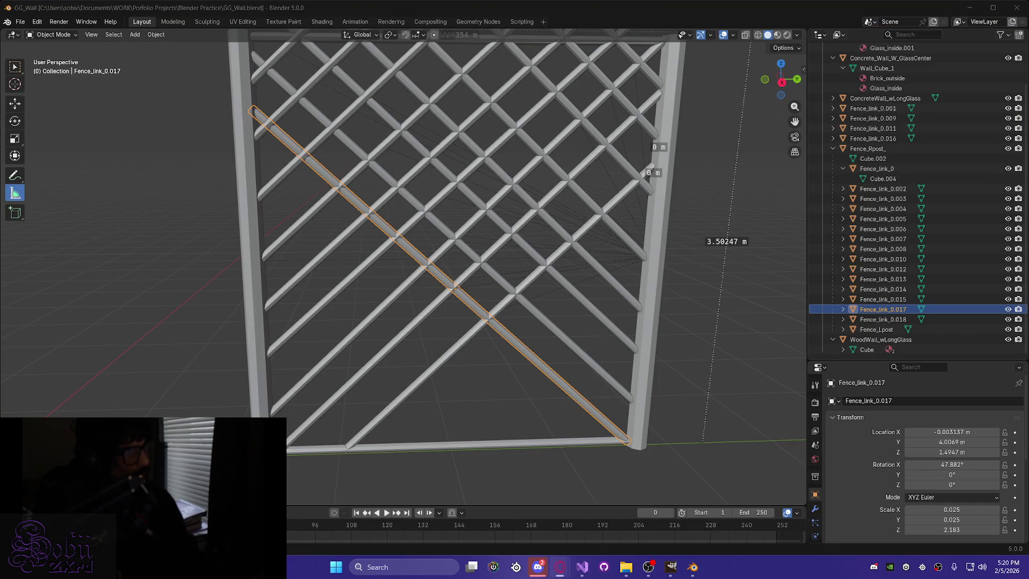
Move the video player aside again, frame the fence, and duplicate Fence_link_0.017.
{"action": "left_click", "coordinate": [560, 567]}
{"action": "mouse_move", "coordinate": [702, 141]}
{"action": "left_mouse_down"}
{"action": "mouse_move", "coordinate": [918, 28]}
{"action": "mouse_move", "coordinate": [909, 34]}
{"action": "left_mouse_up"}
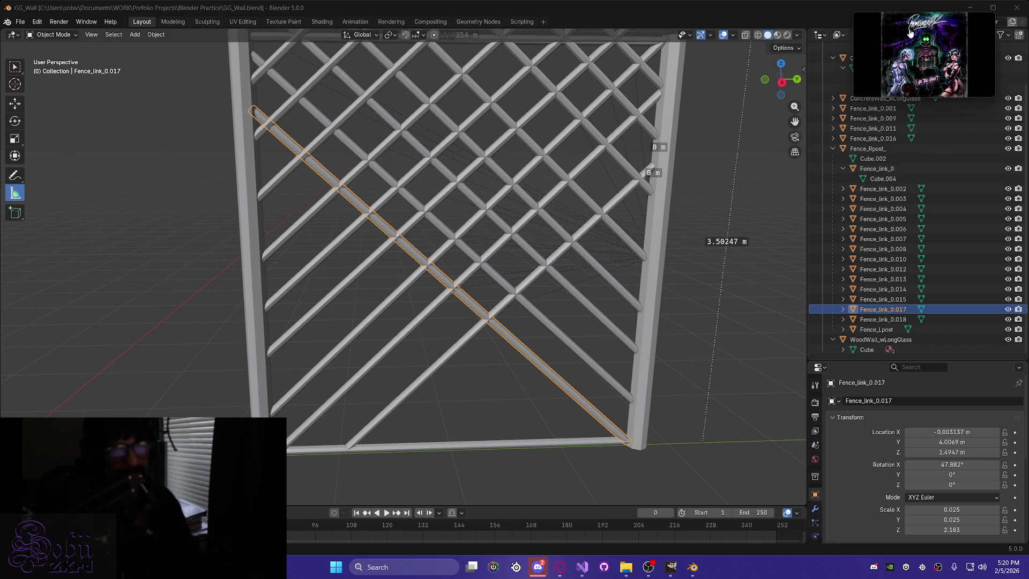
{"action": "mouse_move", "coordinate": [561, 263]}
{"action": "middle_mouse_down"}
{"action": "mouse_move", "coordinate": [528, 252]}
{"action": "mouse_move", "coordinate": [562, 261]}
{"action": "middle_mouse_up"}
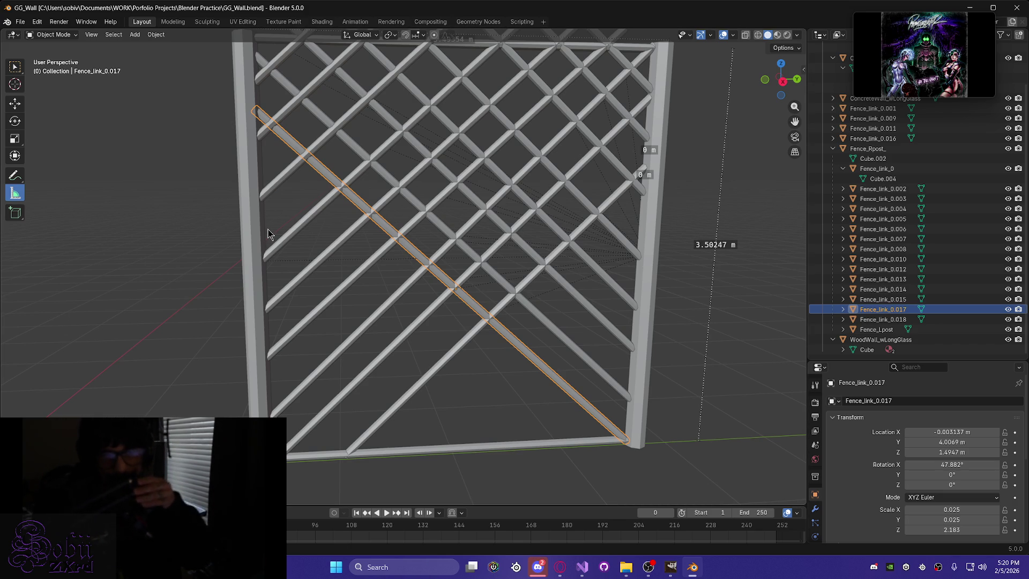
{"action": "scroll", "coordinate": [349, 301], "scroll_direction": "down", "scroll_amount": 4}
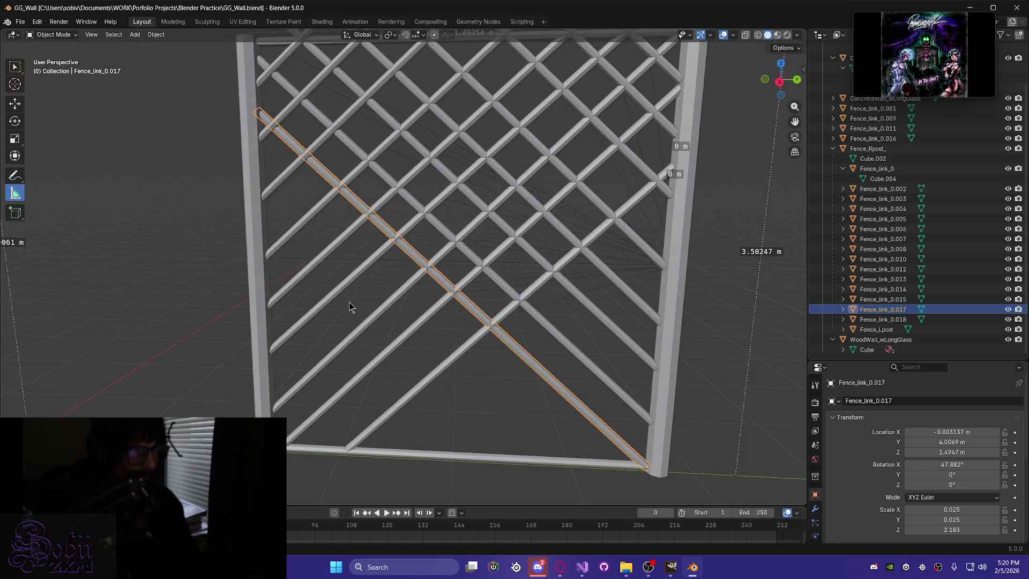
{"action": "middle_click_drag", "start_coordinate": [395, 312], "coordinate": [410, 307]}
{"action": "scroll", "coordinate": [410, 306], "scroll_direction": "up", "scroll_amount": 4}
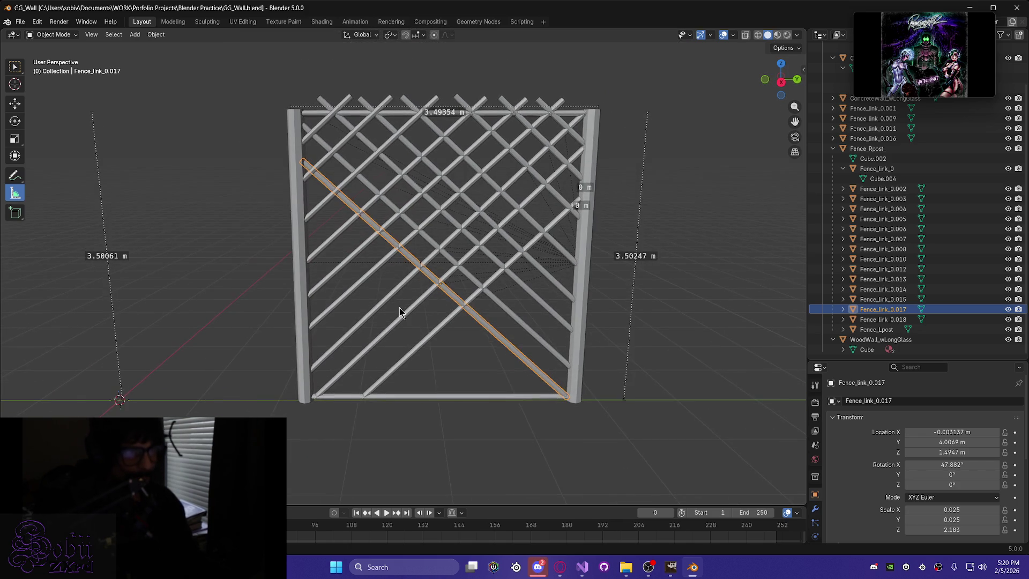
{"action": "scroll", "coordinate": [395, 292], "scroll_direction": "up", "scroll_amount": 1}
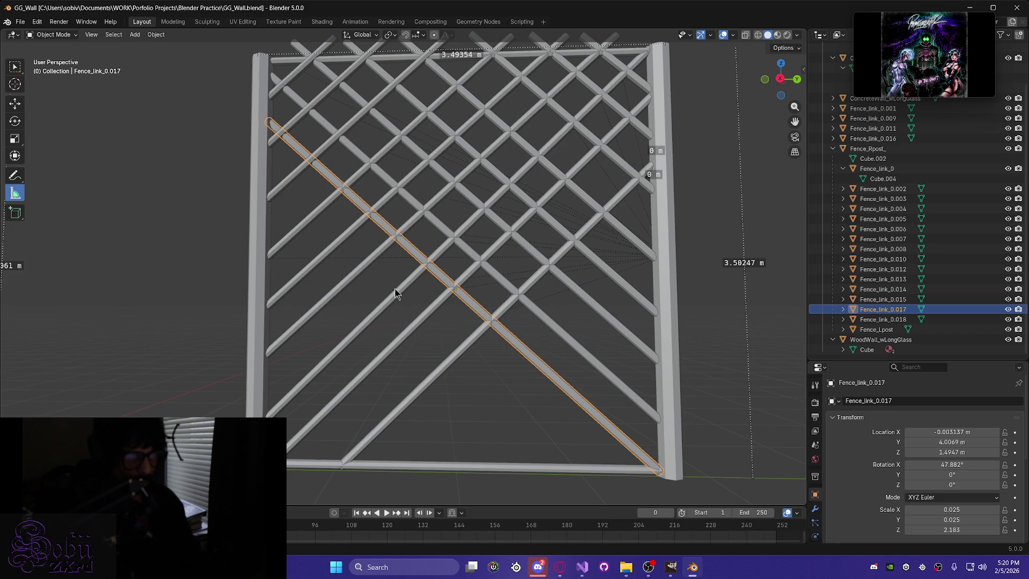
{"action": "key", "text": "shift+d"}
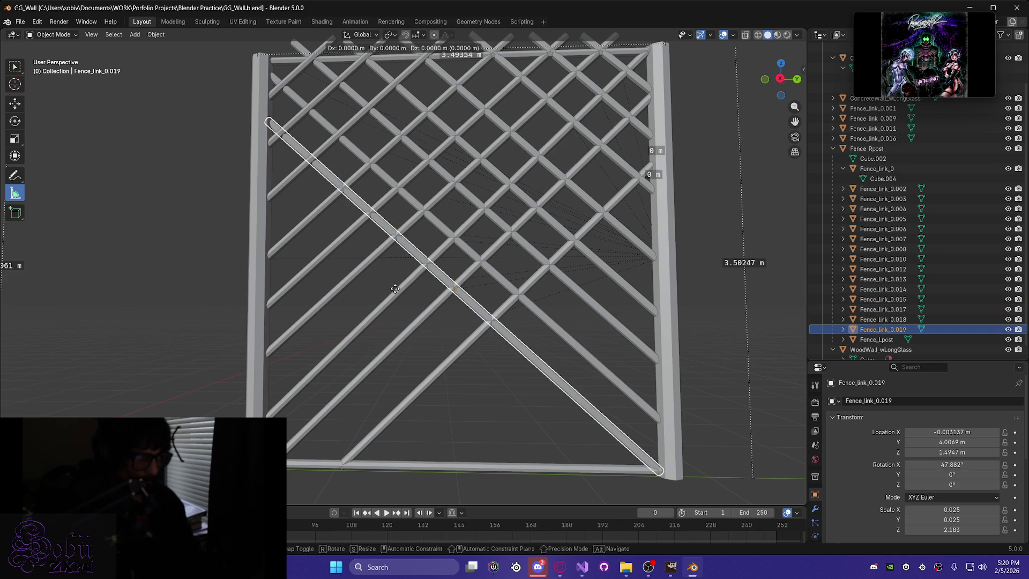
Slide the copied link along Y and lower it to about Z 1.25.
{"action": "key", "text": "z"}
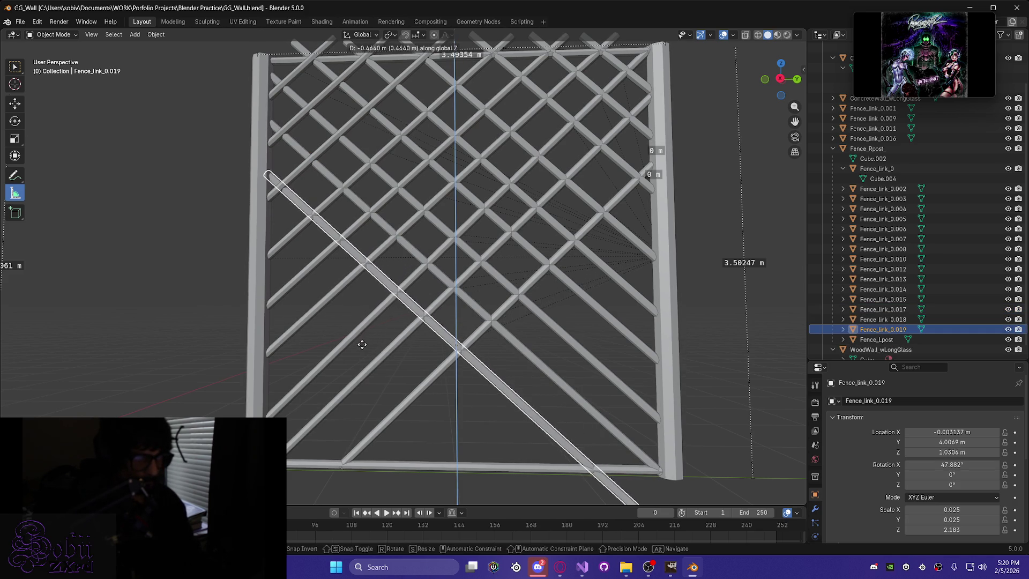
{"action": "key", "text": "y"}
{"action": "left_click", "coordinate": [299, 352]}
{"action": "key", "text": "g"}
{"action": "key", "text": "z"}
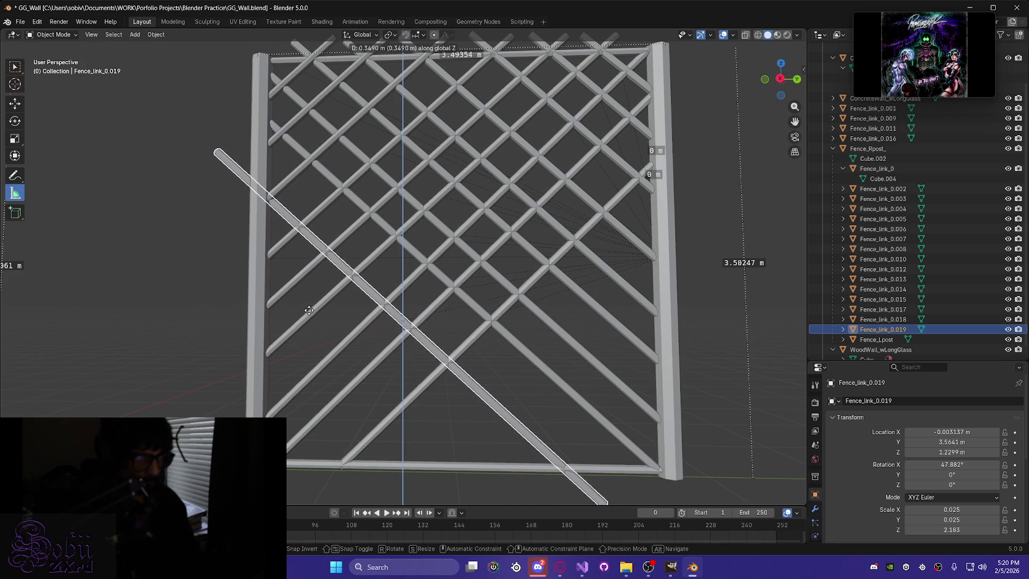
{"action": "left_click", "coordinate": [309, 305]}
{"action": "key", "text": "g"}
{"action": "key", "text": "z"}
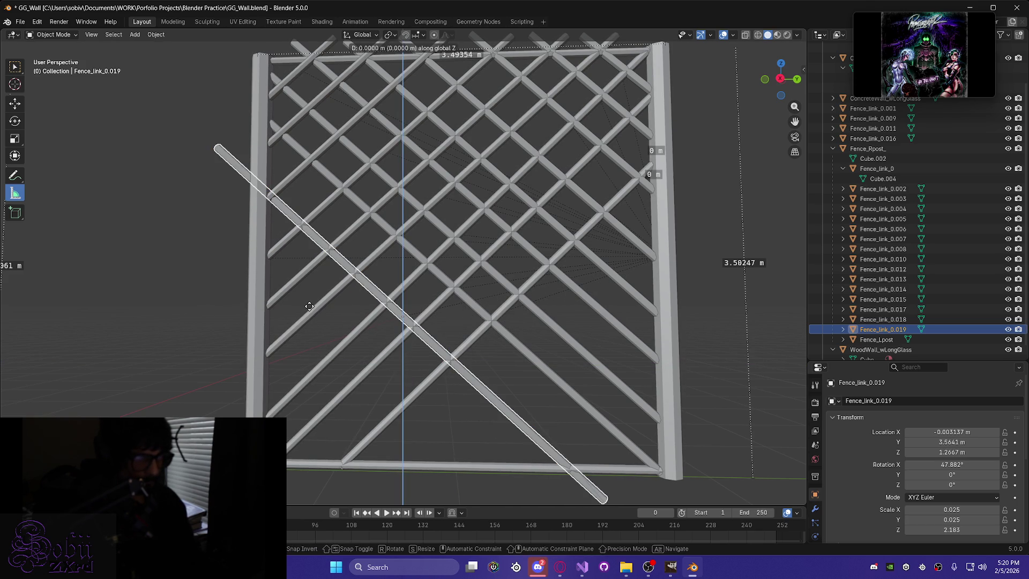
{"action": "left_click", "coordinate": [315, 314]}
Nudge the link along Y and raise it to Z 1.3034, below the original diagonal.
{"action": "key", "text": "g"}
{"action": "key", "text": "y"}
{"action": "left_click", "coordinate": [320, 310]}
{"action": "key", "text": "g"}
{"action": "key", "text": "z"}
{"action": "left_click", "coordinate": [324, 305]}
{"action": "key", "text": "g"}
{"action": "key", "text": "y"}
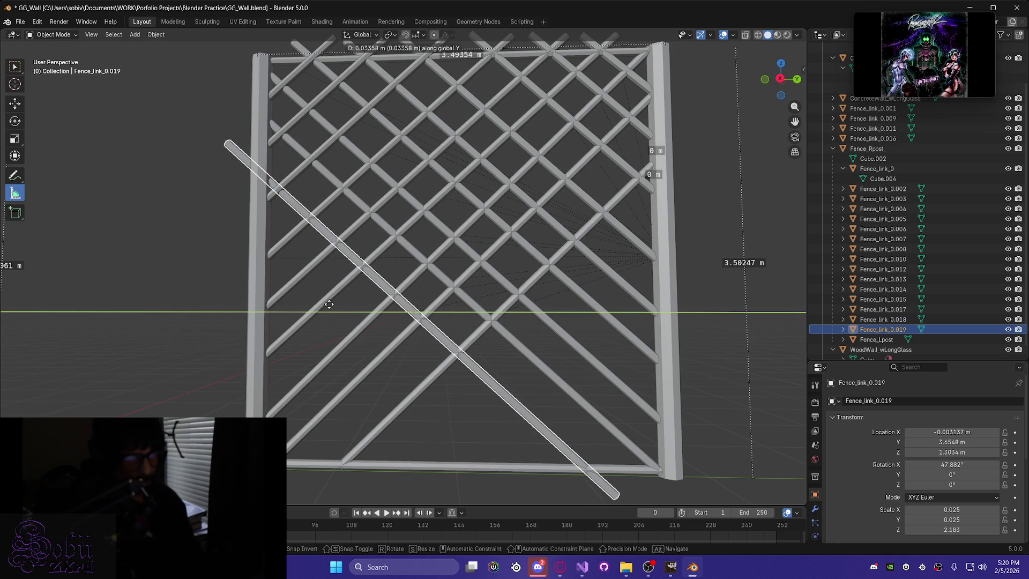
{"action": "left_click", "coordinate": [330, 304]}
Shorten the link to Z scale 1.883 and settle it at Y 3.7224 m, Z 1.3001 m.
{"action": "middle_click_drag", "start_coordinate": [328, 308], "coordinate": [352, 313]}
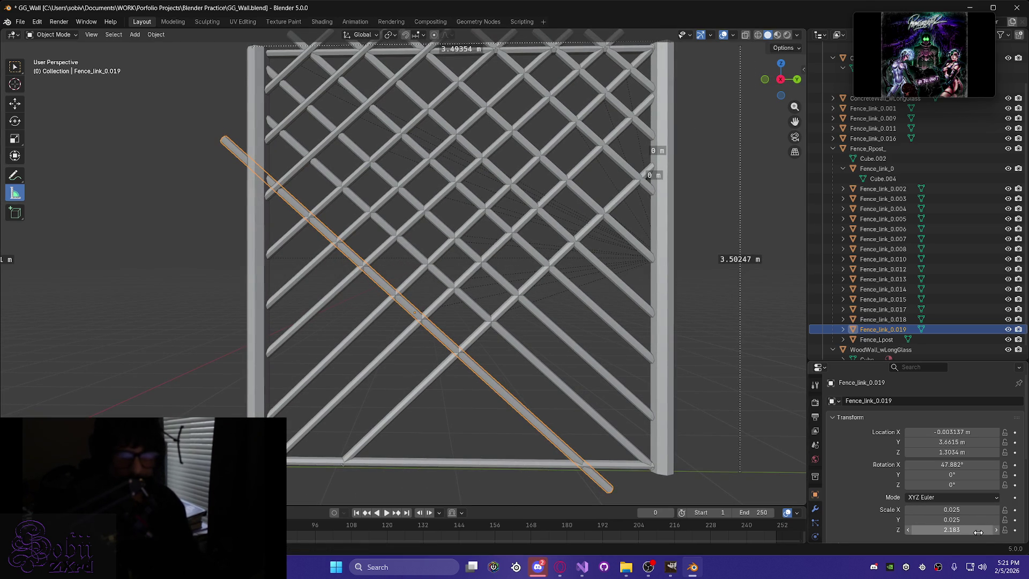
{"action": "left_click_drag", "start_coordinate": [953, 530], "coordinate": [927, 530]}
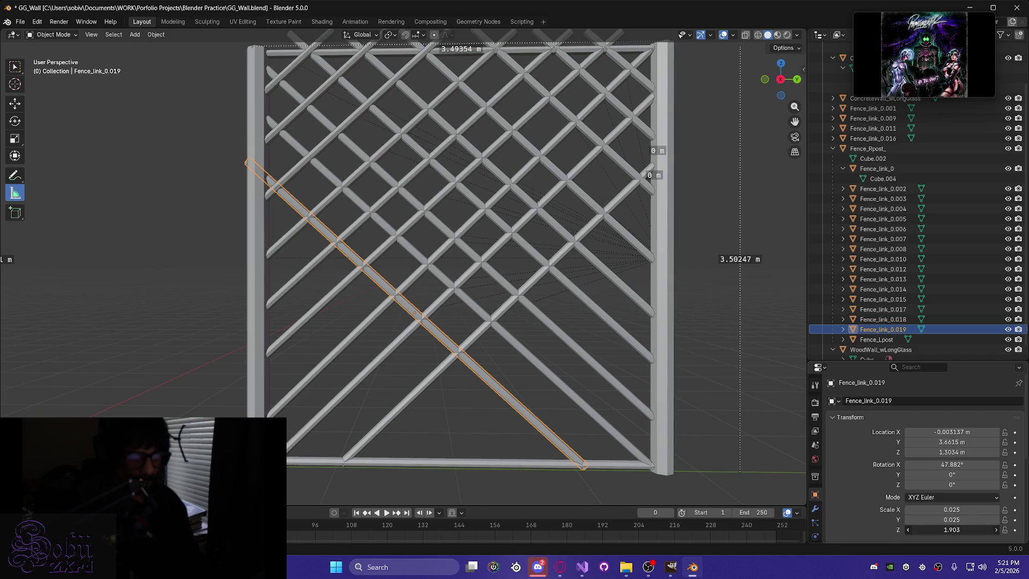
{"action": "mouse_move", "coordinate": [390, 359]}
{"action": "middle_mouse_down"}
{"action": "mouse_move", "coordinate": [450, 368]}
{"action": "mouse_move", "coordinate": [393, 356]}
{"action": "middle_mouse_up"}
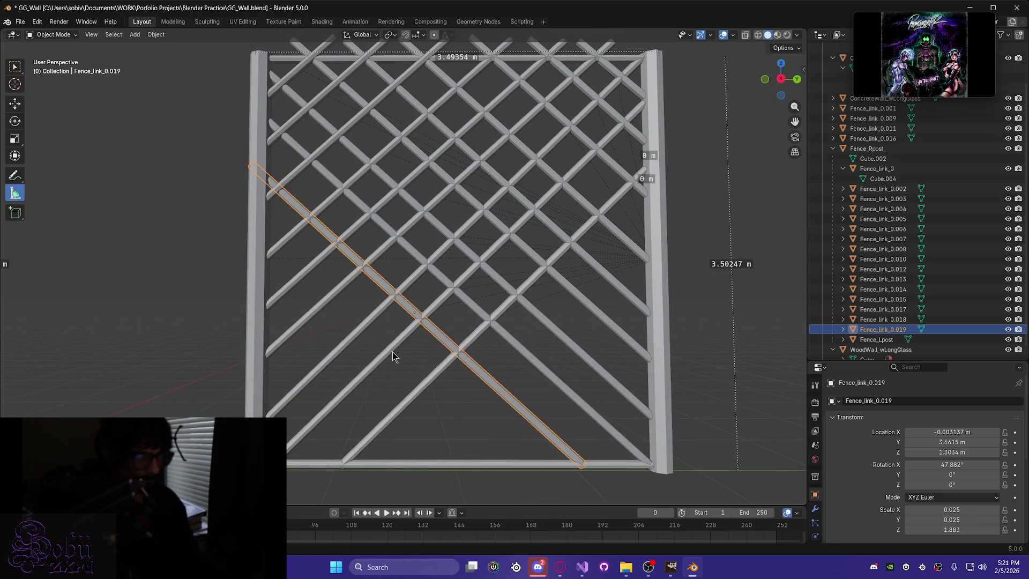
{"action": "key", "text": "g"}
{"action": "key", "text": "z"}
{"action": "left_click", "coordinate": [397, 358]}
{"action": "key", "text": "g"}
{"action": "key", "text": "y"}
{"action": "left_click", "coordinate": [406, 360]}
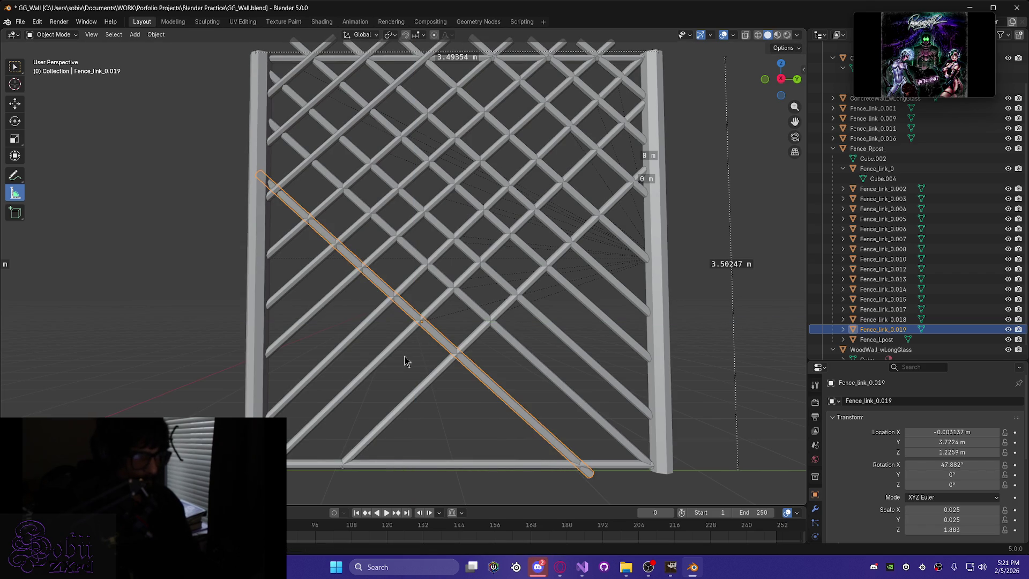
{"action": "key", "text": "g"}
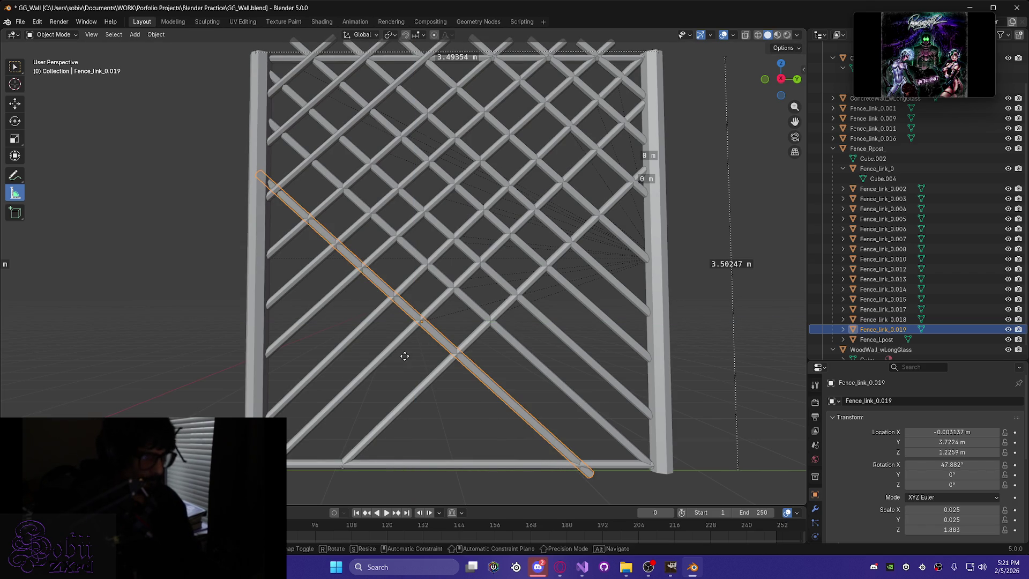
{"action": "key", "text": "z"}
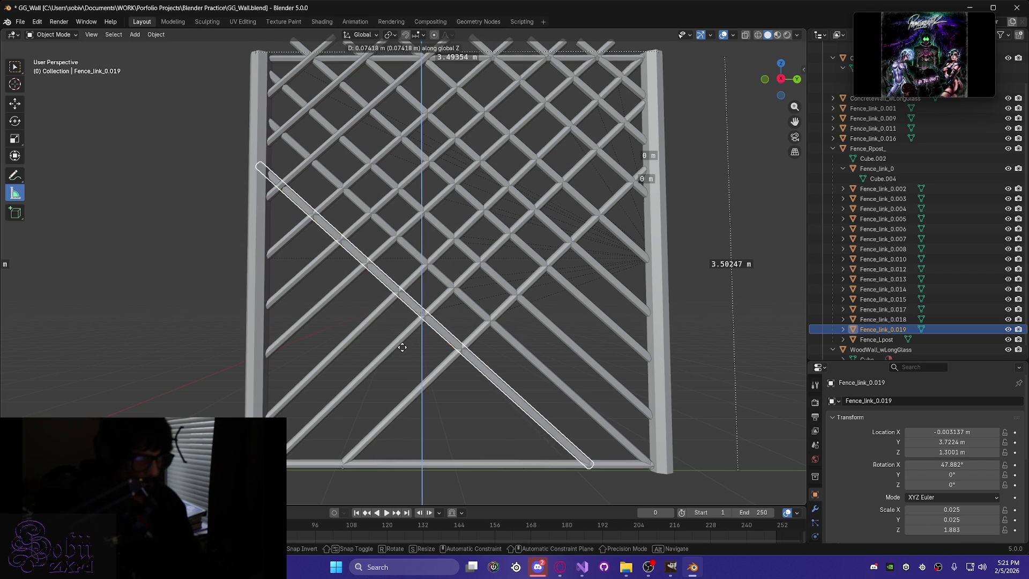
{"action": "left_click", "coordinate": [402, 347]}
{"action": "middle_click_drag", "start_coordinate": [401, 349], "coordinate": [409, 360]}
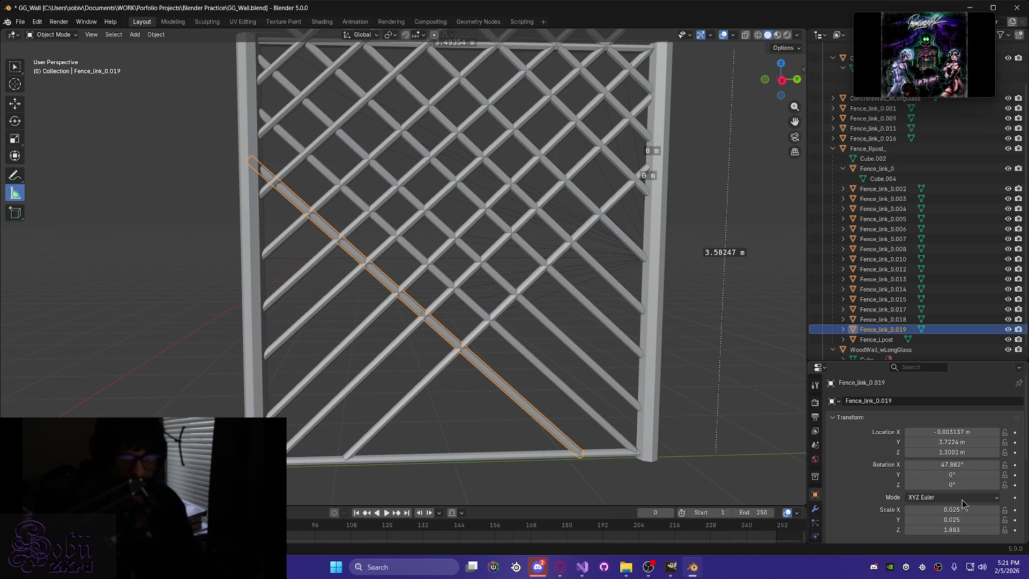
Trim Fence_link_0.019's Z scale slightly and slide it along Y to 3.758 m.
{"action": "left_click_drag", "start_coordinate": [962, 529], "coordinate": [959, 529]}
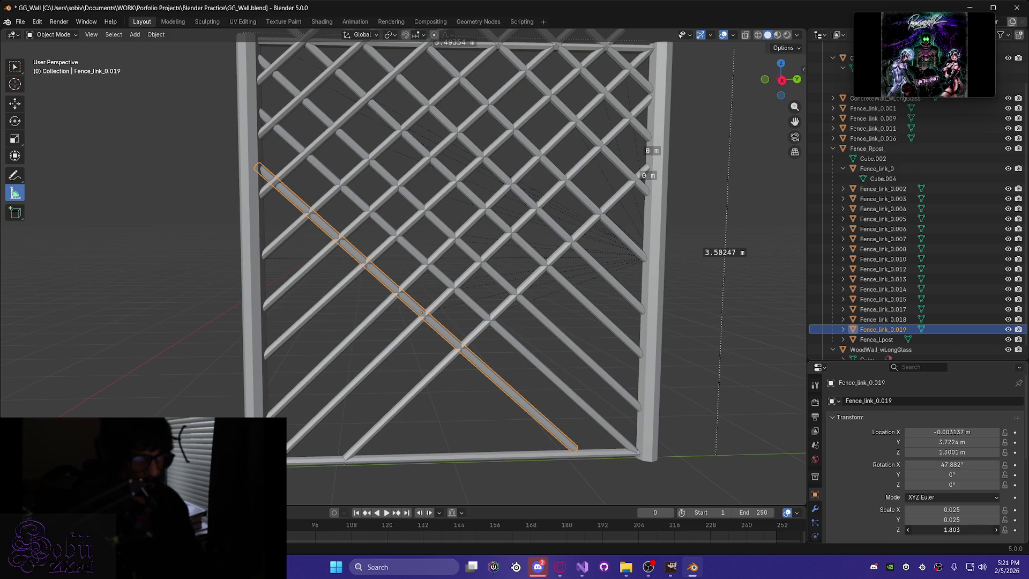
{"action": "mouse_move", "coordinate": [423, 386]}
{"action": "middle_mouse_down"}
{"action": "mouse_move", "coordinate": [425, 426]}
{"action": "mouse_move", "coordinate": [424, 410]}
{"action": "middle_mouse_up"}
{"action": "key", "text": "g"}
{"action": "key", "text": "z"}
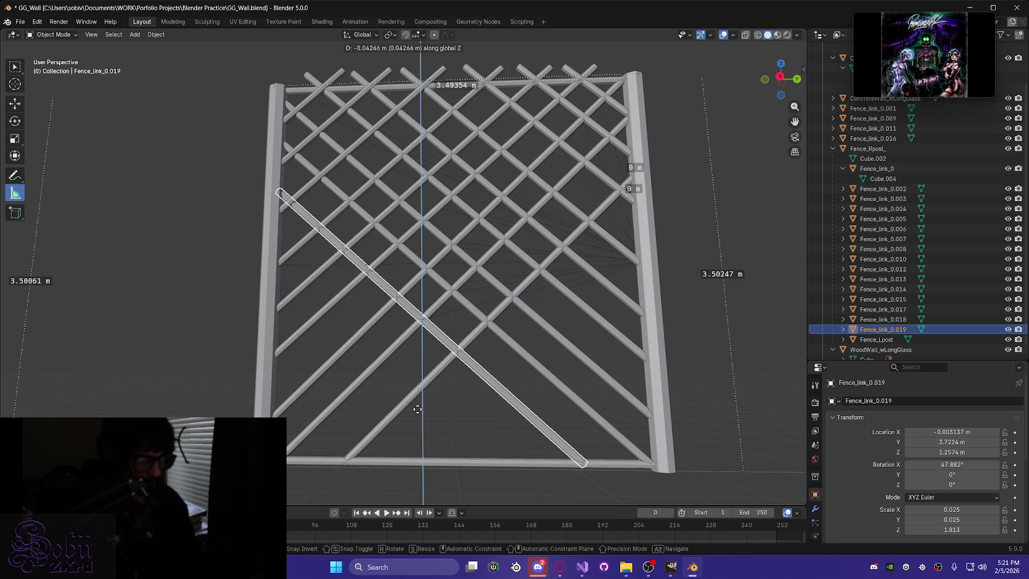
{"action": "key", "text": "y"}
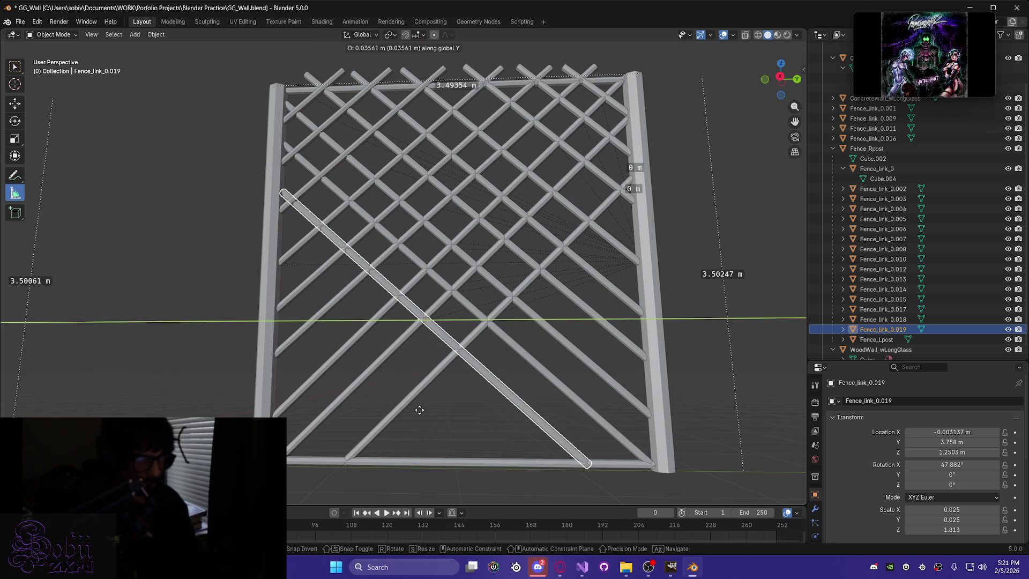
{"action": "left_click", "coordinate": [420, 410]}
Move Fence_link_0.019 to Z 1.2788 m and lengthen it to Z scale 1.833.
{"action": "key", "text": "g"}
{"action": "key", "text": "z"}
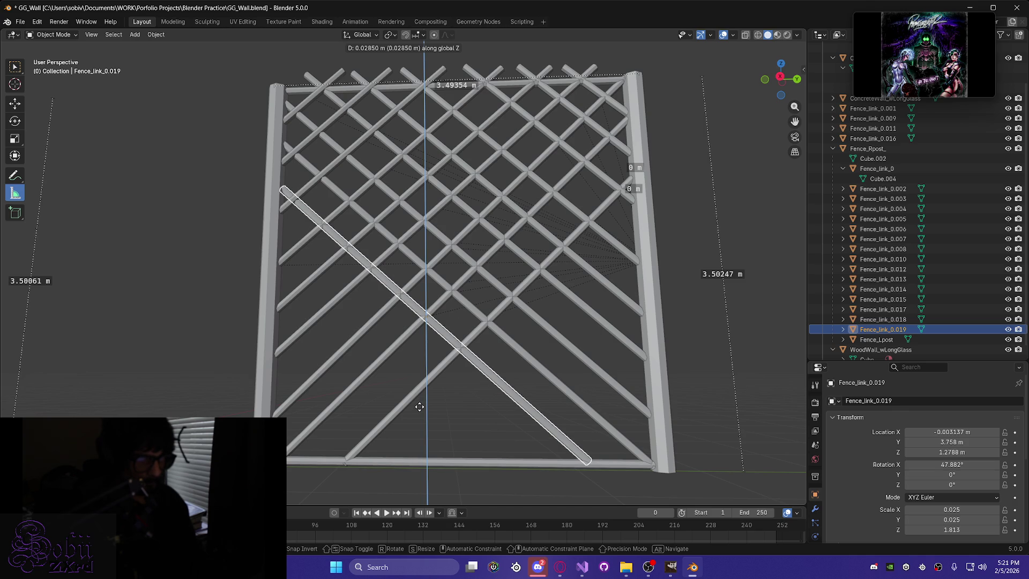
{"action": "left_click", "coordinate": [420, 407]}
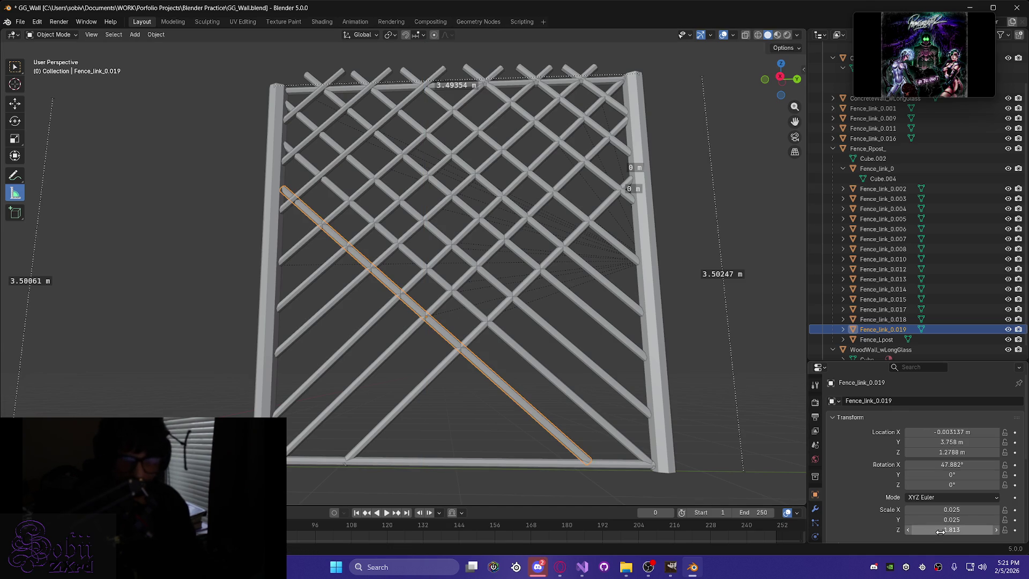
{"action": "left_click_drag", "start_coordinate": [951, 529], "coordinate": [955, 529]}
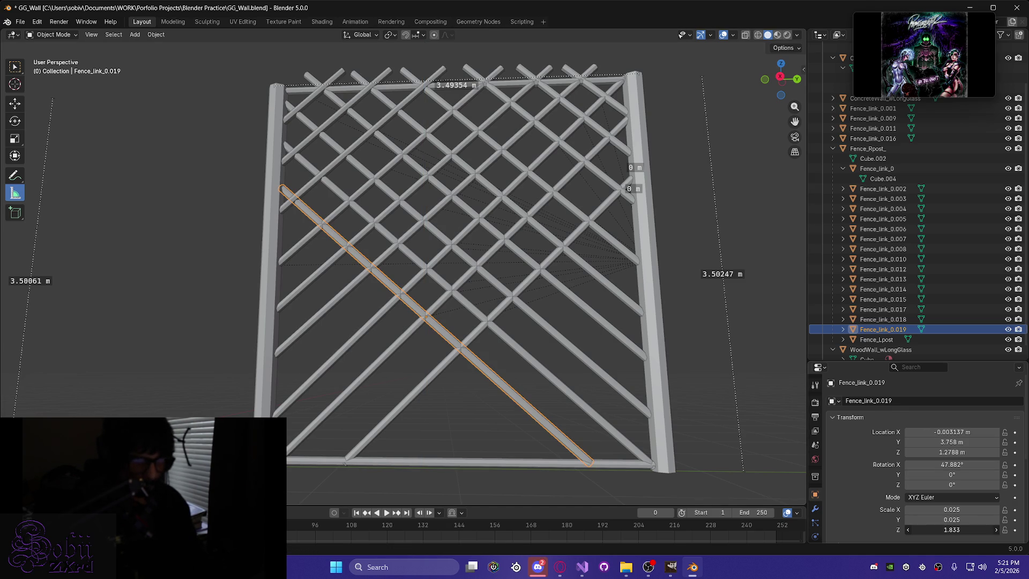
{"action": "middle_click_drag", "start_coordinate": [407, 437], "coordinate": [413, 475]}
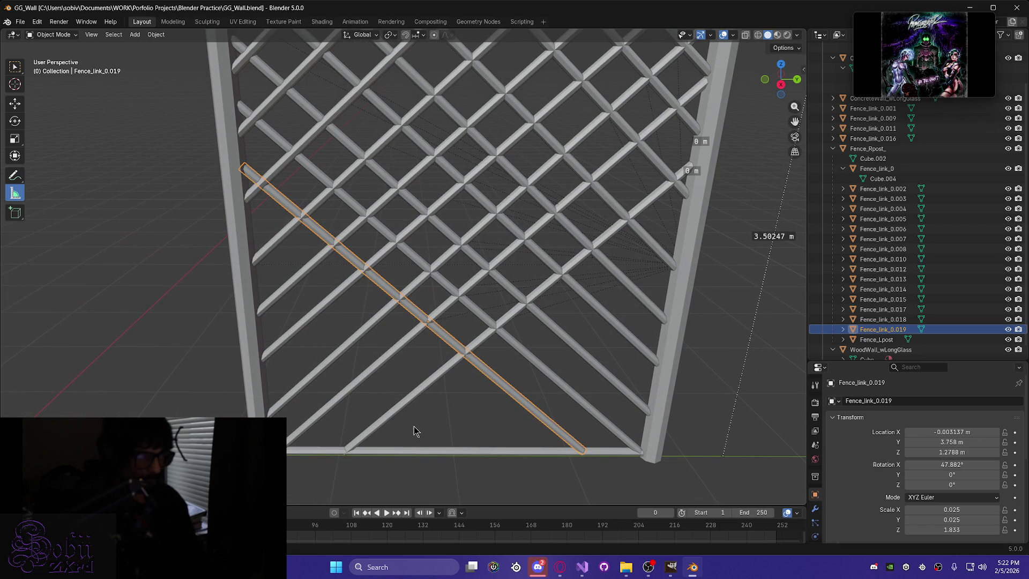
Save GG_Wall.blend.
{"action": "key", "text": "ctrl+s"}
{"action": "mouse_move", "coordinate": [413, 429]}
{"action": "middle_mouse_down"}
{"action": "mouse_move", "coordinate": [429, 406]}
{"action": "mouse_move", "coordinate": [396, 371]}
{"action": "mouse_move", "coordinate": [378, 390]}
{"action": "mouse_move", "coordinate": [346, 394]}
{"action": "mouse_move", "coordinate": [375, 307]}
{"action": "mouse_move", "coordinate": [517, 394]}
{"action": "mouse_move", "coordinate": [434, 370]}
{"action": "mouse_move", "coordinate": [554, 386]}
{"action": "mouse_move", "coordinate": [485, 377]}
{"action": "middle_mouse_up"}
{"action": "key", "text": "ctrl+s"}
{"action": "scroll", "coordinate": [481, 385], "scroll_direction": "down", "scroll_amount": 3}
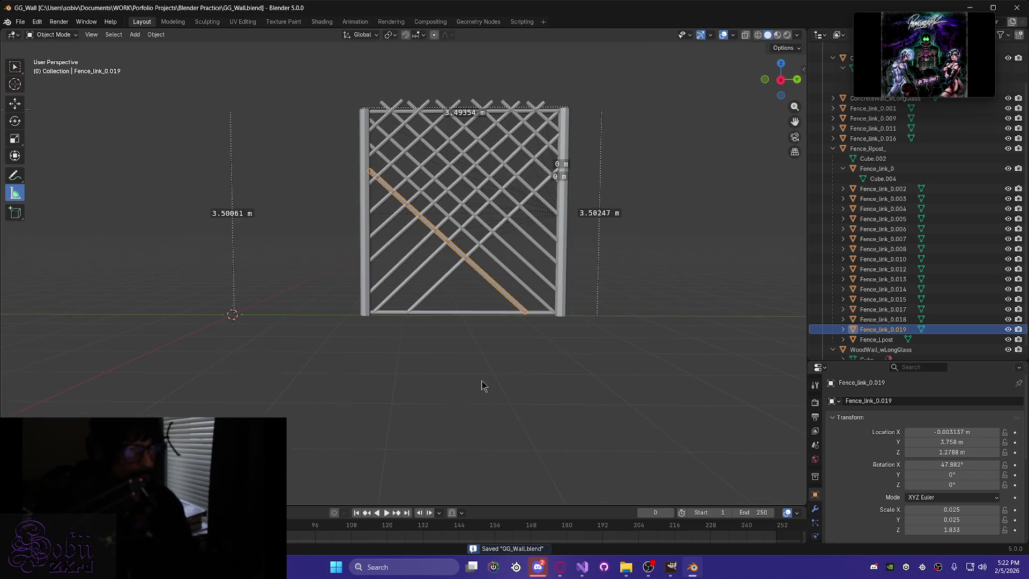
{"action": "mouse_move", "coordinate": [447, 282]}
{"action": "middle_mouse_down"}
{"action": "mouse_move", "coordinate": [437, 397]}
{"action": "mouse_move", "coordinate": [420, 390]}
{"action": "mouse_move", "coordinate": [429, 372]}
{"action": "middle_mouse_up"}
{"action": "scroll", "coordinate": [420, 390], "scroll_direction": "up", "scroll_amount": 4}
{"action": "scroll", "coordinate": [426, 418], "scroll_direction": "down", "scroll_amount": 3}
{"action": "scroll", "coordinate": [421, 407], "scroll_direction": "up", "scroll_amount": 1}
{"action": "key", "text": "ctrl+s"}
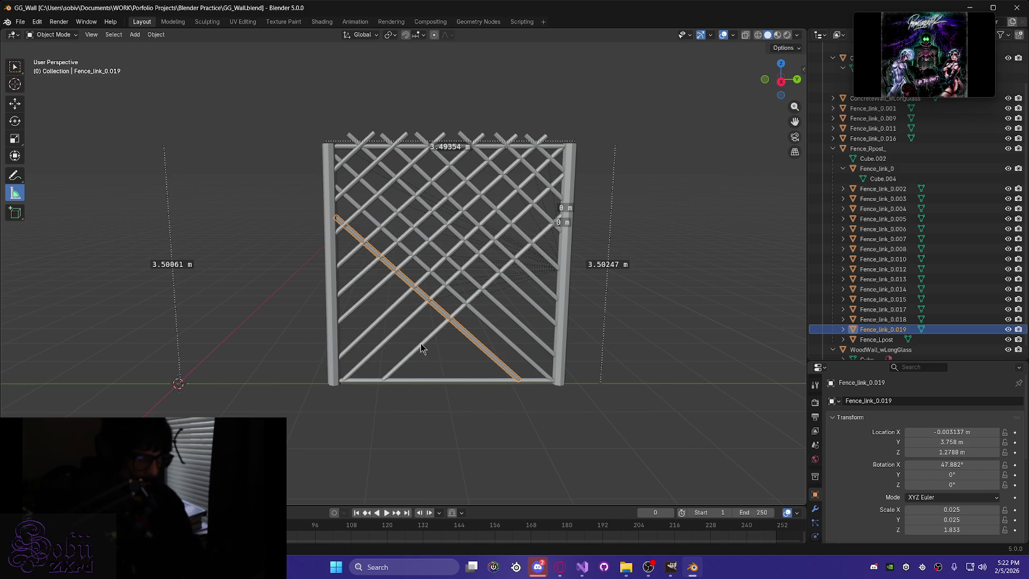
Duplicate Fence_link_0.019 as Fence_link_0.020 and slide the copy along Y.
{"action": "key", "text": "shift+d"}
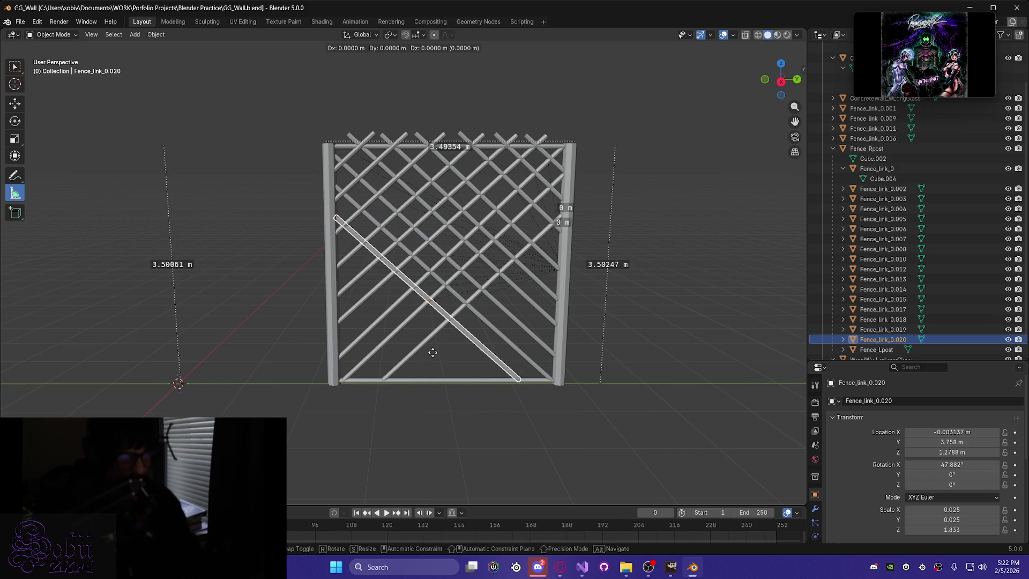
{"action": "key", "text": "y"}
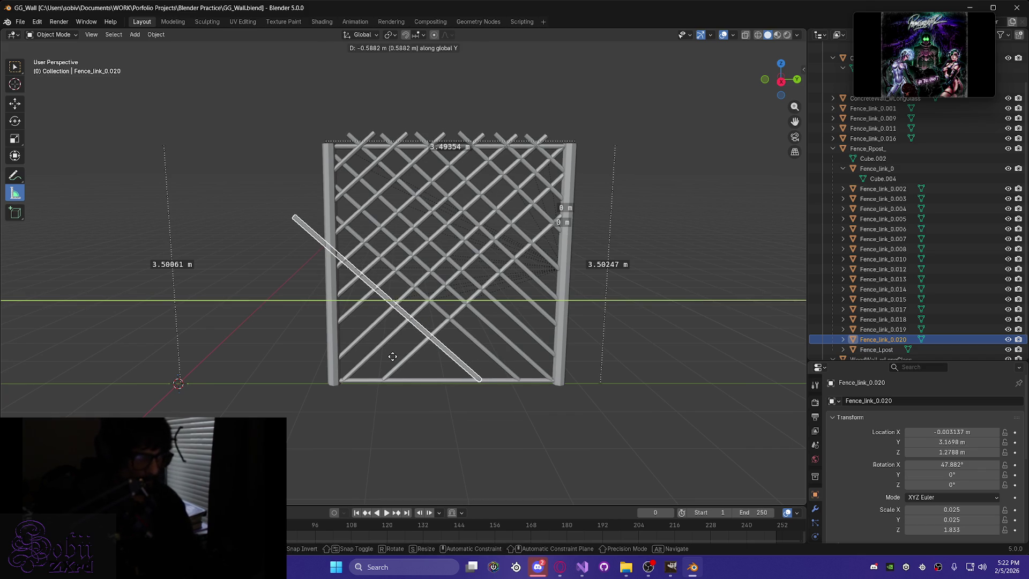
{"action": "left_click", "coordinate": [393, 357]}
{"action": "key", "text": "g"}
{"action": "key", "text": "z"}
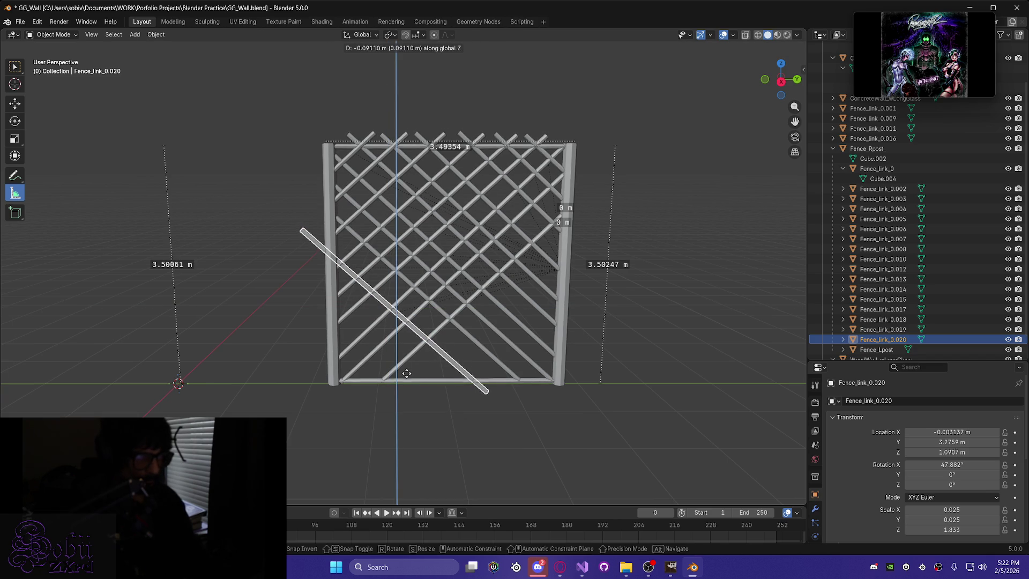
{"action": "key", "text": "y"}
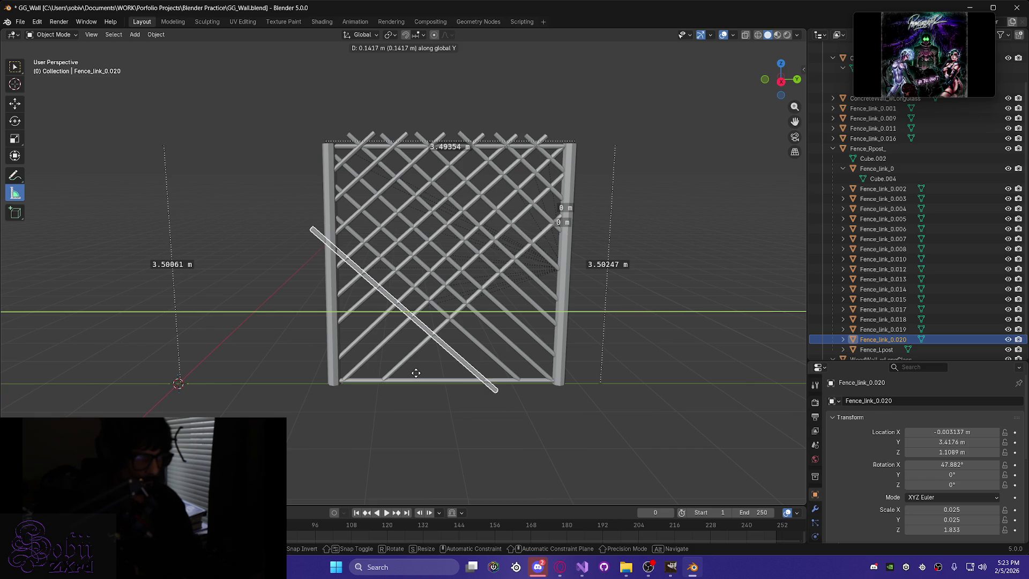
{"action": "left_click", "coordinate": [416, 373]}
Shorten the copy to Z scale 1.553 and lower it.
{"action": "left_click_drag", "start_coordinate": [951, 529], "coordinate": [932, 529]}
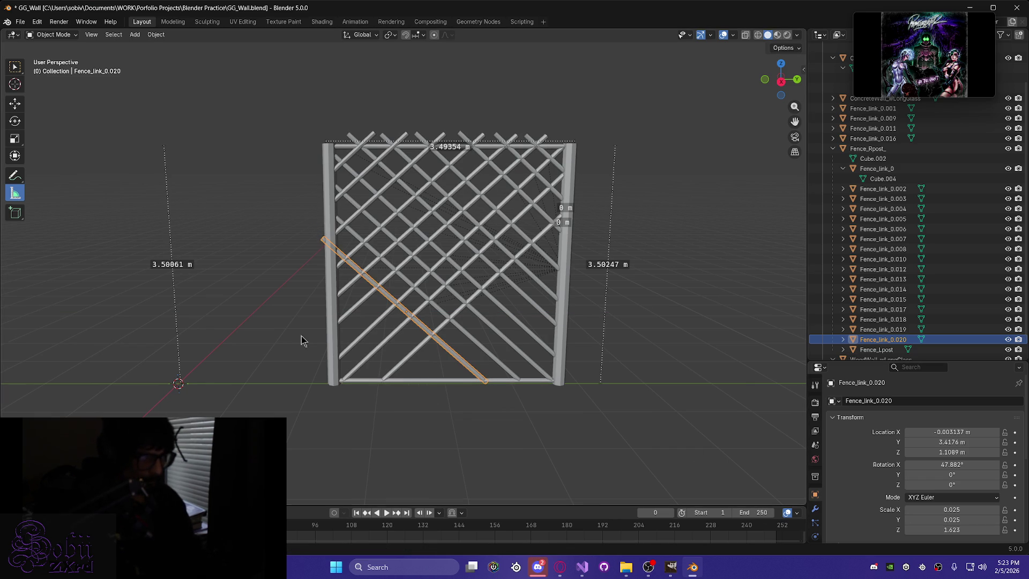
{"action": "key", "text": "g"}
{"action": "key", "text": "z"}
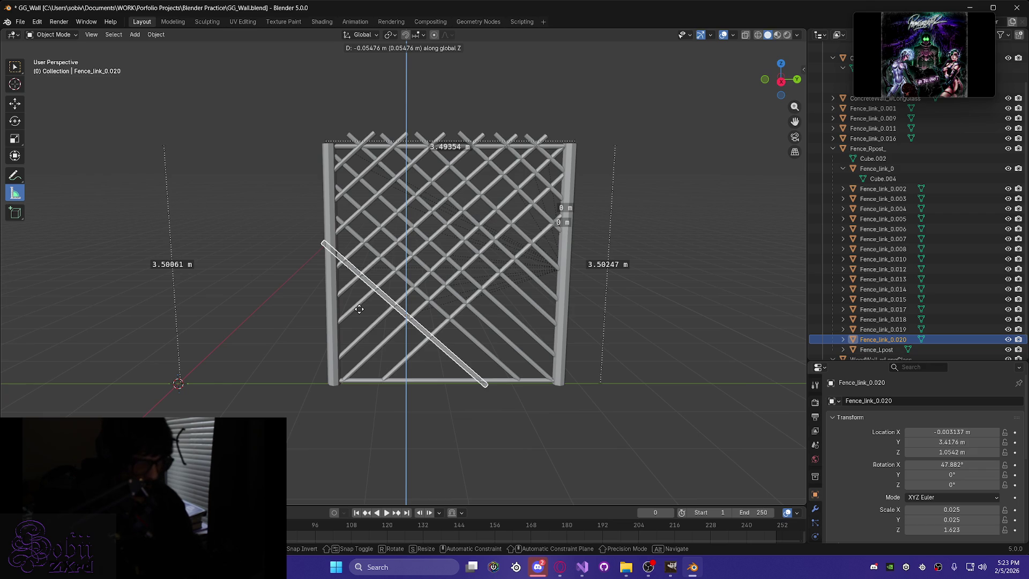
{"action": "left_click", "coordinate": [359, 309]}
{"action": "mouse_move", "coordinate": [359, 310]}
{"action": "middle_mouse_down"}
{"action": "mouse_move", "coordinate": [386, 300]}
{"action": "mouse_move", "coordinate": [327, 277]}
{"action": "mouse_move", "coordinate": [365, 304]}
{"action": "middle_mouse_up"}
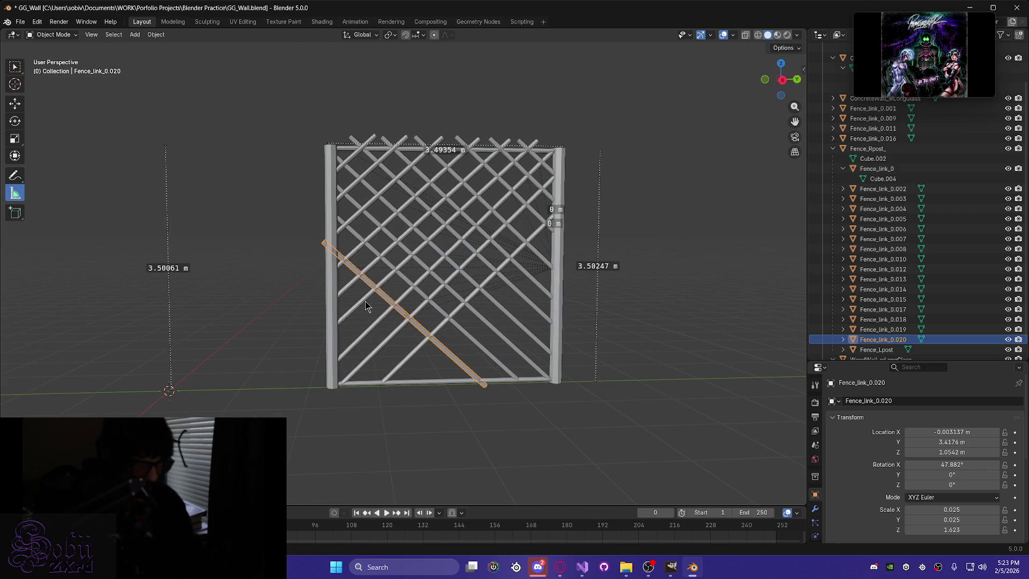
Nudge Fence_link_0.020 along Y and Z toward the left post and bottom rail.
{"action": "key", "text": "g"}
{"action": "key", "text": "y"}
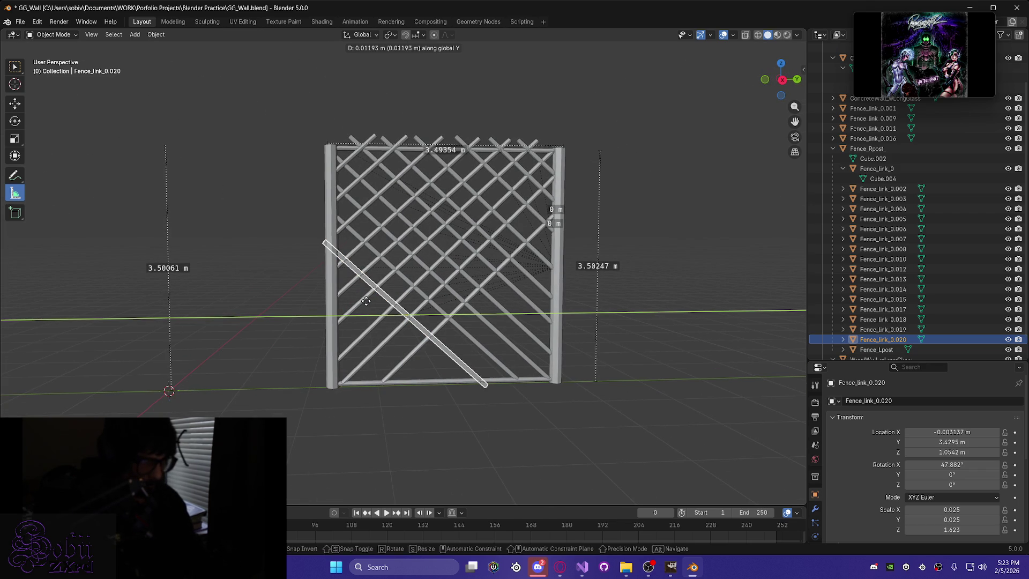
{"action": "key", "text": "z"}
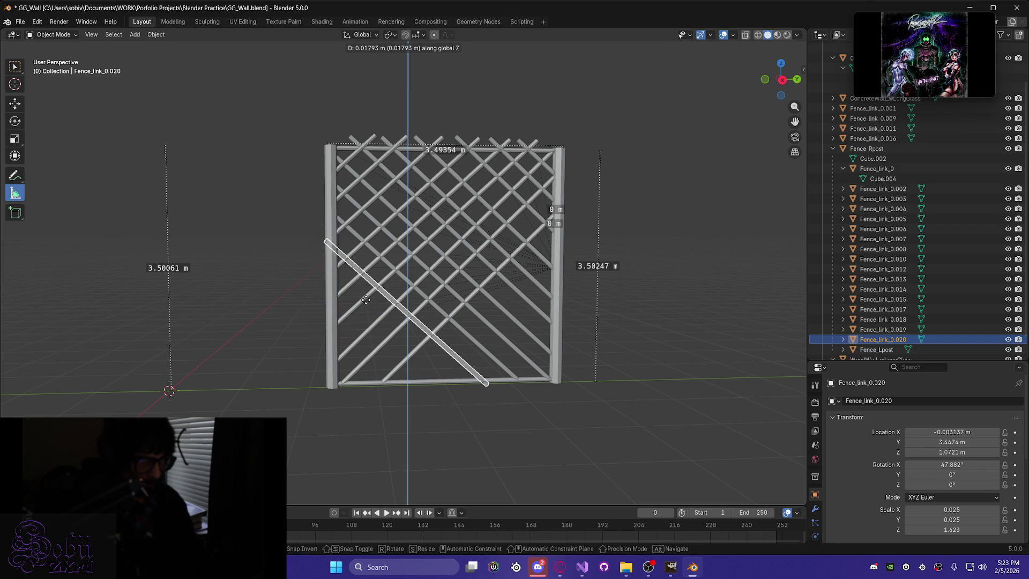
{"action": "left_click", "coordinate": [366, 301]}
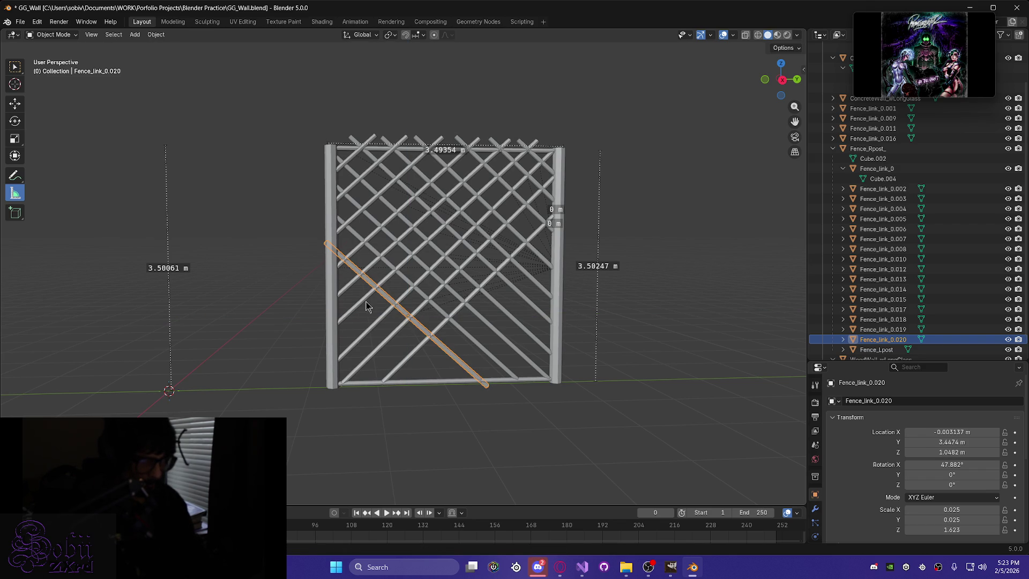
{"action": "key", "text": "g"}
{"action": "key", "text": "y"}
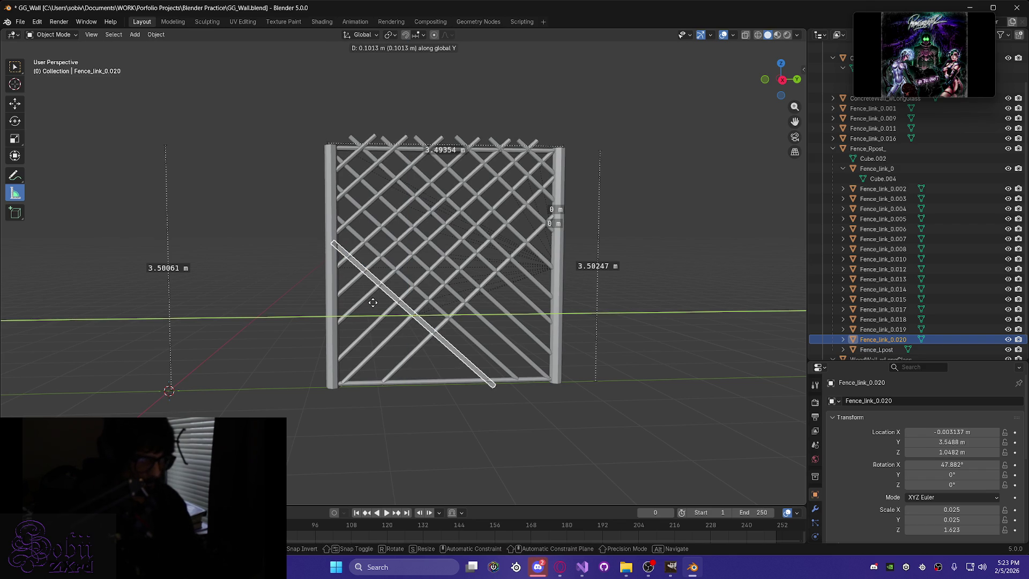
{"action": "left_click", "coordinate": [373, 302]}
{"action": "key", "text": "g"}
{"action": "key", "text": "z"}
{"action": "left_click", "coordinate": [369, 301]}
Shift Fence_link_0.020 back along Y and lower it slightly.
{"action": "key", "text": "g"}
{"action": "key", "text": "y"}
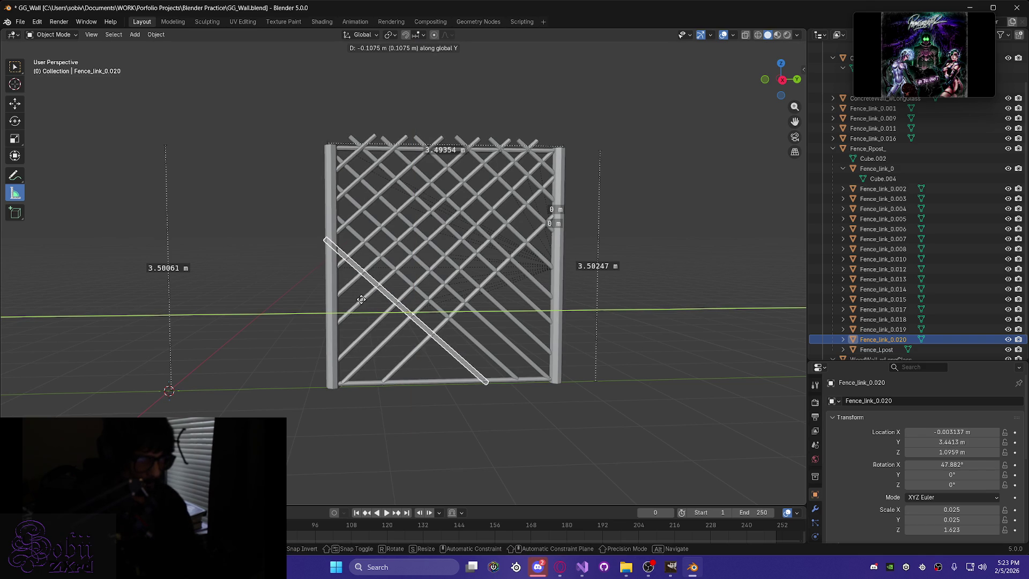
{"action": "left_click", "coordinate": [361, 300]}
{"action": "key", "text": "g"}
{"action": "key", "text": "z"}
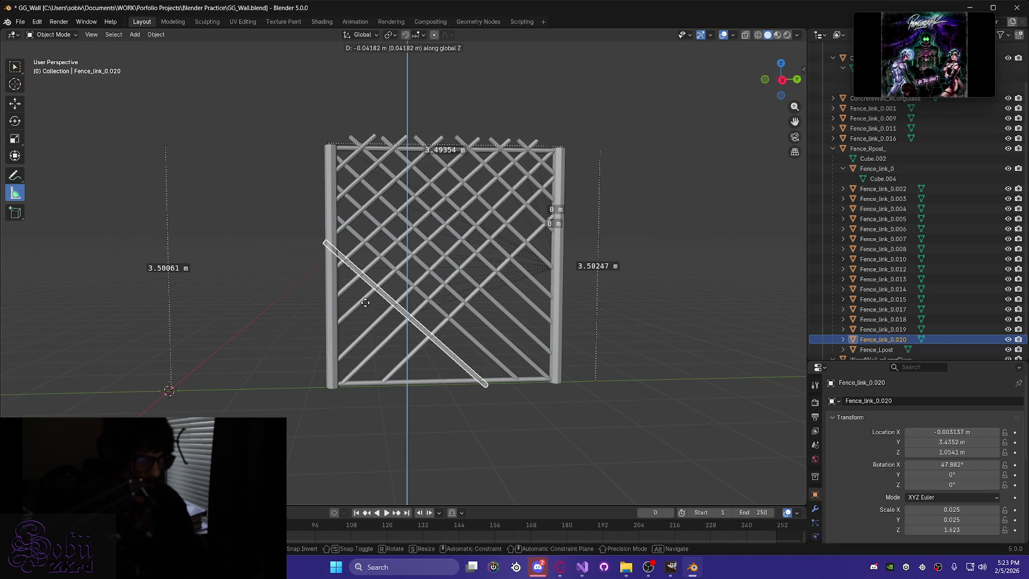
{"action": "left_click", "coordinate": [365, 303]}
{"action": "mouse_move", "coordinate": [365, 302]}
{"action": "middle_mouse_down"}
{"action": "mouse_move", "coordinate": [346, 287]}
{"action": "mouse_move", "coordinate": [381, 305]}
{"action": "mouse_move", "coordinate": [361, 295]}
{"action": "middle_mouse_up"}
Fine-tune Fence_link_0.020 to settle at Y 3.4117 m, Z 1.0836 m.
{"action": "key", "text": "g"}
{"action": "key", "text": "y"}
{"action": "left_click", "coordinate": [395, 296]}
{"action": "key", "text": "g"}
{"action": "key", "text": "z"}
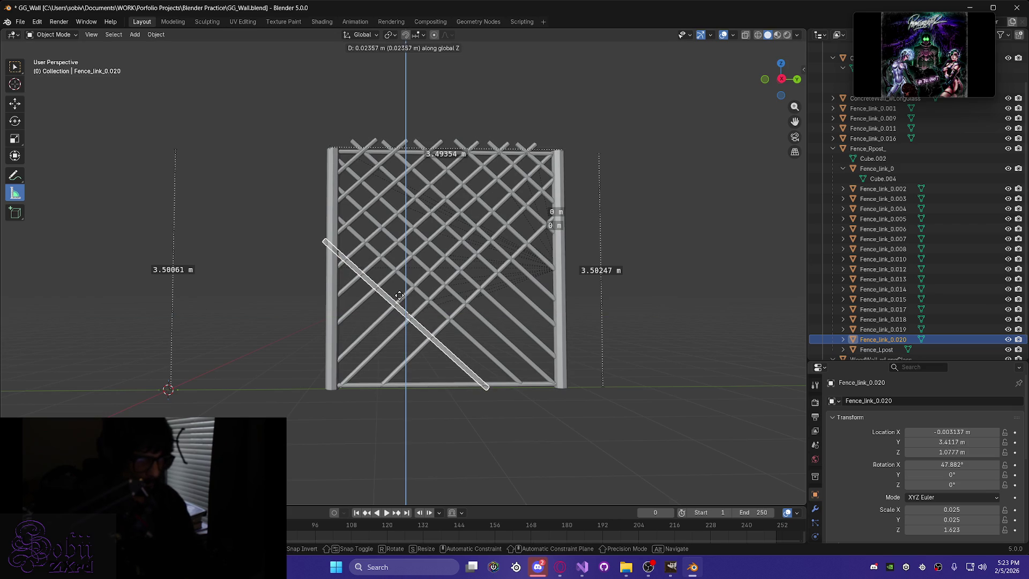
{"action": "left_click", "coordinate": [401, 302]}
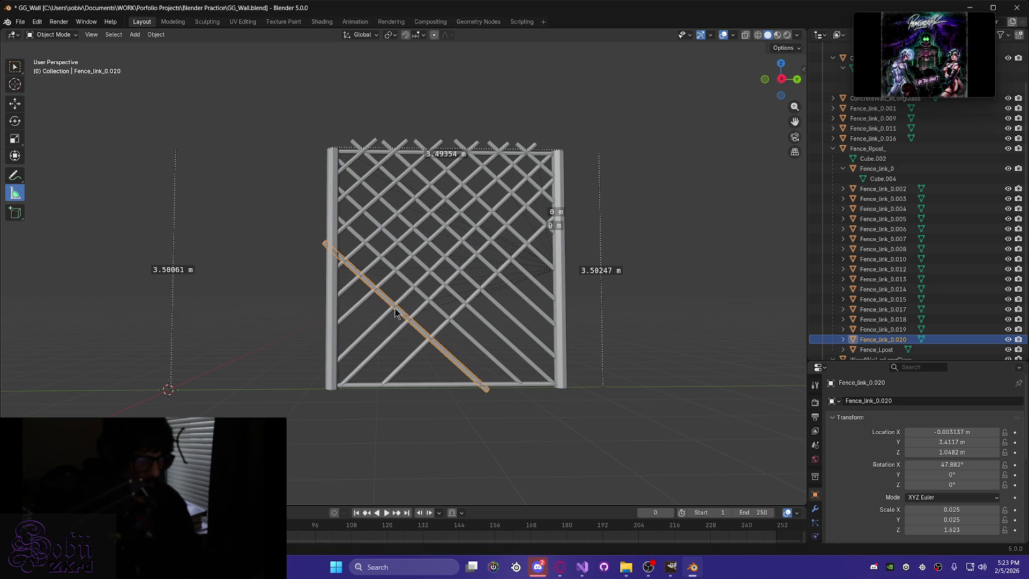
{"action": "key", "text": "g"}
{"action": "key", "text": "z"}
{"action": "left_click", "coordinate": [396, 303]}
{"action": "key", "text": "g"}
{"action": "key", "text": "z"}
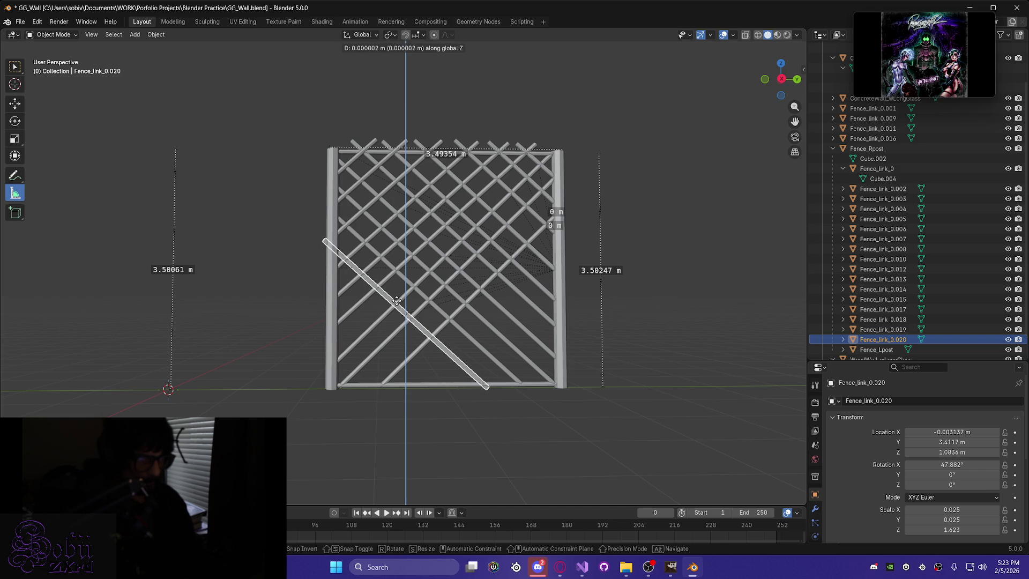
{"action": "left_click", "coordinate": [396, 301]}
{"action": "mouse_move", "coordinate": [396, 301]}
{"action": "middle_mouse_down"}
{"action": "mouse_move", "coordinate": [470, 323]}
{"action": "mouse_move", "coordinate": [399, 313]}
{"action": "middle_mouse_up"}
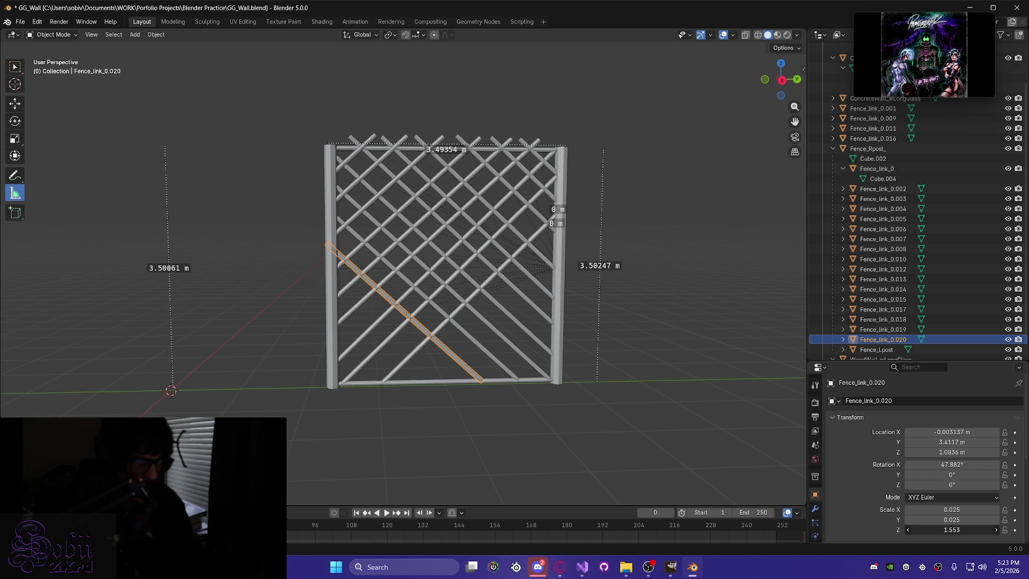
Shift Fence_link_0.020 along Y and lower it toward the bottom rail.
{"action": "scroll", "coordinate": [477, 470], "scroll_direction": "up", "scroll_amount": 6}
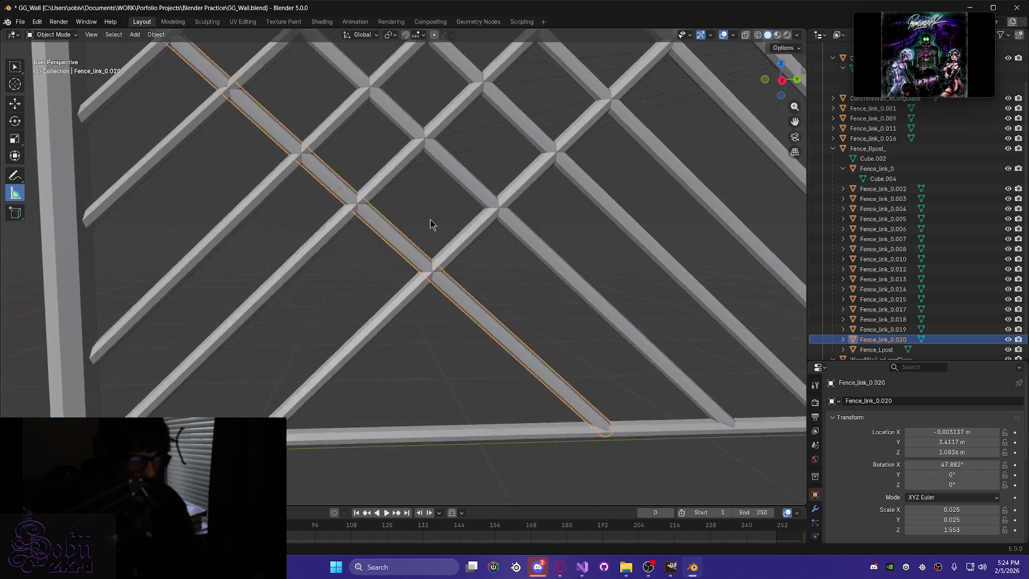
{"action": "mouse_move", "coordinate": [437, 257]}
{"action": "middle_mouse_down"}
{"action": "mouse_move", "coordinate": [325, 255]}
{"action": "mouse_move", "coordinate": [271, 280]}
{"action": "mouse_move", "coordinate": [322, 322]}
{"action": "mouse_move", "coordinate": [369, 324]}
{"action": "mouse_move", "coordinate": [443, 301]}
{"action": "mouse_move", "coordinate": [480, 276]}
{"action": "mouse_move", "coordinate": [352, 278]}
{"action": "mouse_move", "coordinate": [487, 266]}
{"action": "mouse_move", "coordinate": [345, 177]}
{"action": "mouse_move", "coordinate": [377, 183]}
{"action": "mouse_move", "coordinate": [301, 172]}
{"action": "mouse_move", "coordinate": [252, 149]}
{"action": "mouse_move", "coordinate": [339, 189]}
{"action": "middle_mouse_up"}
{"action": "scroll", "coordinate": [449, 271], "scroll_direction": "down", "scroll_amount": 5}
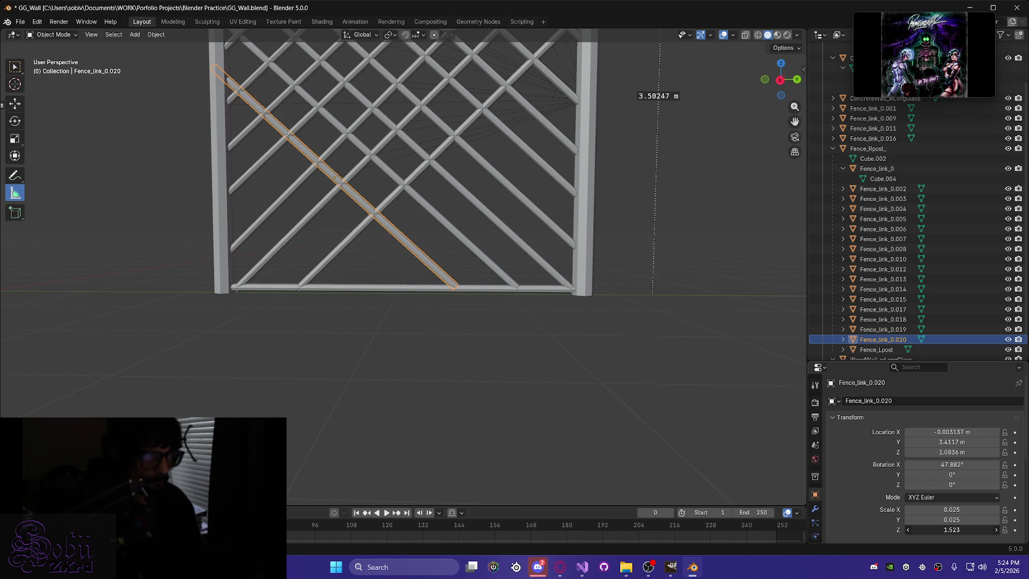
{"action": "mouse_move", "coordinate": [500, 404]}
{"action": "middle_mouse_down"}
{"action": "mouse_move", "coordinate": [477, 358]}
{"action": "mouse_move", "coordinate": [455, 344]}
{"action": "middle_mouse_up"}
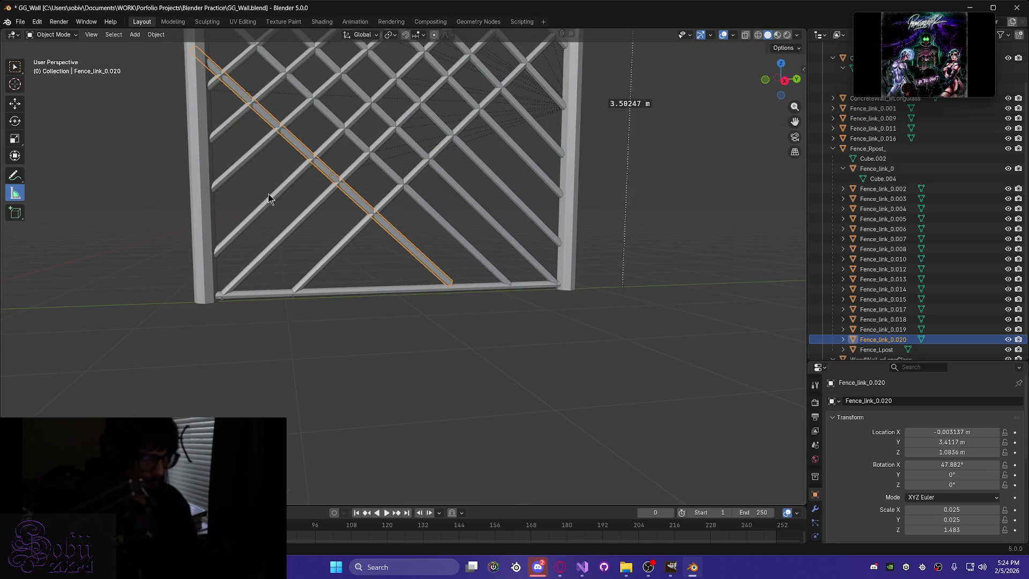
{"action": "key", "text": "g"}
{"action": "key", "text": "y"}
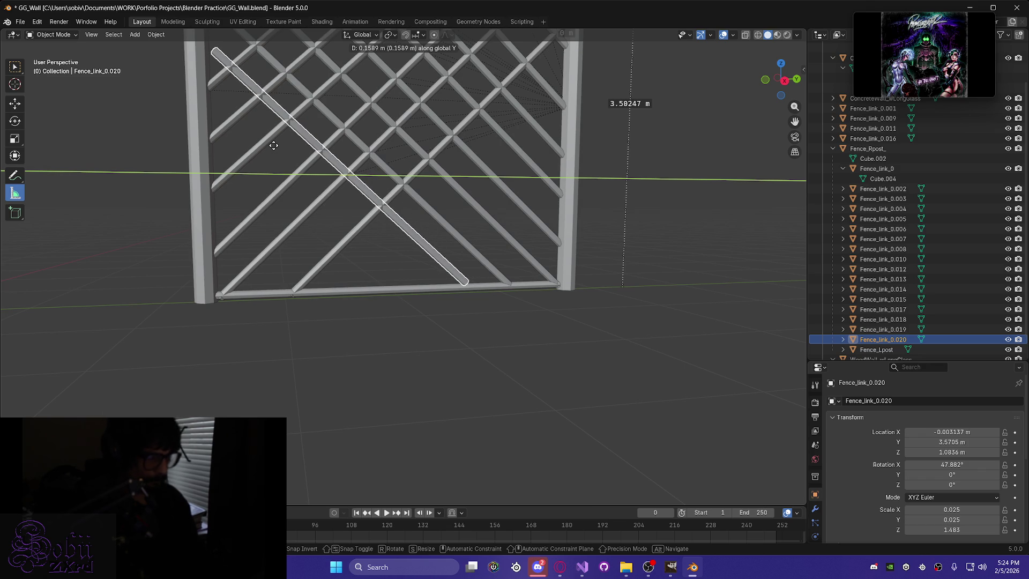
{"action": "left_click", "coordinate": [274, 146]}
{"action": "key", "text": "g"}
{"action": "key", "text": "z"}
{"action": "left_click", "coordinate": [271, 168]}
Slide Fence_link_0.020 sideways along Y until it spans the left post to the bottom rail.
{"action": "key", "text": "g"}
{"action": "key", "text": "y"}
{"action": "left_click", "coordinate": [257, 153]}
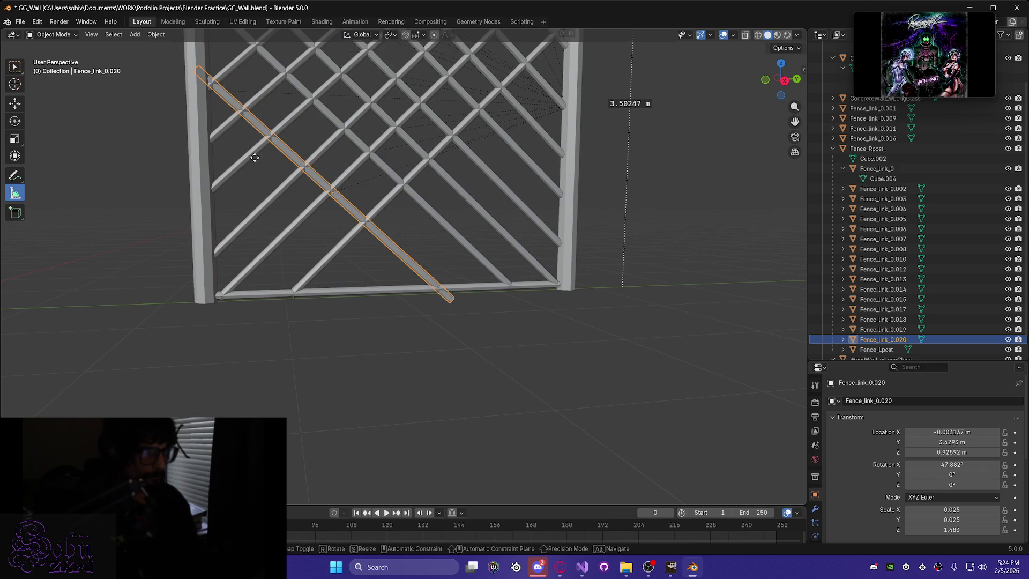
{"action": "key", "text": "g"}
{"action": "key", "text": "z"}
{"action": "key", "text": "y"}
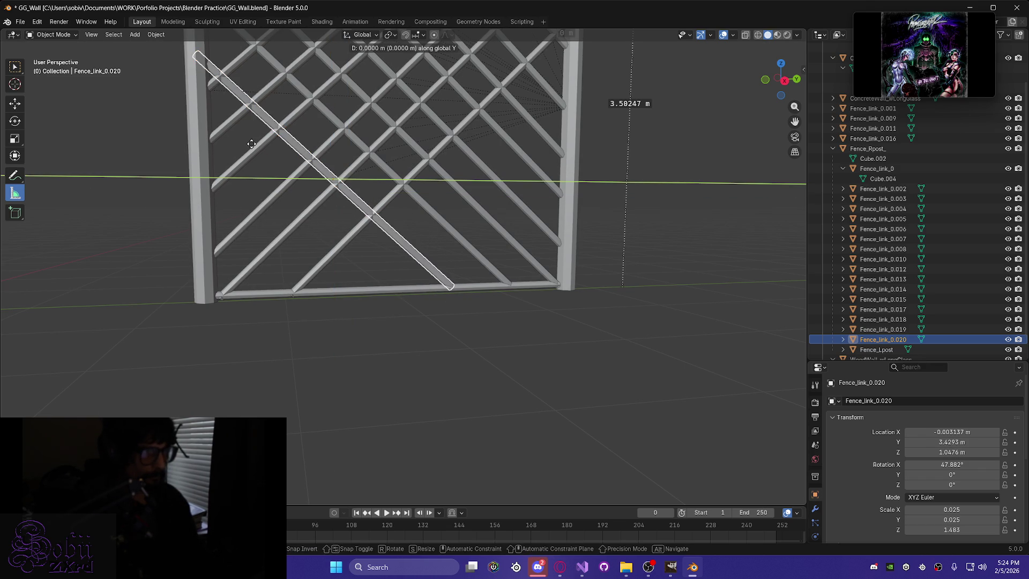
{"action": "left_click", "coordinate": [256, 144]}
{"action": "mouse_move", "coordinate": [256, 143]}
{"action": "middle_mouse_down"}
{"action": "mouse_move", "coordinate": [228, 160]}
{"action": "mouse_move", "coordinate": [240, 146]}
{"action": "mouse_move", "coordinate": [163, 136]}
{"action": "mouse_move", "coordinate": [256, 150]}
{"action": "mouse_move", "coordinate": [246, 153]}
{"action": "mouse_move", "coordinate": [318, 198]}
{"action": "middle_mouse_up"}
Save GG_Wall.blend, then duplicate the bar as Fence_link_0.021 sliding along Y.
{"action": "key", "text": "ctrl+s"}
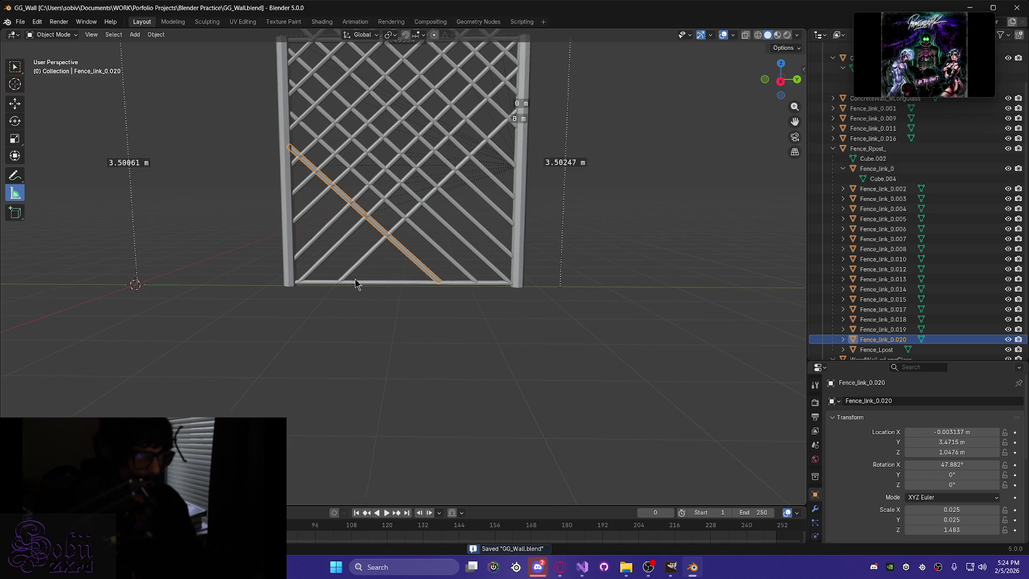
{"action": "middle_click_drag", "start_coordinate": [355, 279], "coordinate": [354, 277]}
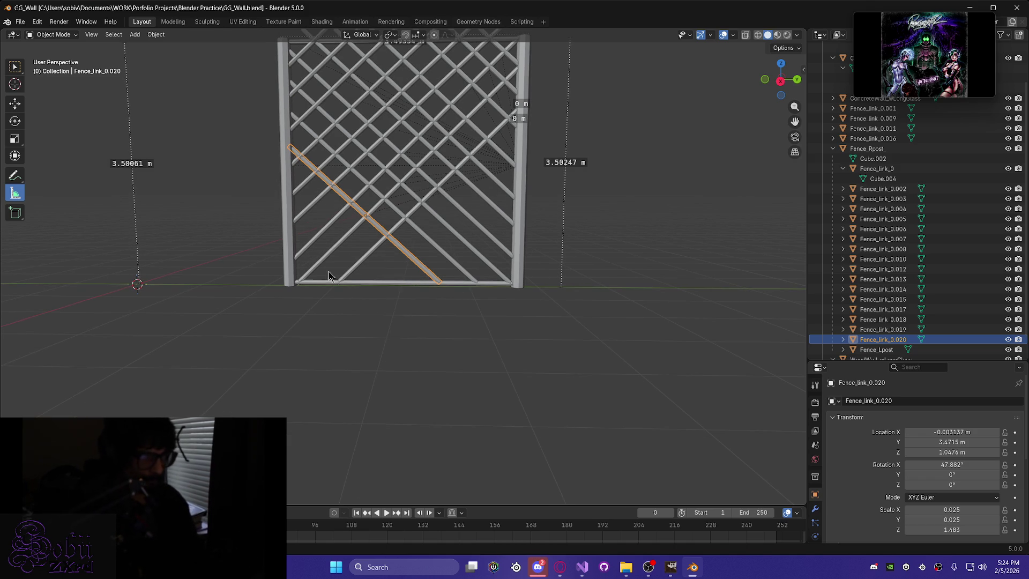
{"action": "key", "text": "shift+d"}
{"action": "key", "text": "y"}
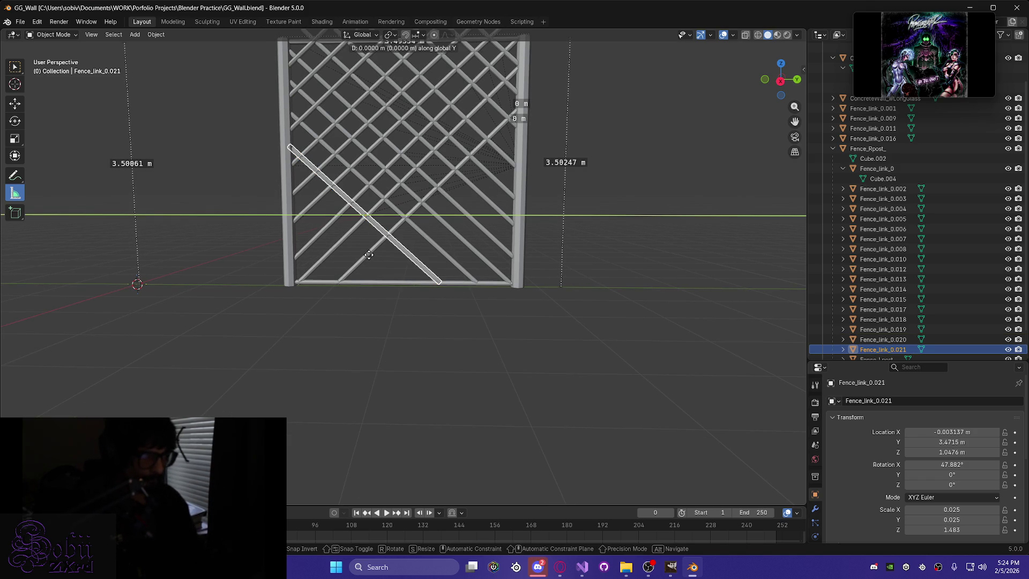
Work the diagonal bar copy into the lower-left corner with alternating Y and vertical moves.
{"action": "left_click", "coordinate": [322, 263]}
{"action": "key", "text": "g"}
{"action": "key", "text": "z"}
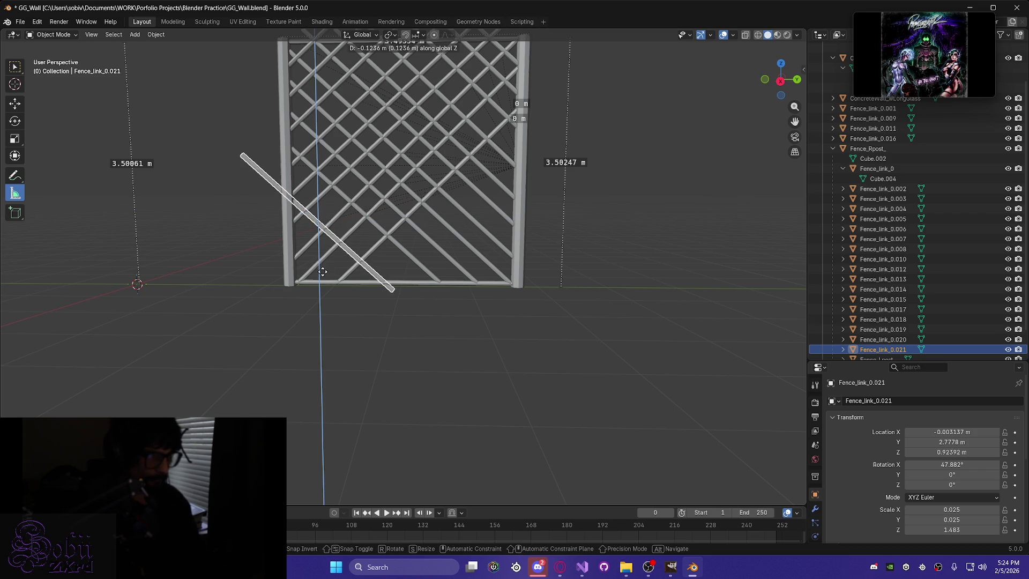
{"action": "left_click", "coordinate": [325, 298]}
{"action": "key", "text": "g"}
{"action": "key", "text": "y"}
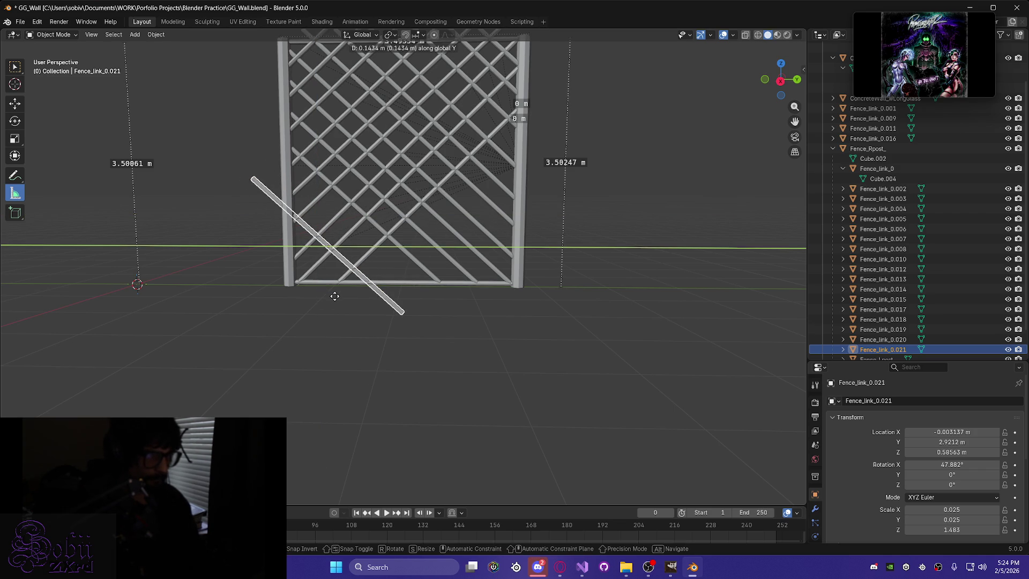
{"action": "left_click", "coordinate": [334, 296]}
{"action": "key", "text": "g"}
{"action": "key", "text": "z"}
{"action": "left_click", "coordinate": [335, 289]}
{"action": "key", "text": "g"}
{"action": "key", "text": "y"}
{"action": "left_click", "coordinate": [340, 292]}
{"action": "key", "text": "g"}
{"action": "key", "text": "z"}
{"action": "left_click", "coordinate": [340, 284]}
{"action": "key", "text": "g"}
{"action": "key", "text": "y"}
{"action": "left_click", "coordinate": [346, 287]}
{"action": "key", "text": "g"}
{"action": "key", "text": "z"}
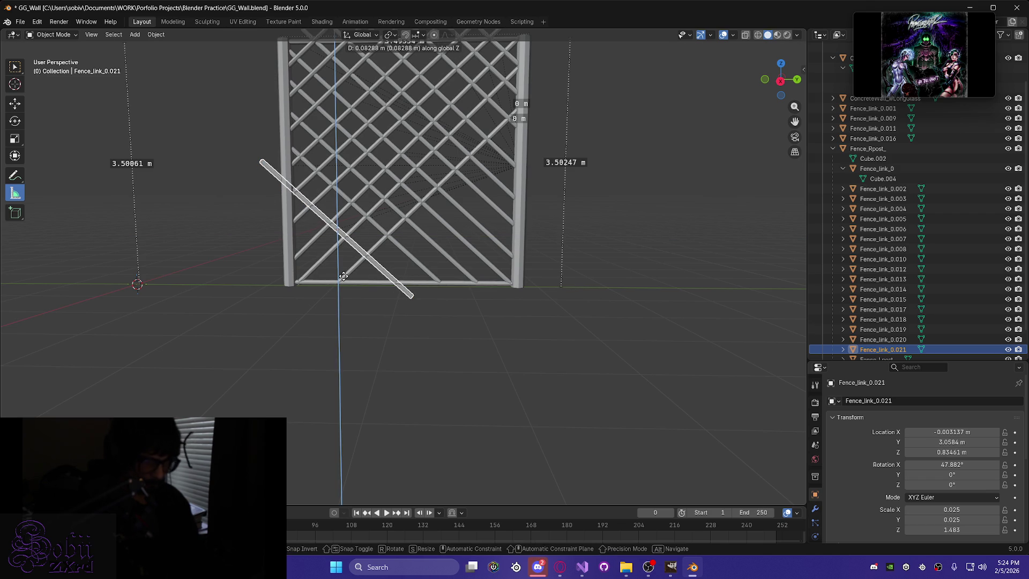
{"action": "left_click", "coordinate": [344, 276]}
{"action": "mouse_move", "coordinate": [343, 279]}
{"action": "middle_mouse_down"}
{"action": "mouse_move", "coordinate": [359, 276]}
{"action": "mouse_move", "coordinate": [348, 275]}
{"action": "middle_mouse_up"}
{"action": "key", "text": "g"}
{"action": "key", "text": "y"}
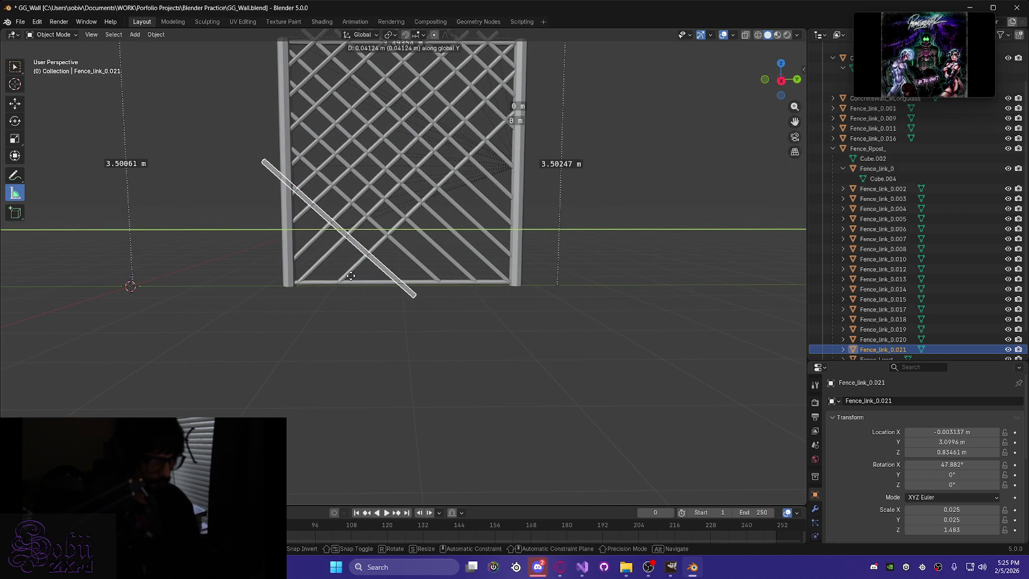
{"action": "left_click", "coordinate": [351, 275]}
{"action": "key", "text": "g"}
{"action": "key", "text": "z"}
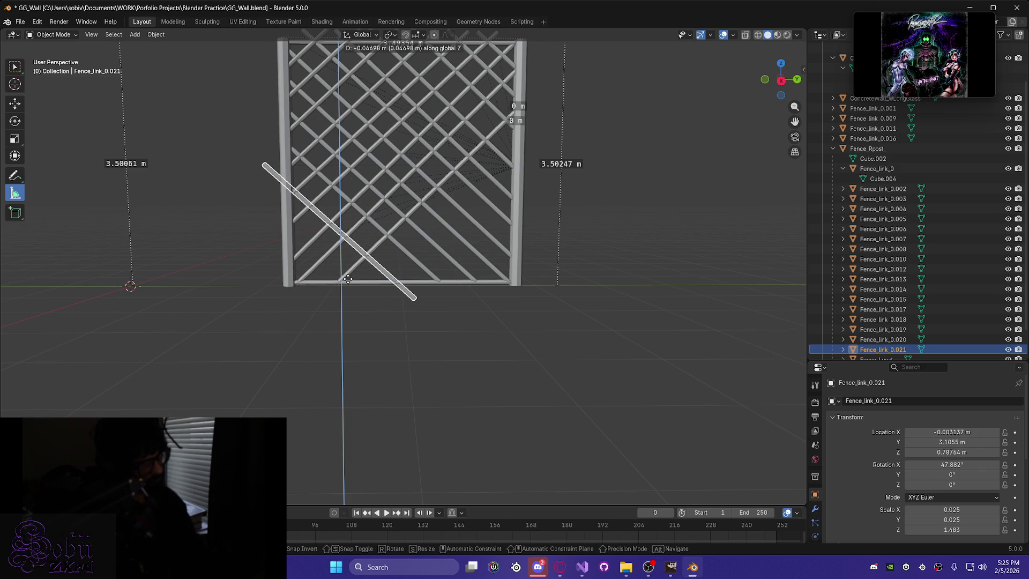
{"action": "left_click", "coordinate": [349, 279]}
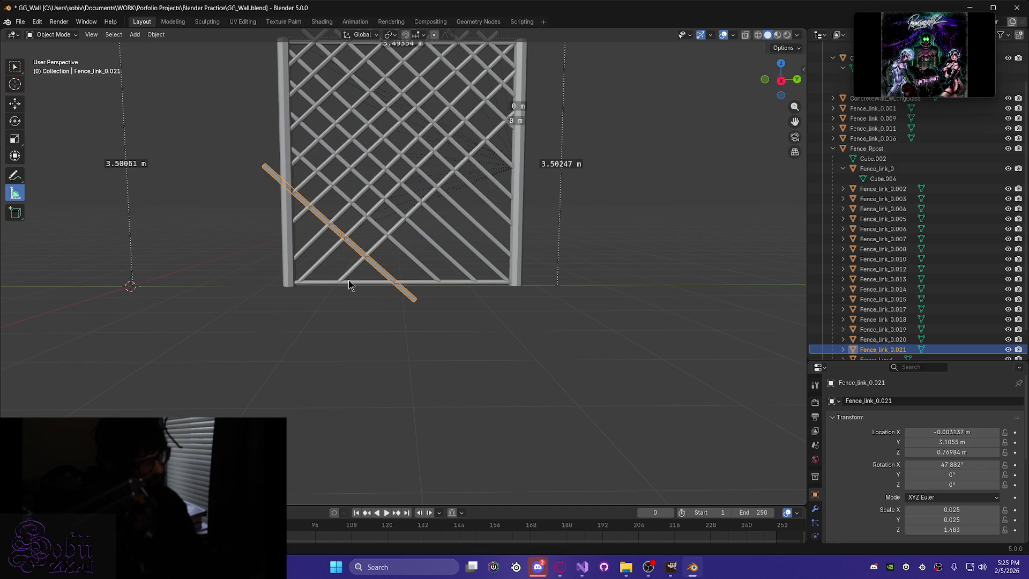
Shorten the bar by setting its Z scale to 1.263.
{"action": "mouse_move", "coordinate": [349, 280]}
{"action": "middle_mouse_down"}
{"action": "mouse_move", "coordinate": [367, 278]}
{"action": "mouse_move", "coordinate": [348, 274]}
{"action": "middle_mouse_up"}
{"action": "double_click", "coordinate": [952, 529]}
{"action": "type", "text": "1.263"}
{"action": "key", "text": "Return"}
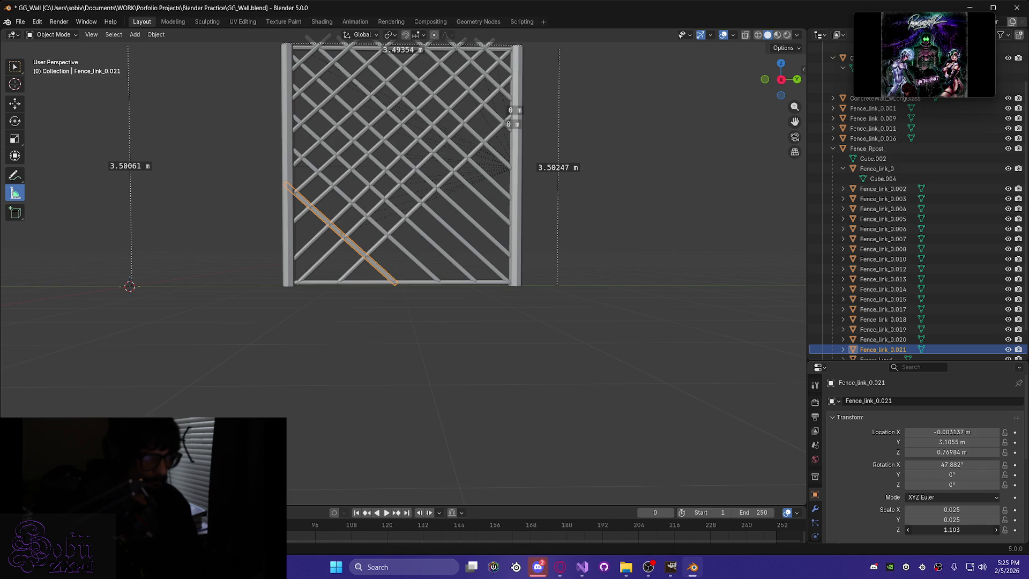
Re-fit the shortened bar into the lattice with small Y and vertical nudges.
{"action": "mouse_move", "coordinate": [301, 319]}
{"action": "middle_mouse_down"}
{"action": "mouse_move", "coordinate": [372, 344]}
{"action": "mouse_move", "coordinate": [301, 322]}
{"action": "middle_mouse_up"}
{"action": "key", "text": "g"}
{"action": "key", "text": "y"}
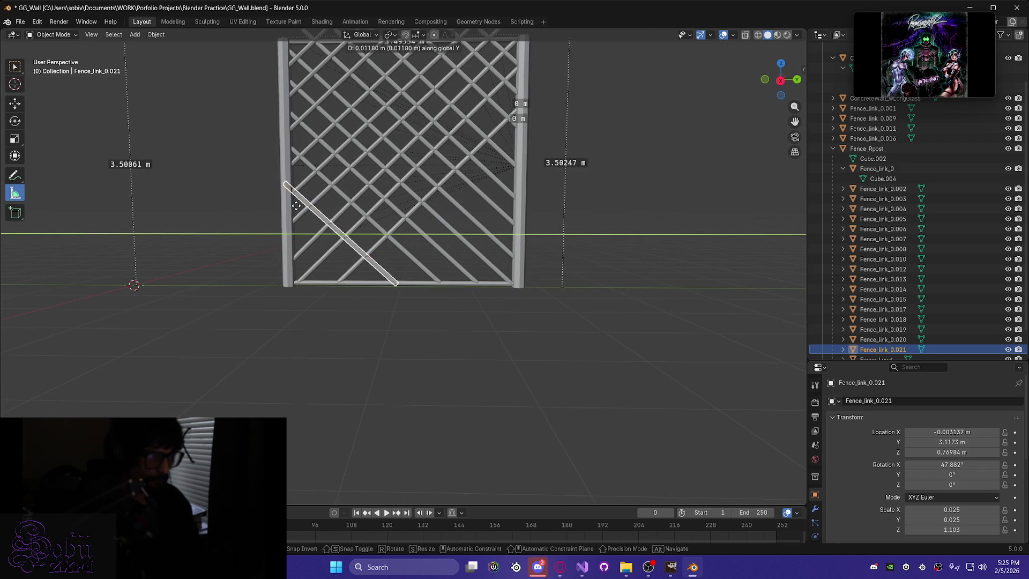
{"action": "left_click", "coordinate": [299, 211]}
{"action": "key", "text": "g"}
{"action": "key", "text": "z"}
{"action": "right_click", "coordinate": [302, 212]}
{"action": "key", "text": "g"}
{"action": "key", "text": "y"}
{"action": "left_click", "coordinate": [299, 209]}
{"action": "key", "text": "g"}
{"action": "key", "text": "z"}
{"action": "left_click", "coordinate": [298, 207]}
{"action": "key", "text": "g"}
{"action": "key", "text": "y"}
{"action": "left_click", "coordinate": [303, 206]}
{"action": "key", "text": "g"}
{"action": "key", "text": "z"}
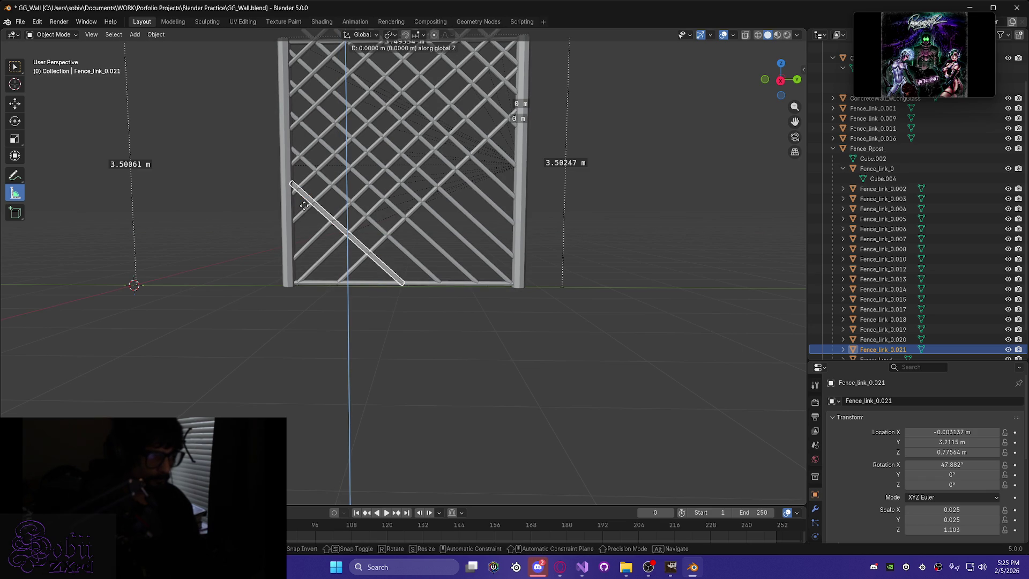
{"action": "left_click", "coordinate": [303, 205]}
Check the bar edge-on and settle Fence_link_0.021 at Y 3.2115 m, Z 0.78556 m.
{"action": "middle_click_drag", "start_coordinate": [303, 205], "coordinate": [303, 204]}
{"action": "scroll", "coordinate": [303, 204], "scroll_direction": "up", "scroll_amount": 8}
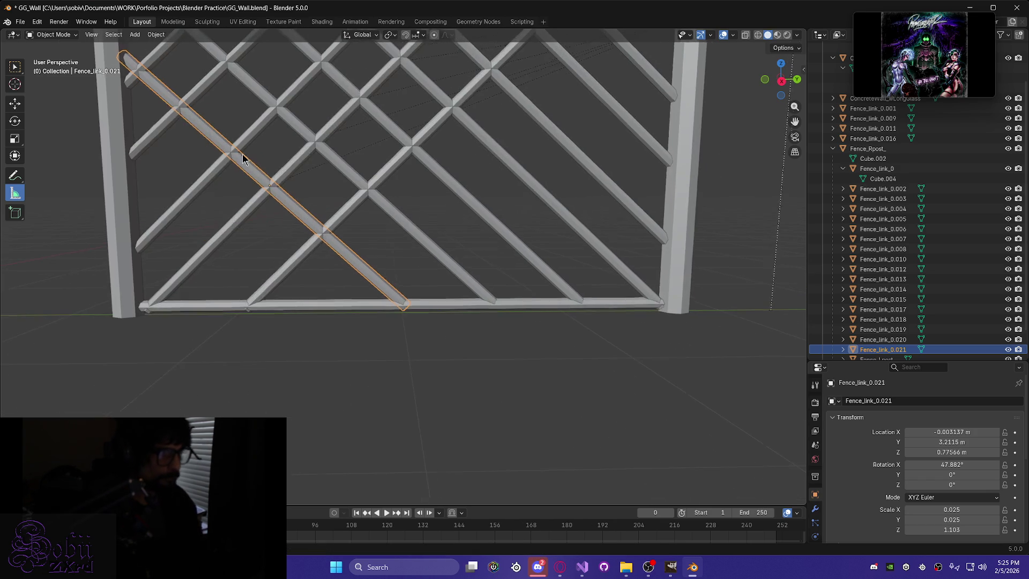
{"action": "scroll", "coordinate": [341, 291], "scroll_direction": "down", "scroll_amount": 10}
{"action": "mouse_move", "coordinate": [408, 368]}
{"action": "middle_mouse_down"}
{"action": "mouse_move", "coordinate": [345, 271]}
{"action": "mouse_move", "coordinate": [496, 360]}
{"action": "mouse_move", "coordinate": [512, 389]}
{"action": "mouse_move", "coordinate": [603, 382]}
{"action": "mouse_move", "coordinate": [452, 381]}
{"action": "mouse_move", "coordinate": [385, 395]}
{"action": "mouse_move", "coordinate": [473, 399]}
{"action": "mouse_move", "coordinate": [416, 239]}
{"action": "mouse_move", "coordinate": [416, 336]}
{"action": "mouse_move", "coordinate": [461, 300]}
{"action": "mouse_move", "coordinate": [408, 294]}
{"action": "mouse_move", "coordinate": [482, 305]}
{"action": "middle_mouse_up"}
{"action": "key", "text": "g"}
{"action": "key", "text": "y"}
{"action": "key", "text": "z"}
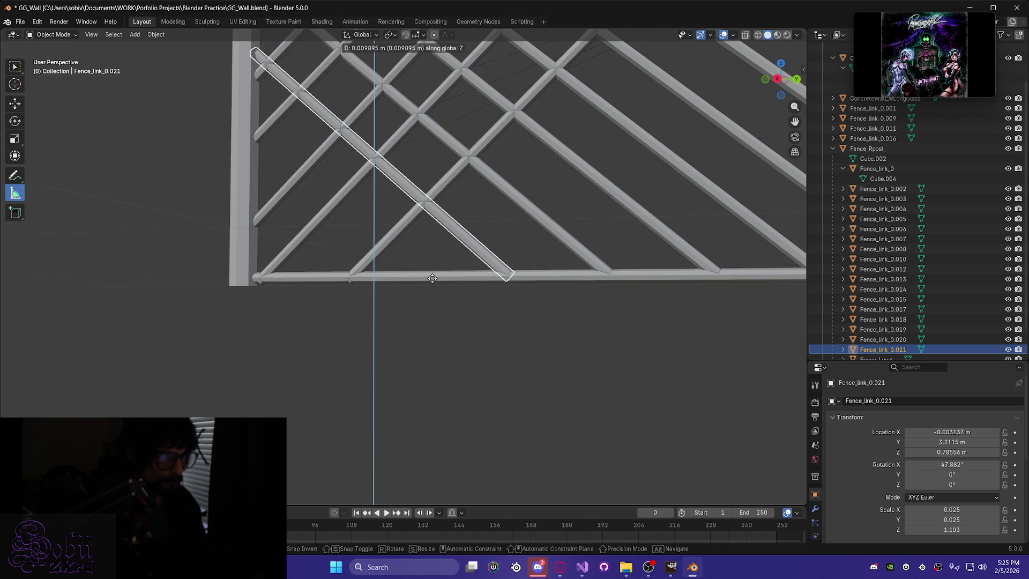
{"action": "left_click", "coordinate": [432, 278]}
Duplicate Fence_link_0.021 as Fence_link_0.022 and slide the copy along Y.
{"action": "scroll", "coordinate": [445, 303], "scroll_direction": "down", "scroll_amount": 6}
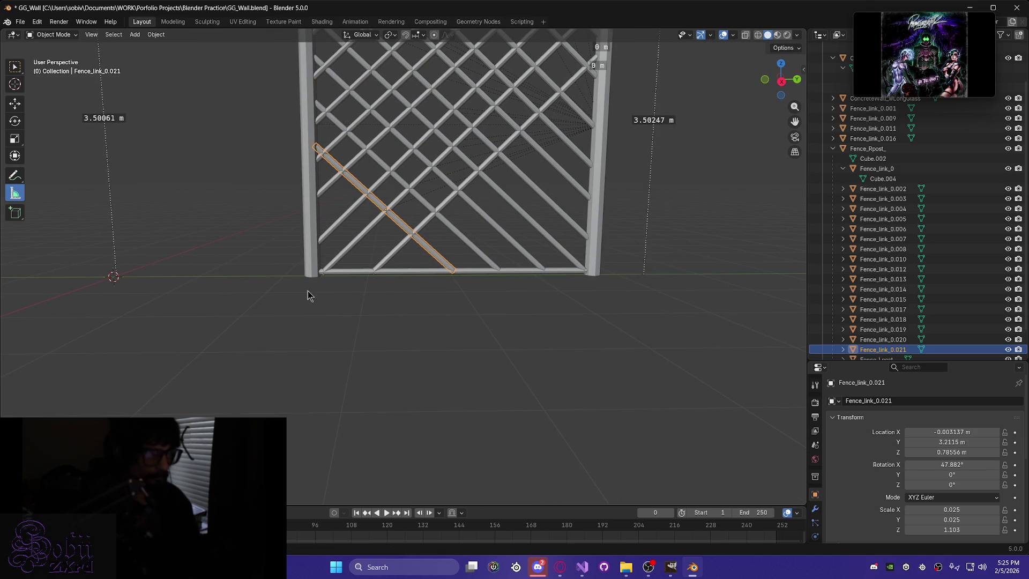
{"action": "key", "text": "shift+d"}
{"action": "key", "text": "y"}
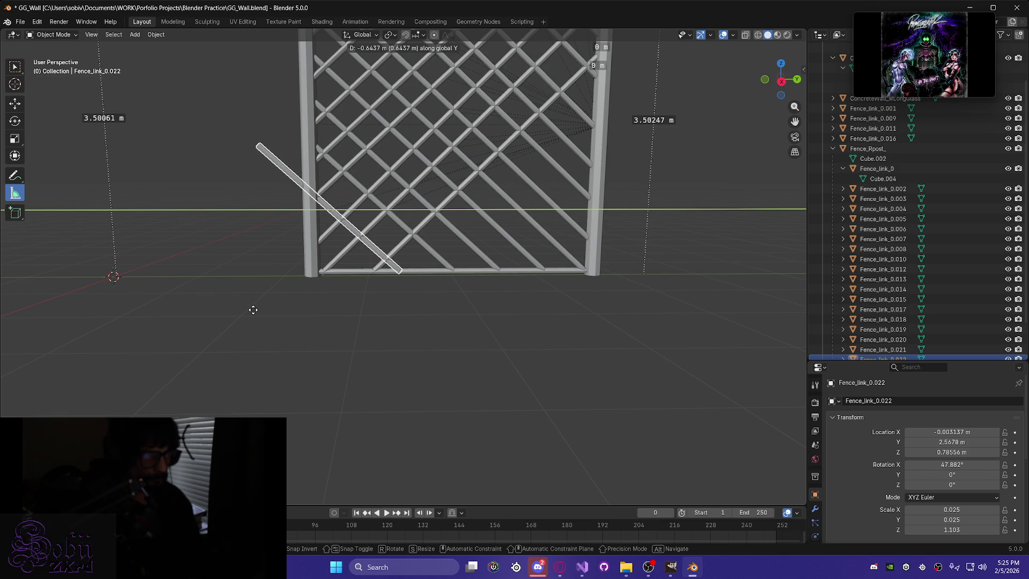
Drop Fence_link_0.022 into the bottom-left corner gap at Y 2.9106 m, Z 0.52231 m, then select it.
{"action": "key", "text": "z"}
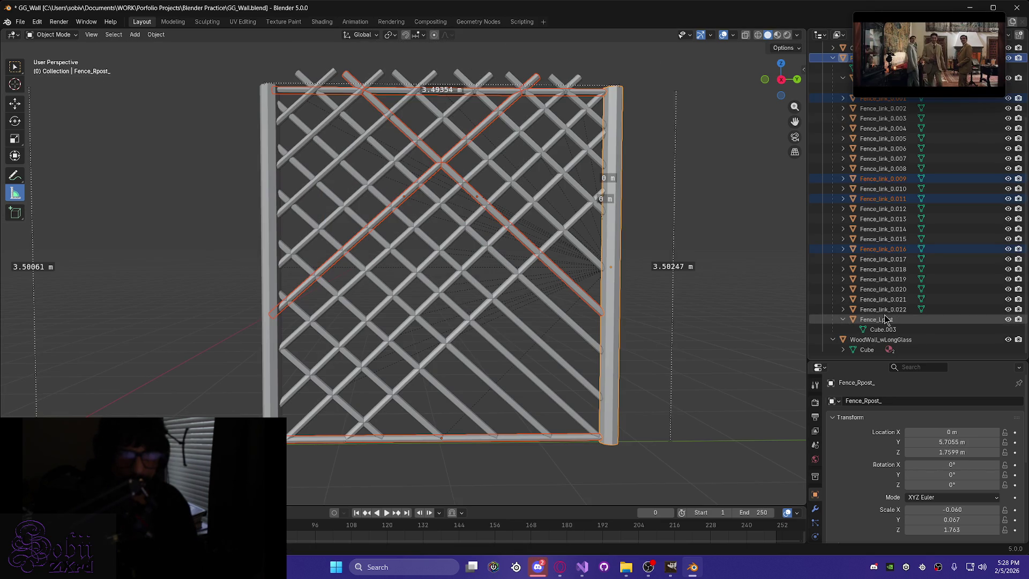
{"action": "scroll", "coordinate": [875, 327], "scroll_direction": "up", "scroll_amount": 5}
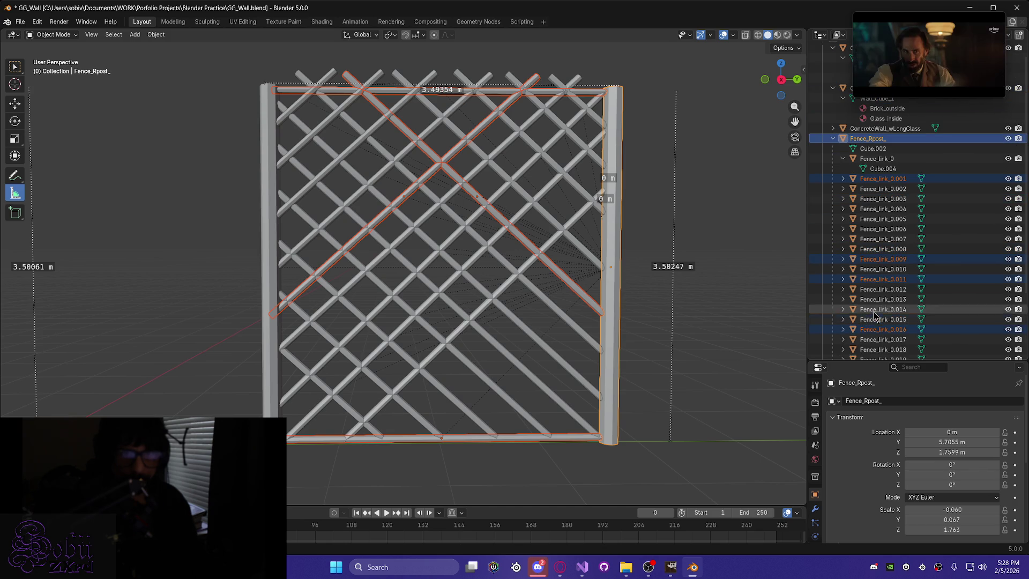
{"action": "left_click", "coordinate": [833, 138]}
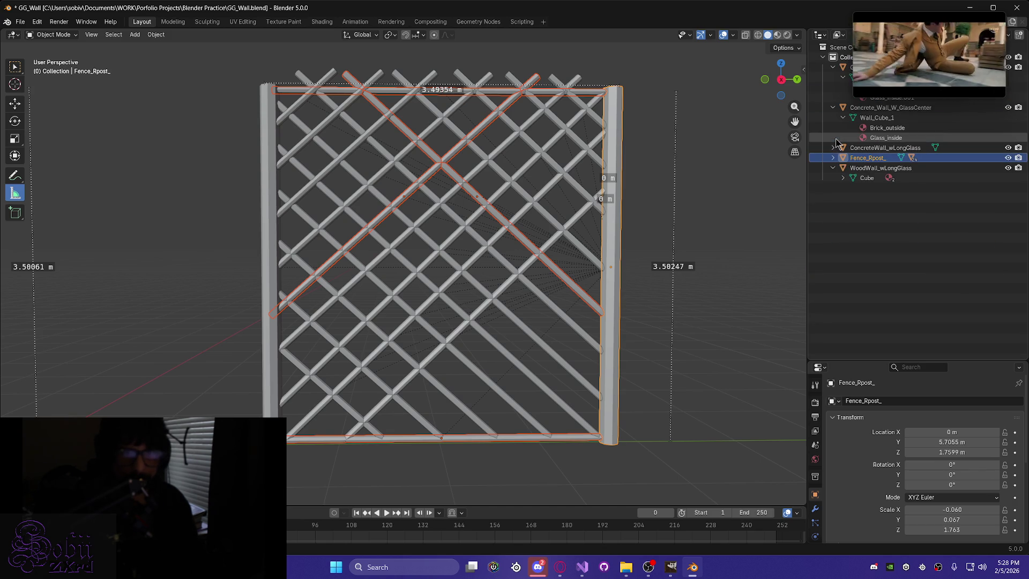
{"action": "left_click", "coordinate": [833, 157]}
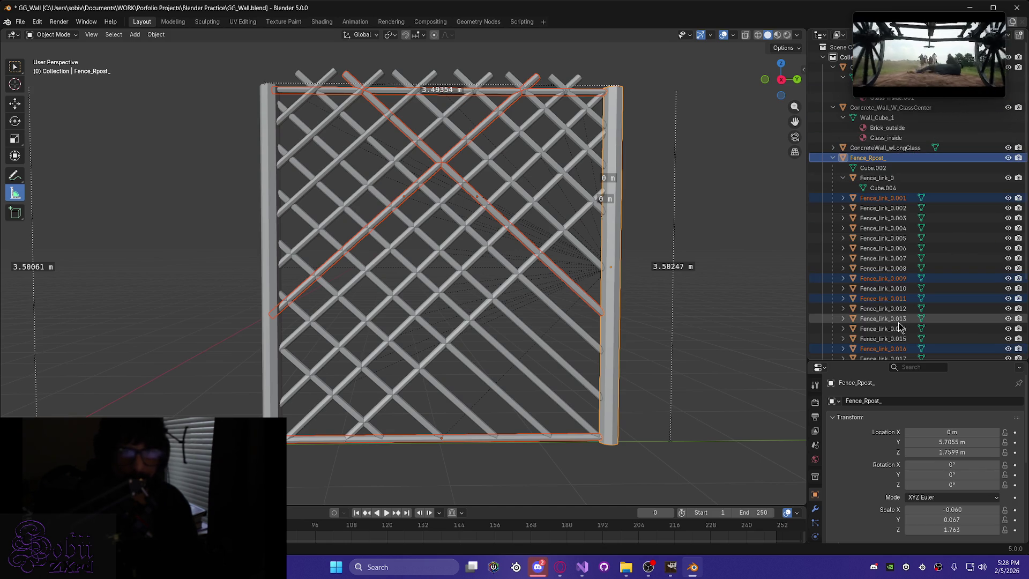
{"action": "left_click", "coordinate": [354, 413]}
{"action": "scroll", "coordinate": [958, 305], "scroll_direction": "down", "scroll_amount": 5}
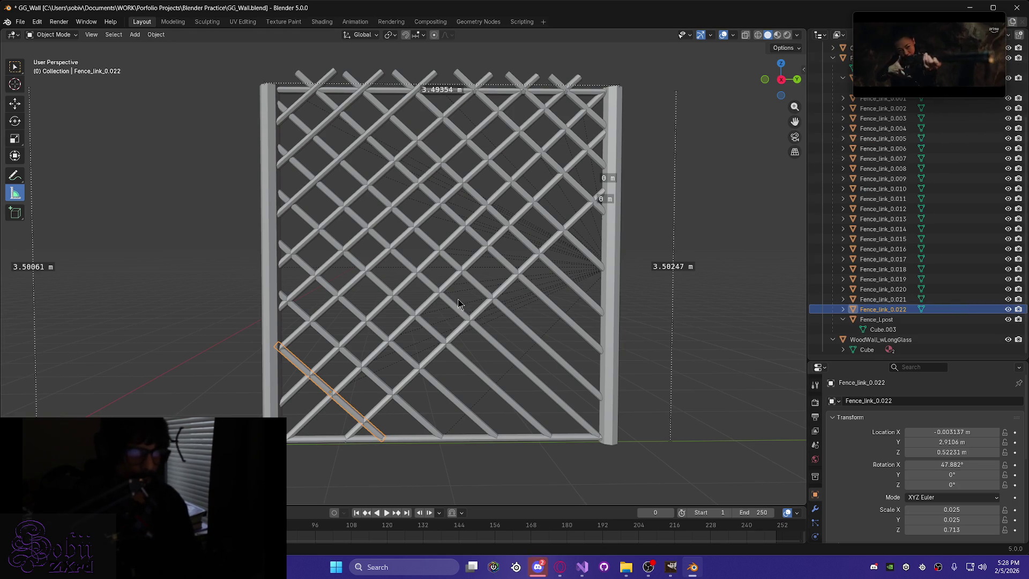
Save GG_Wall.blend, checking the fence from a slightly different angle between saves.
{"action": "mouse_move", "coordinate": [367, 315]}
{"action": "middle_mouse_down"}
{"action": "mouse_move", "coordinate": [356, 314]}
{"action": "mouse_move", "coordinate": [355, 333]}
{"action": "mouse_move", "coordinate": [385, 306]}
{"action": "middle_mouse_up"}
{"action": "key", "text": "ctrl+s"}
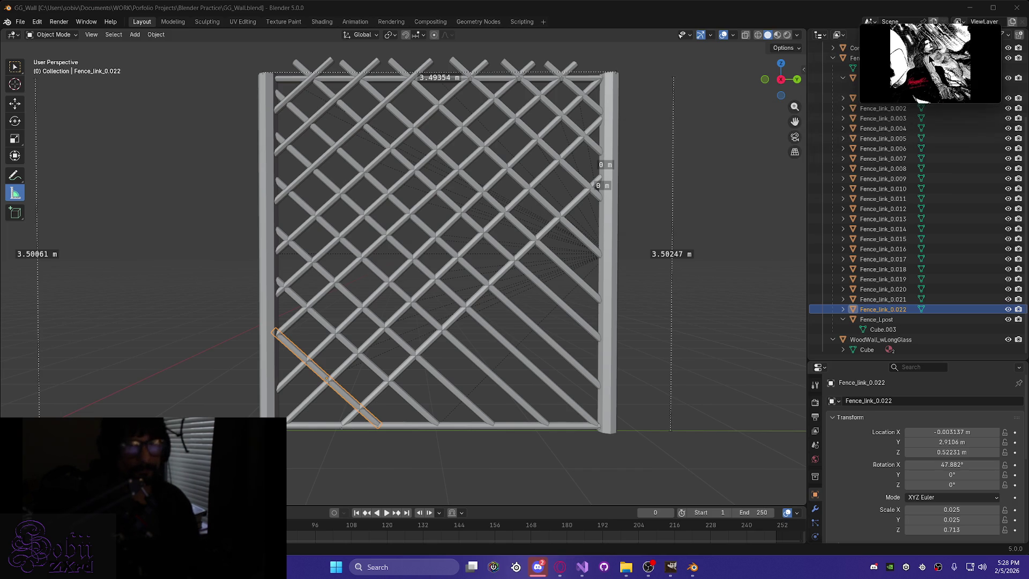
{"action": "mouse_move", "coordinate": [271, 331]}
{"action": "middle_mouse_down"}
{"action": "mouse_move", "coordinate": [249, 335]}
{"action": "mouse_move", "coordinate": [246, 287]}
{"action": "mouse_move", "coordinate": [301, 346]}
{"action": "mouse_move", "coordinate": [281, 345]}
{"action": "middle_mouse_up"}
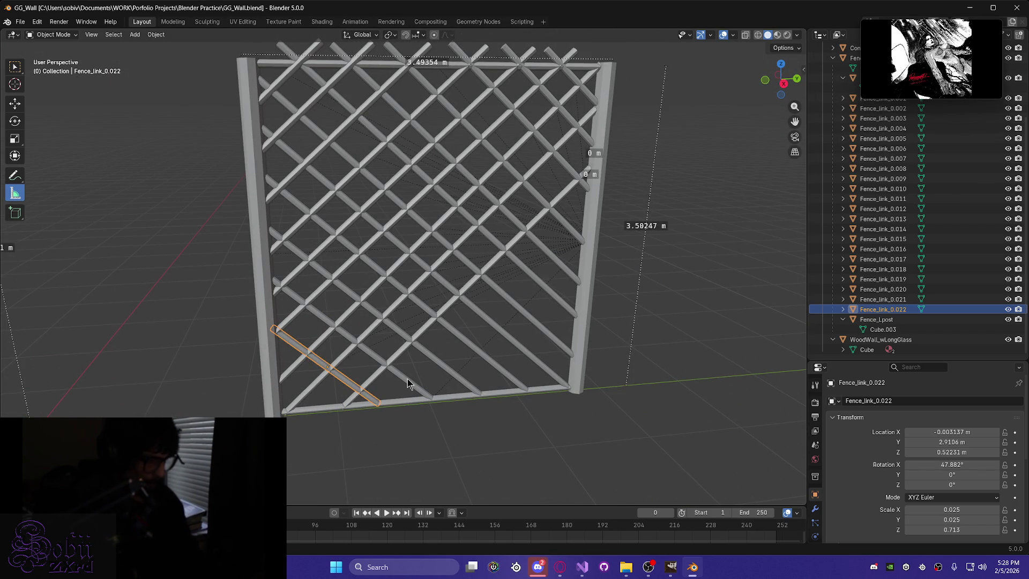
{"action": "key", "text": "ctrl+s"}
Preview the lattice in Material Preview, then back in Solid inspect it from angled and underside views.
{"action": "mouse_move", "coordinate": [369, 377]}
{"action": "middle_mouse_down"}
{"action": "mouse_move", "coordinate": [359, 364]}
{"action": "mouse_move", "coordinate": [358, 373]}
{"action": "mouse_move", "coordinate": [376, 352]}
{"action": "mouse_move", "coordinate": [366, 343]}
{"action": "mouse_move", "coordinate": [461, 322]}
{"action": "mouse_move", "coordinate": [435, 362]}
{"action": "mouse_move", "coordinate": [487, 351]}
{"action": "mouse_move", "coordinate": [395, 358]}
{"action": "mouse_move", "coordinate": [404, 369]}
{"action": "middle_mouse_up"}
{"action": "scroll", "coordinate": [405, 369], "scroll_direction": "up", "scroll_amount": 2}
{"action": "key", "text": "z"}
{"action": "left_click", "coordinate": [406, 432]}
{"action": "mouse_move", "coordinate": [405, 439]}
{"action": "middle_mouse_down"}
{"action": "mouse_move", "coordinate": [570, 405]}
{"action": "mouse_move", "coordinate": [554, 425]}
{"action": "mouse_move", "coordinate": [376, 399]}
{"action": "mouse_move", "coordinate": [406, 408]}
{"action": "middle_mouse_up"}
{"action": "key", "text": "z"}
{"action": "left_click", "coordinate": [482, 406]}
{"action": "scroll", "coordinate": [487, 407], "scroll_direction": "down", "scroll_amount": 4}
{"action": "mouse_move", "coordinate": [488, 406]}
{"action": "middle_mouse_down"}
{"action": "mouse_move", "coordinate": [523, 350]}
{"action": "mouse_move", "coordinate": [599, 383]}
{"action": "mouse_move", "coordinate": [541, 423]}
{"action": "mouse_move", "coordinate": [466, 443]}
{"action": "mouse_move", "coordinate": [476, 440]}
{"action": "middle_mouse_up"}
{"action": "scroll", "coordinate": [367, 386], "scroll_direction": "up", "scroll_amount": 5}
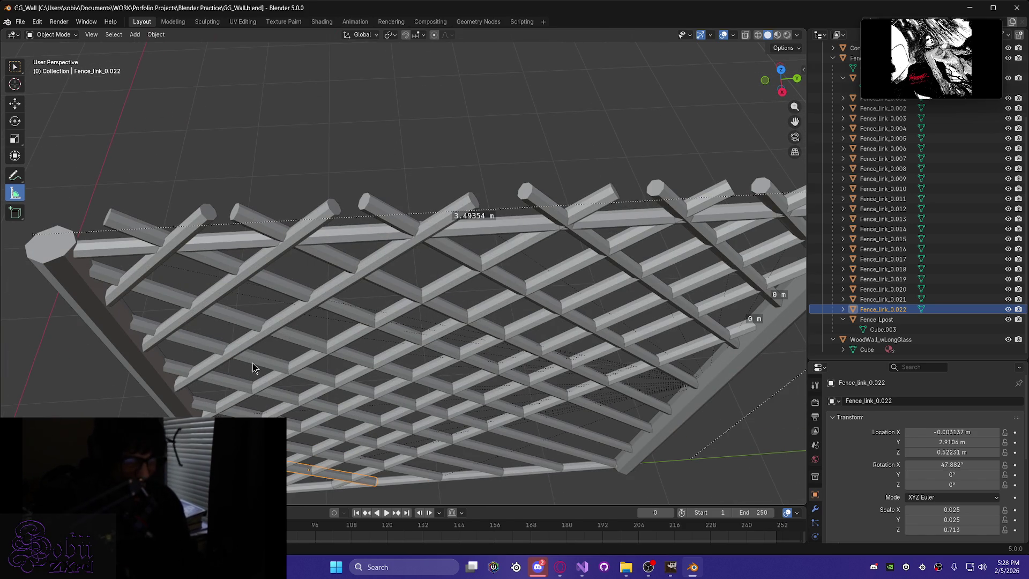
{"action": "mouse_move", "coordinate": [447, 341]}
{"action": "middle_mouse_down"}
{"action": "mouse_move", "coordinate": [400, 316]}
{"action": "mouse_move", "coordinate": [449, 223]}
{"action": "middle_mouse_up"}
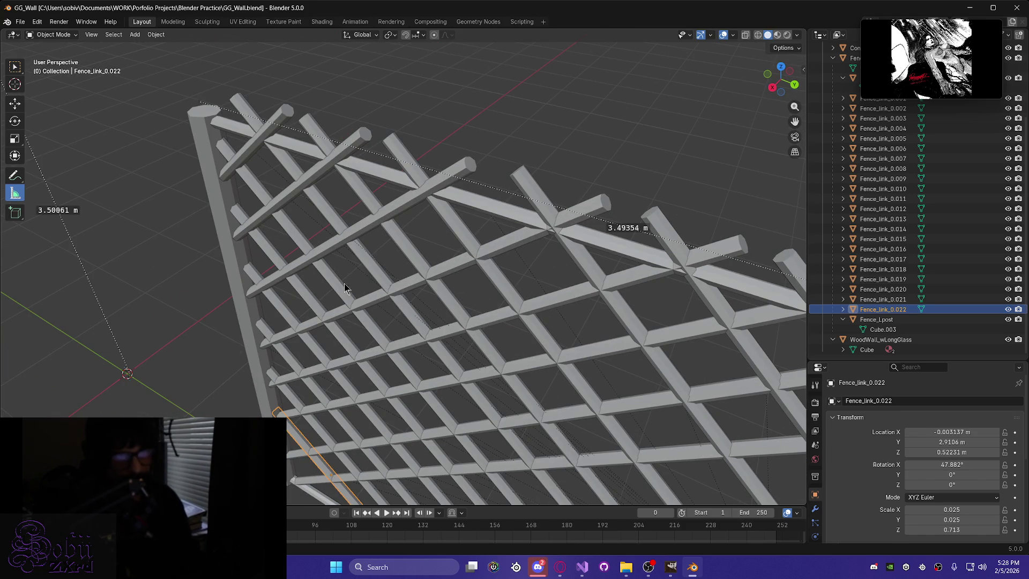
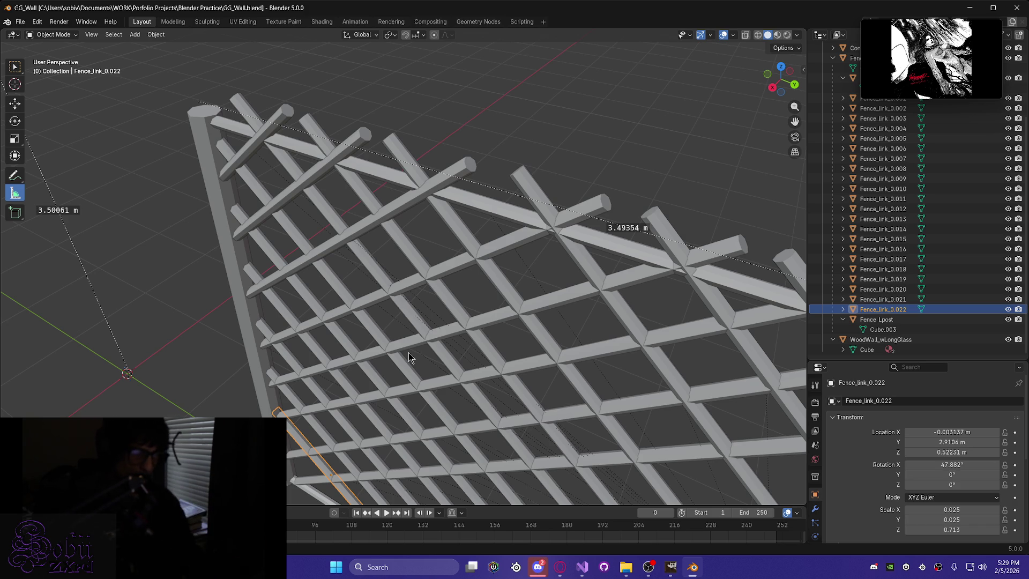
Orbit to a front-on view and zoom out until the whole lattice and both posts show.
{"action": "mouse_move", "coordinate": [583, 310]}
{"action": "middle_mouse_down"}
{"action": "mouse_move", "coordinate": [501, 306]}
{"action": "mouse_move", "coordinate": [535, 284]}
{"action": "mouse_move", "coordinate": [491, 196]}
{"action": "mouse_move", "coordinate": [467, 255]}
{"action": "mouse_move", "coordinate": [481, 268]}
{"action": "mouse_move", "coordinate": [469, 277]}
{"action": "middle_mouse_up"}
{"action": "scroll", "coordinate": [490, 191], "scroll_direction": "down", "scroll_amount": 5}
{"action": "left_click", "coordinate": [547, 561]}
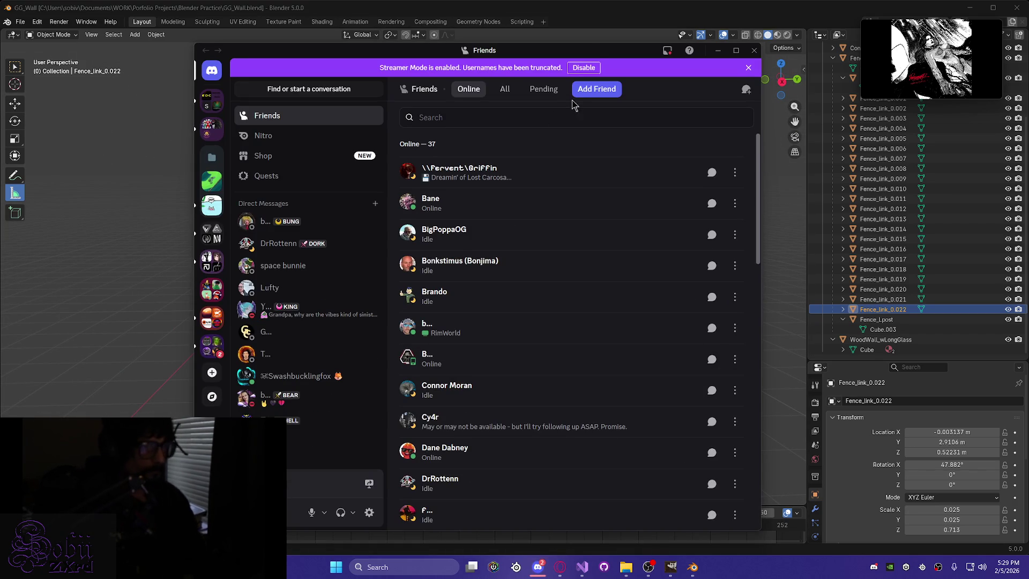
{"action": "left_click_drag", "start_coordinate": [593, 57], "coordinate": [0, 27]}
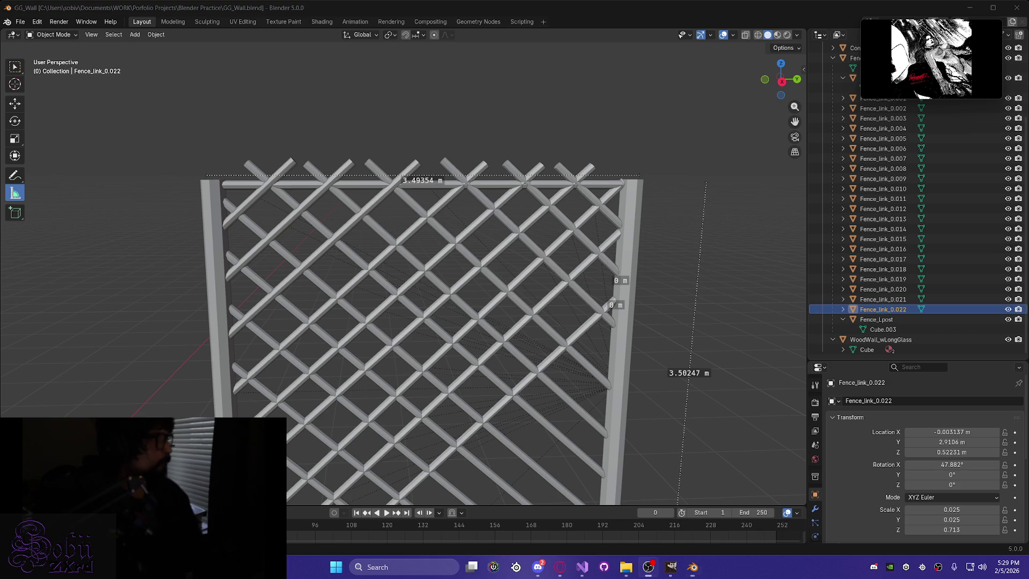
{"action": "mouse_move", "coordinate": [351, 300]}
{"action": "middle_mouse_down"}
{"action": "mouse_move", "coordinate": [367, 333]}
{"action": "mouse_move", "coordinate": [338, 208]}
{"action": "mouse_move", "coordinate": [317, 172]}
{"action": "mouse_move", "coordinate": [279, 195]}
{"action": "middle_mouse_up"}
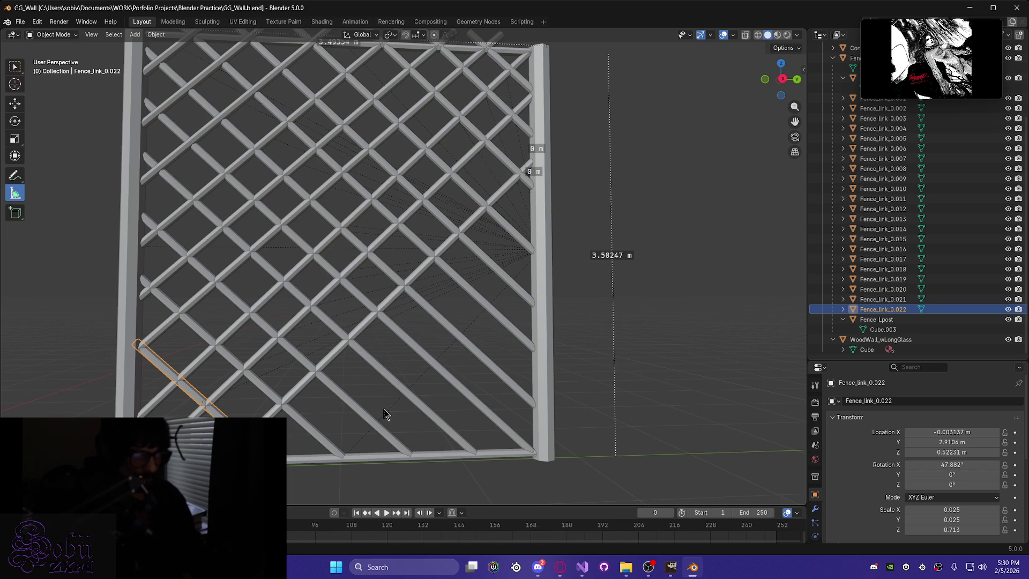
{"action": "left_click", "coordinate": [411, 348]}
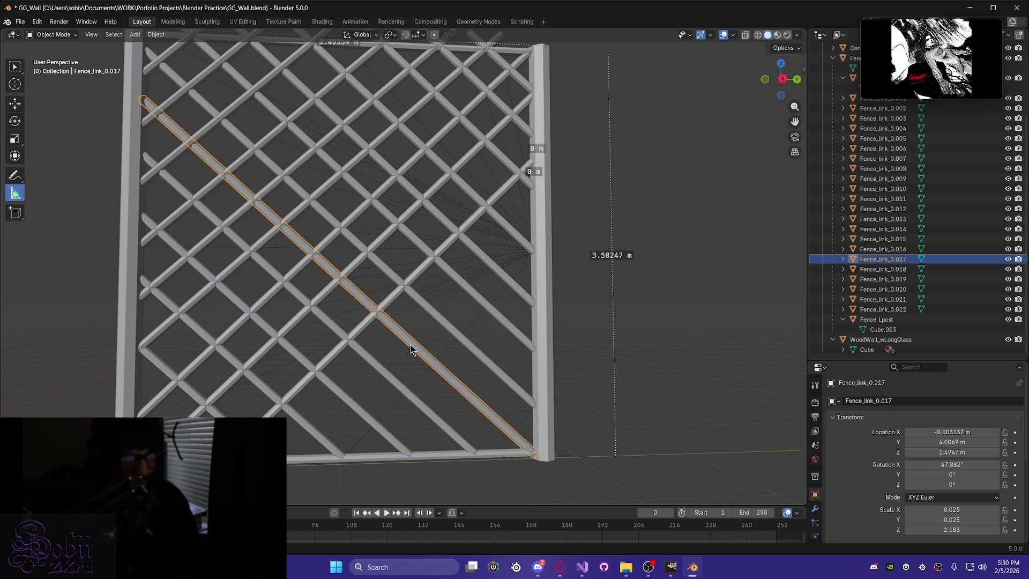
{"action": "left_click", "coordinate": [394, 381]}
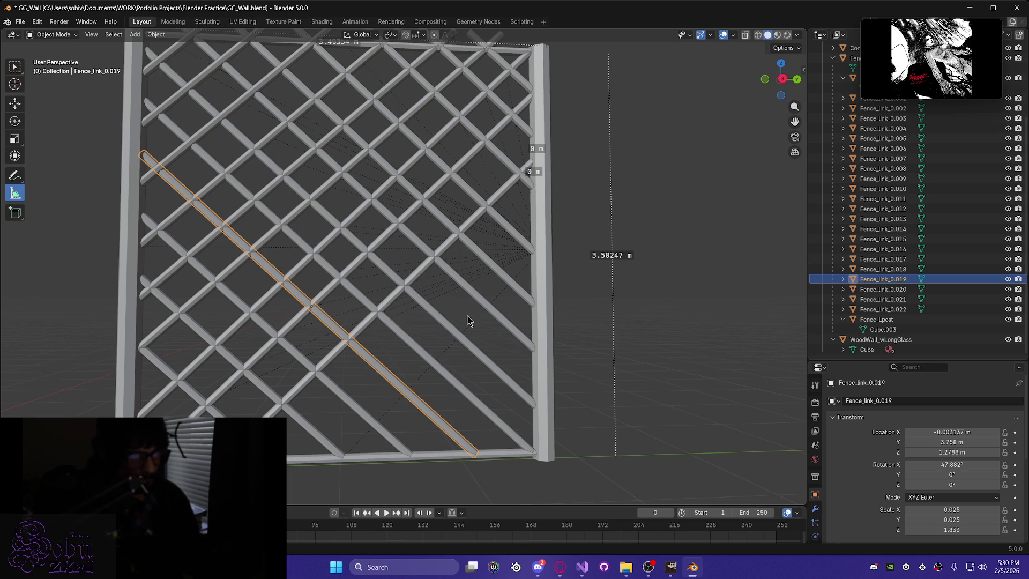
{"action": "left_click", "coordinate": [345, 405]}
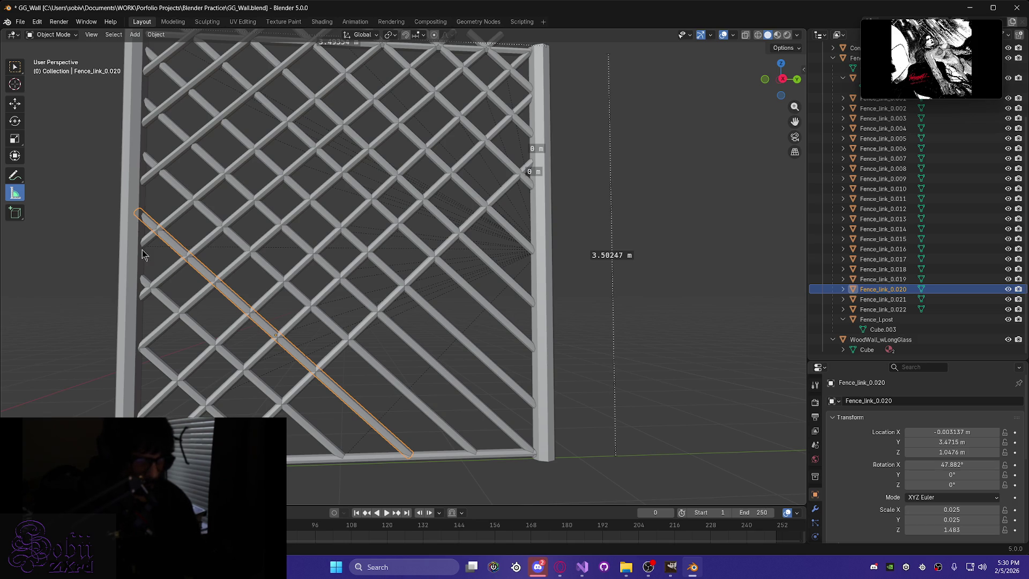
{"action": "left_click", "coordinate": [265, 395]}
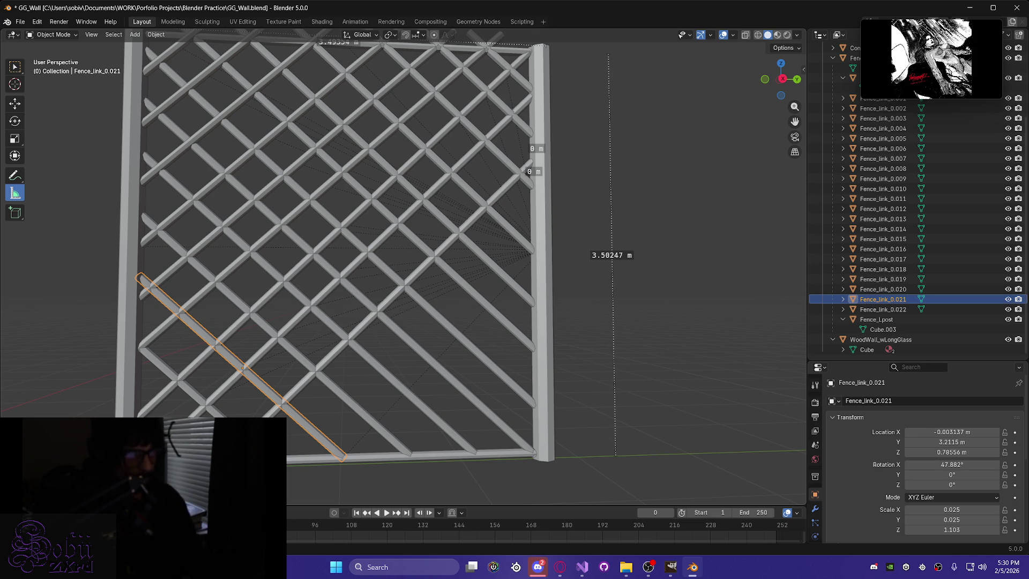
{"action": "left_click", "coordinate": [177, 375]}
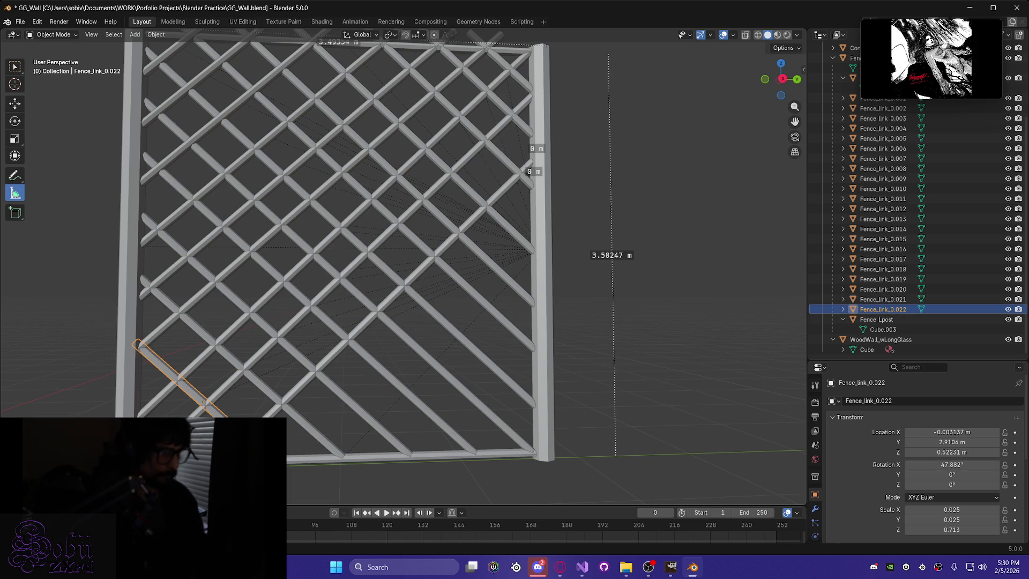
{"action": "key", "text": "shift+d"}
Move the duplicated corner link along Y and Z toward the fence's lower-left corner.
{"action": "key", "text": "y"}
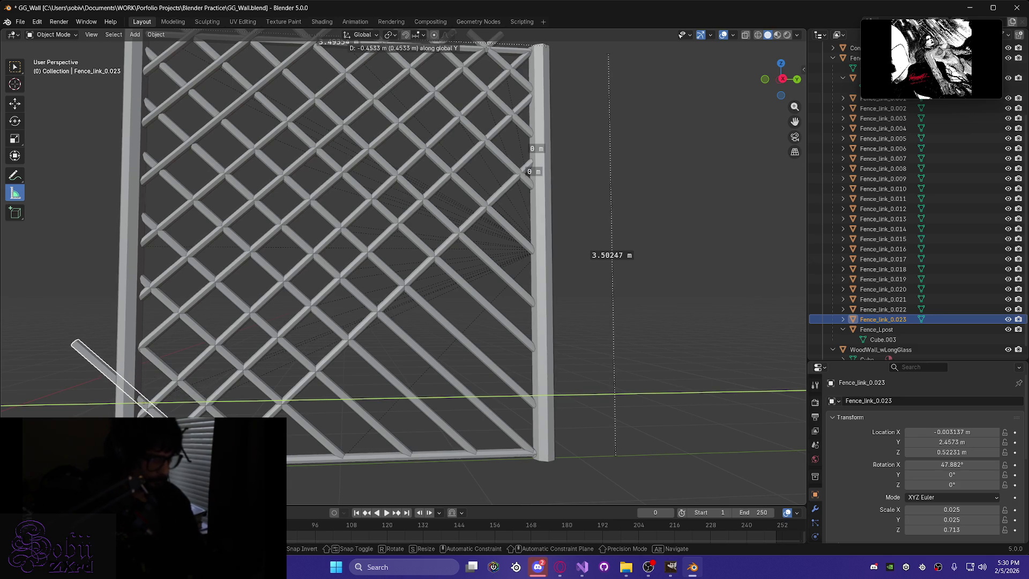
{"action": "key", "text": "z"}
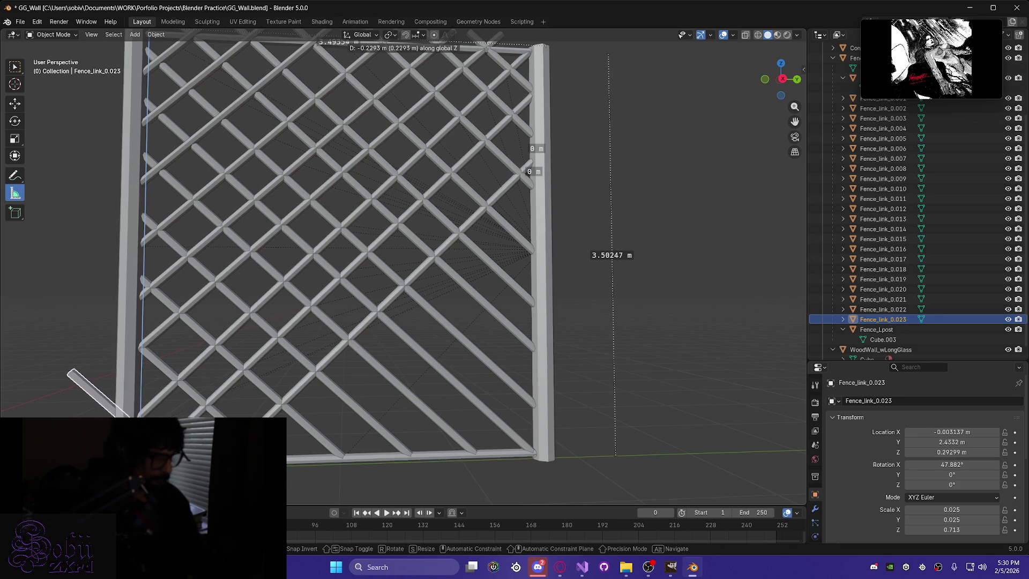
{"action": "key", "text": "Return"}
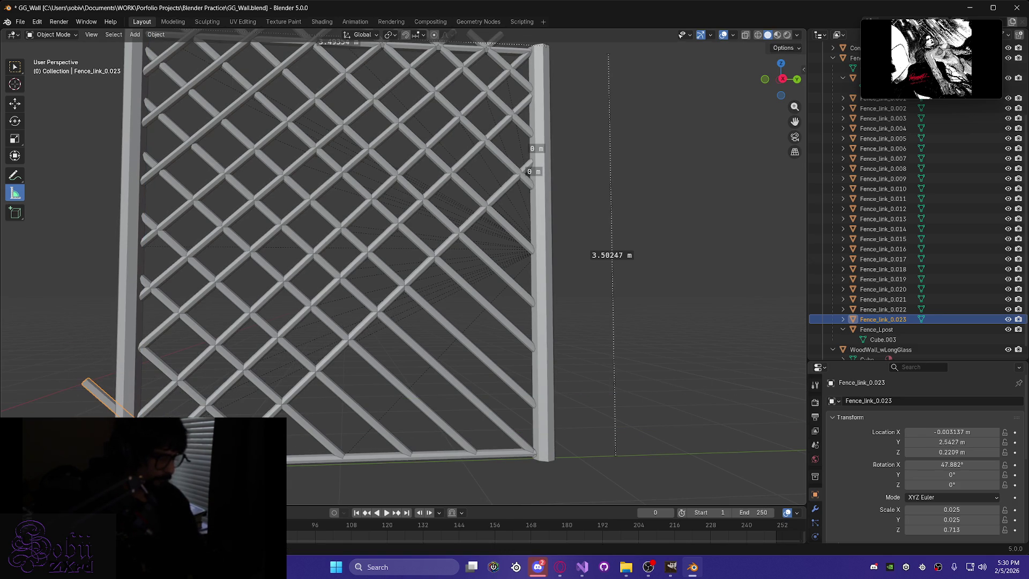
{"action": "key", "text": "g"}
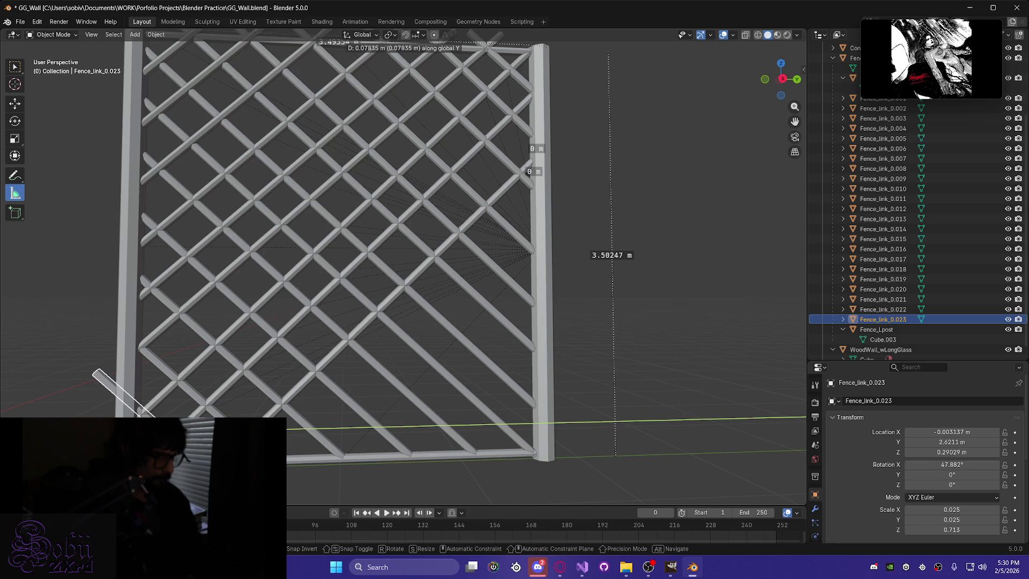
{"action": "key", "text": "Return"}
{"action": "key", "text": "g"}
{"action": "key", "text": "y"}
{"action": "key", "text": "Return"}
{"action": "key", "text": "g"}
{"action": "key", "text": "y"}
{"action": "key", "text": "Return"}
Lower the copy slightly and slide it along Y into the lower-left gap.
{"action": "mouse_move", "coordinate": [407, 241]}
{"action": "middle_mouse_down"}
{"action": "mouse_move", "coordinate": [375, 225]}
{"action": "mouse_move", "coordinate": [396, 236]}
{"action": "middle_mouse_up"}
{"action": "key", "text": "g"}
{"action": "key", "text": "z"}
{"action": "key", "text": "Return"}
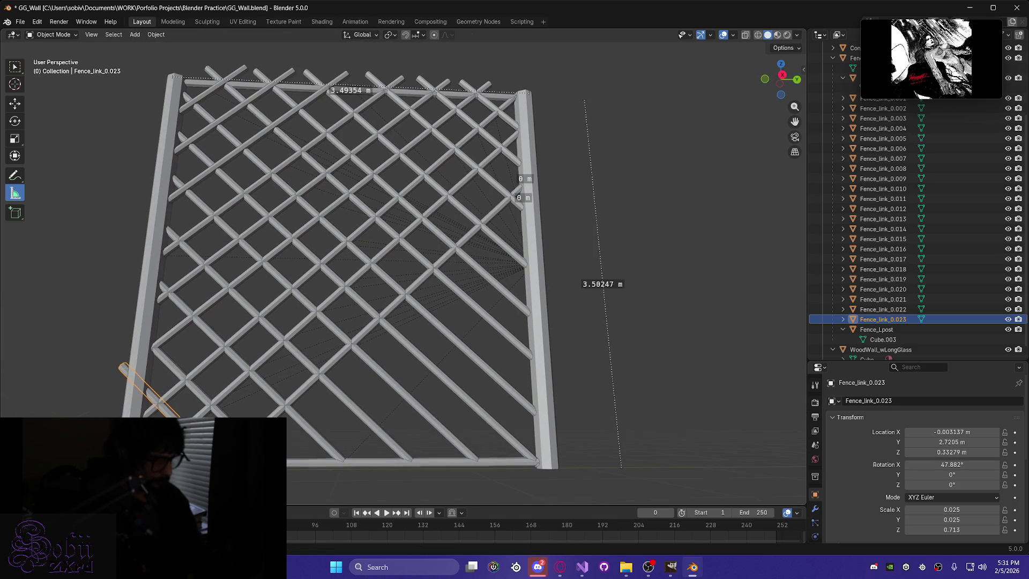
{"action": "key", "text": "g"}
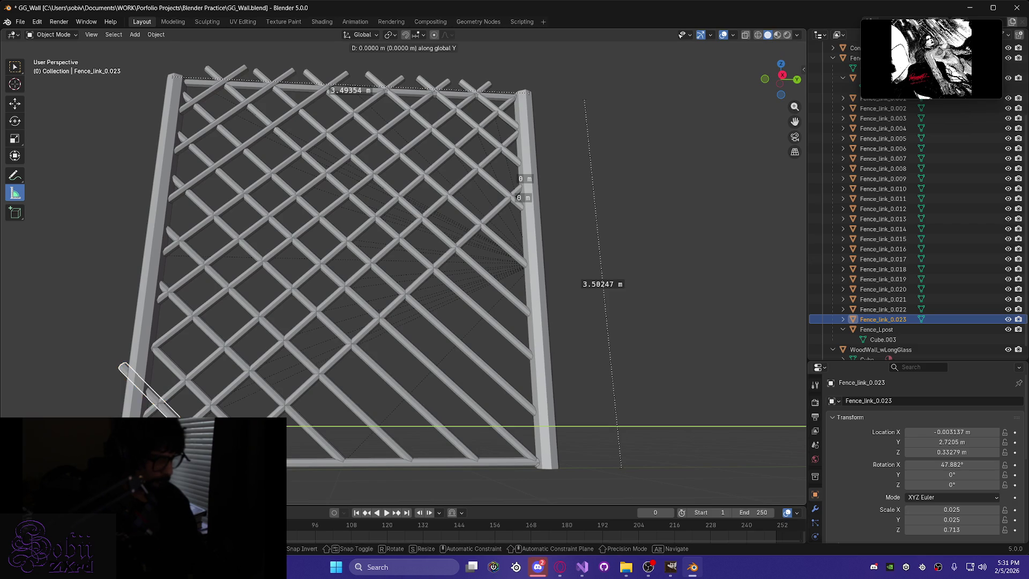
{"action": "key", "text": "Return"}
{"action": "key", "text": "g"}
{"action": "key", "text": "y"}
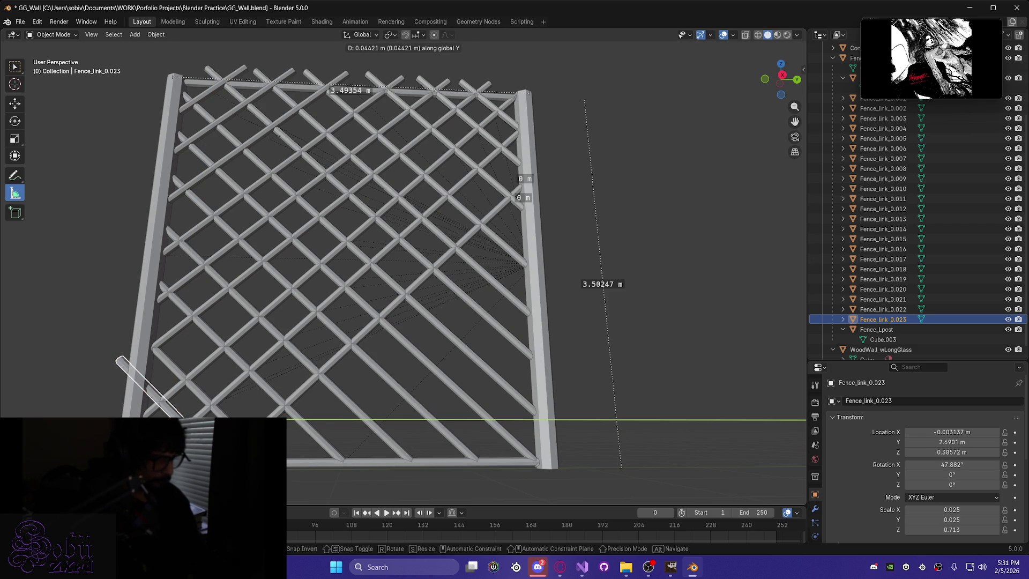
{"action": "key", "text": "Return"}
{"action": "middle_click_drag", "start_coordinate": [408, 241], "coordinate": [392, 225]}
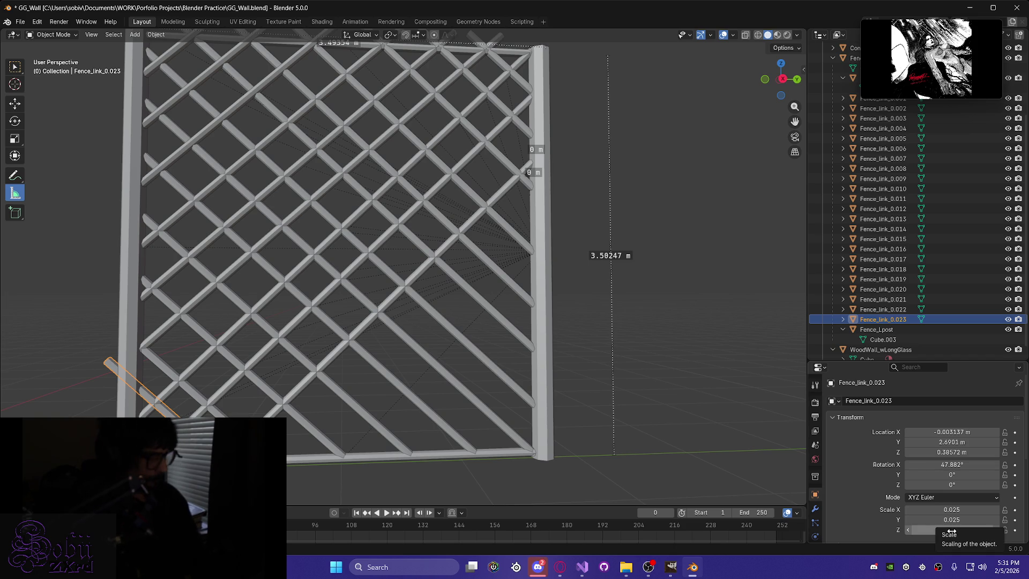
Shorten the copy's Z scale and nudge it along Y and Z into its final corner spot.
{"action": "left_click_drag", "start_coordinate": [950, 531], "coordinate": [956, 530]}
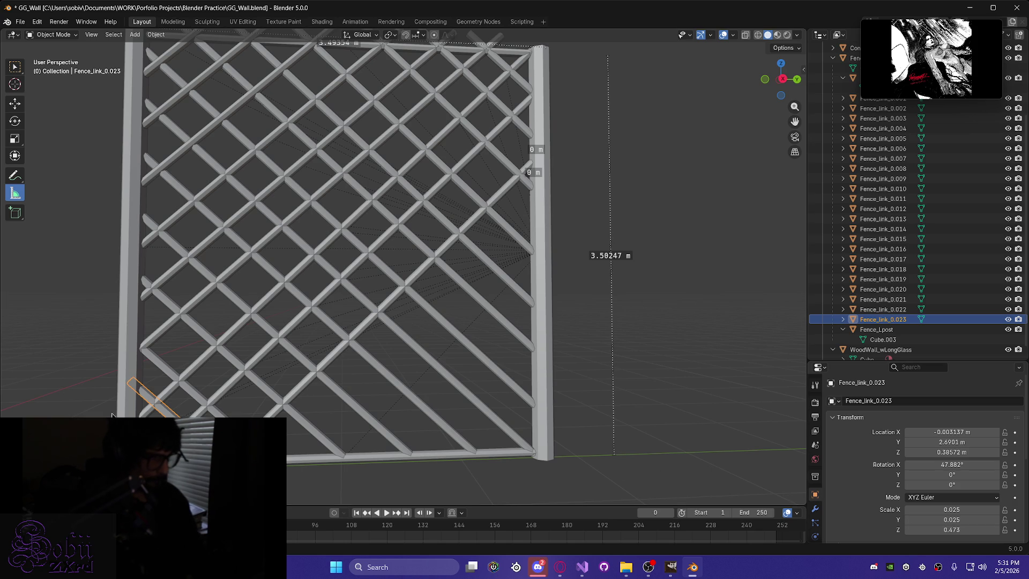
{"action": "key", "text": "g"}
{"action": "key", "text": "y"}
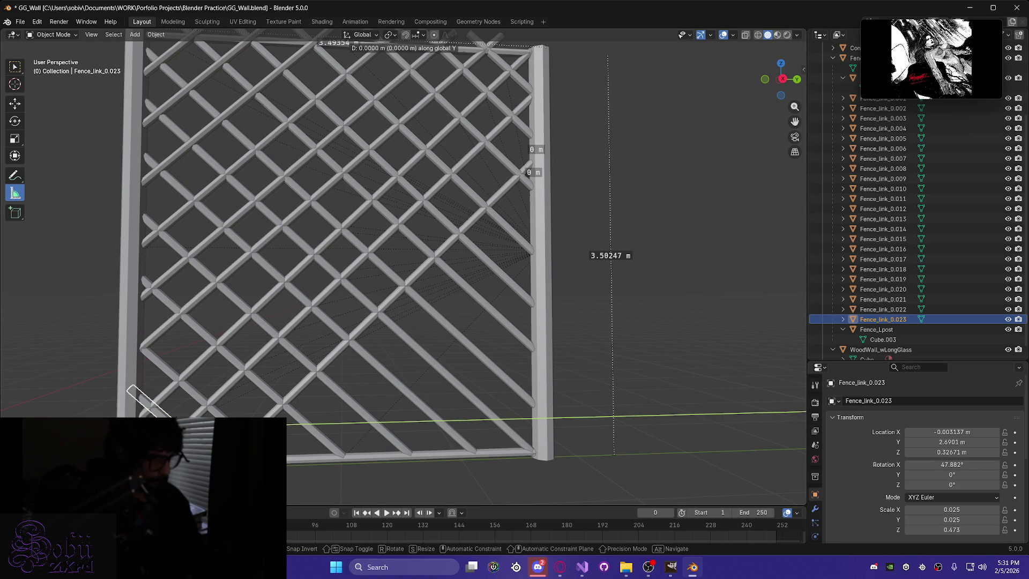
{"action": "key", "text": "z"}
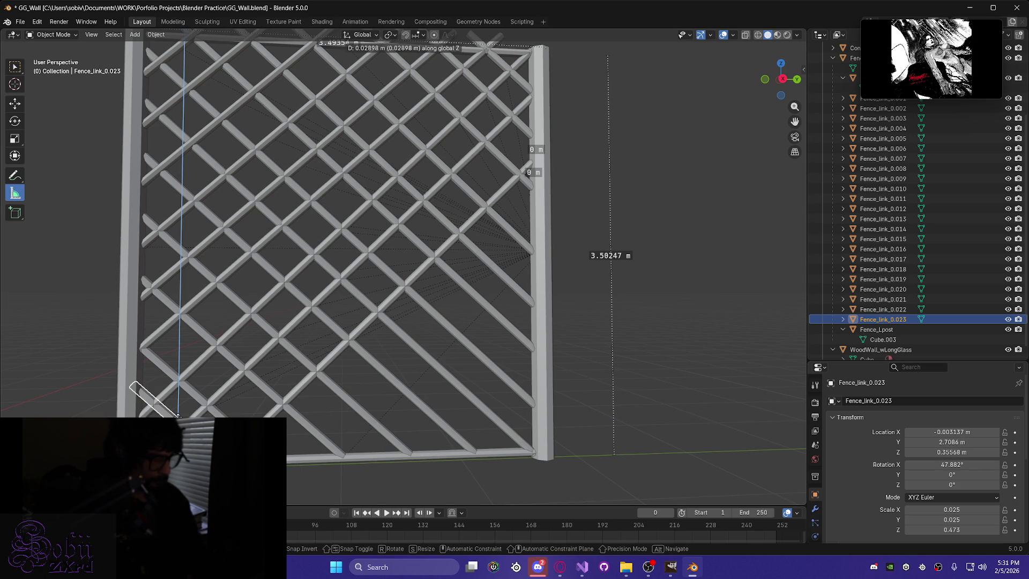
{"action": "left_click", "coordinate": [176, 414]}
{"action": "middle_click_drag", "start_coordinate": [177, 414], "coordinate": [182, 426]}
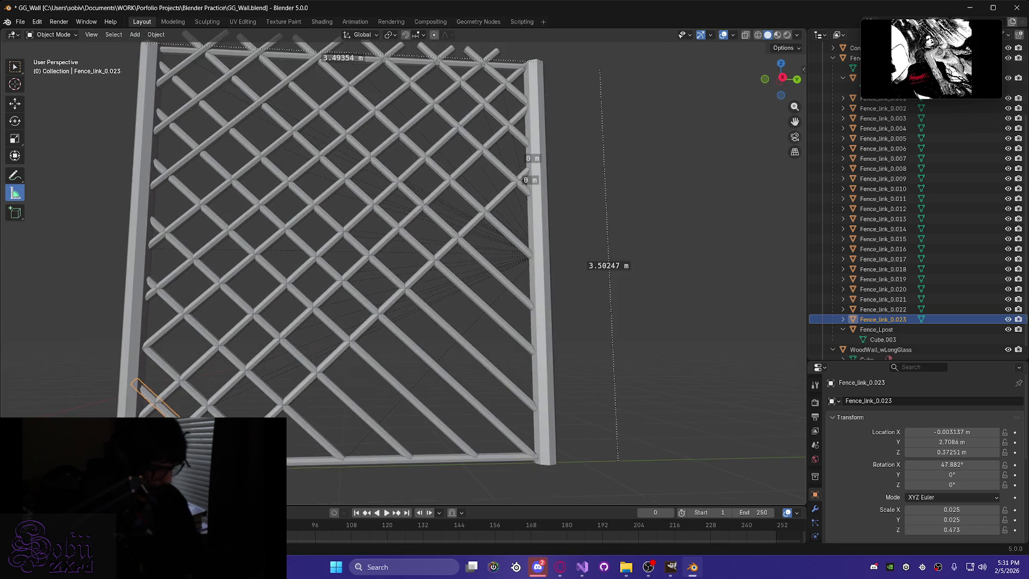
{"action": "scroll", "coordinate": [407, 241], "scroll_direction": "up", "scroll_amount": 5}
{"action": "scroll", "coordinate": [252, 219], "scroll_direction": "up", "scroll_amount": 2}
Shorten diagonal link Fence_link_0.018 slightly by reducing its Z scale.
{"action": "mouse_move", "coordinate": [256, 236]}
{"action": "middle_mouse_down"}
{"action": "mouse_move", "coordinate": [244, 283]}
{"action": "mouse_move", "coordinate": [266, 243]}
{"action": "mouse_move", "coordinate": [211, 363]}
{"action": "mouse_move", "coordinate": [431, 340]}
{"action": "middle_mouse_up"}
{"action": "left_click", "coordinate": [273, 245]}
{"action": "mouse_move", "coordinate": [301, 336]}
{"action": "middle_mouse_down"}
{"action": "mouse_move", "coordinate": [218, 294]}
{"action": "mouse_move", "coordinate": [104, 320]}
{"action": "mouse_move", "coordinate": [78, 349]}
{"action": "mouse_move", "coordinate": [225, 336]}
{"action": "mouse_move", "coordinate": [554, 182]}
{"action": "mouse_move", "coordinate": [516, 151]}
{"action": "mouse_move", "coordinate": [428, 241]}
{"action": "mouse_move", "coordinate": [409, 306]}
{"action": "mouse_move", "coordinate": [213, 386]}
{"action": "mouse_move", "coordinate": [238, 344]}
{"action": "middle_mouse_up"}
{"action": "scroll", "coordinate": [152, 269], "scroll_direction": "up", "scroll_amount": 5}
{"action": "middle_click_drag", "start_coordinate": [153, 269], "coordinate": [499, 353], "text": "shift"}
{"action": "left_click_drag", "start_coordinate": [955, 529], "coordinate": [943, 529]}
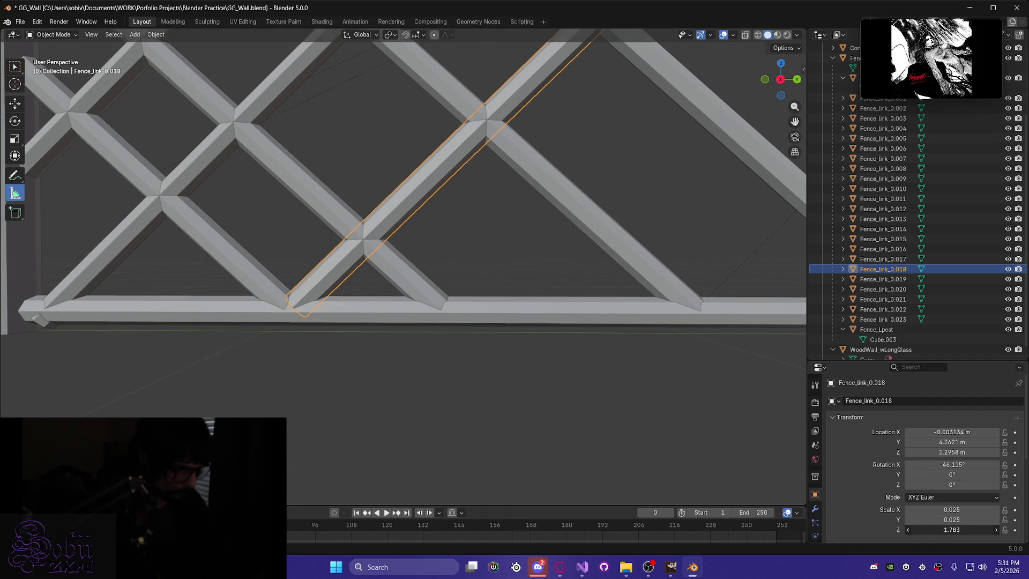
Lengthen Fence_link_0.015 at its lower end and inspect it up close.
{"action": "mouse_move", "coordinate": [342, 376]}
{"action": "middle_mouse_down"}
{"action": "mouse_move", "coordinate": [355, 328]}
{"action": "mouse_move", "coordinate": [343, 304]}
{"action": "mouse_move", "coordinate": [409, 374]}
{"action": "mouse_move", "coordinate": [528, 274]}
{"action": "middle_mouse_up"}
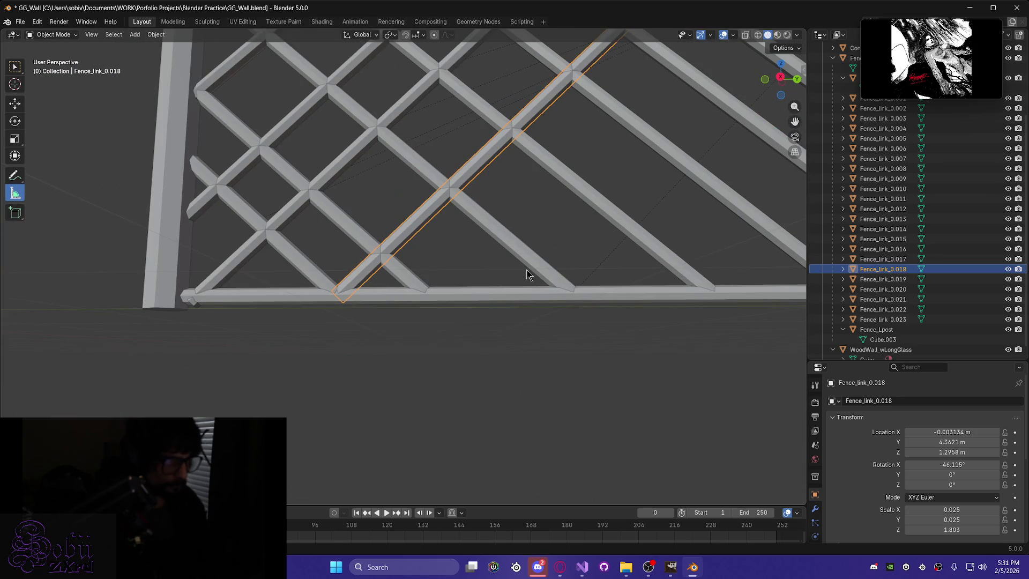
{"action": "left_click", "coordinate": [248, 253]}
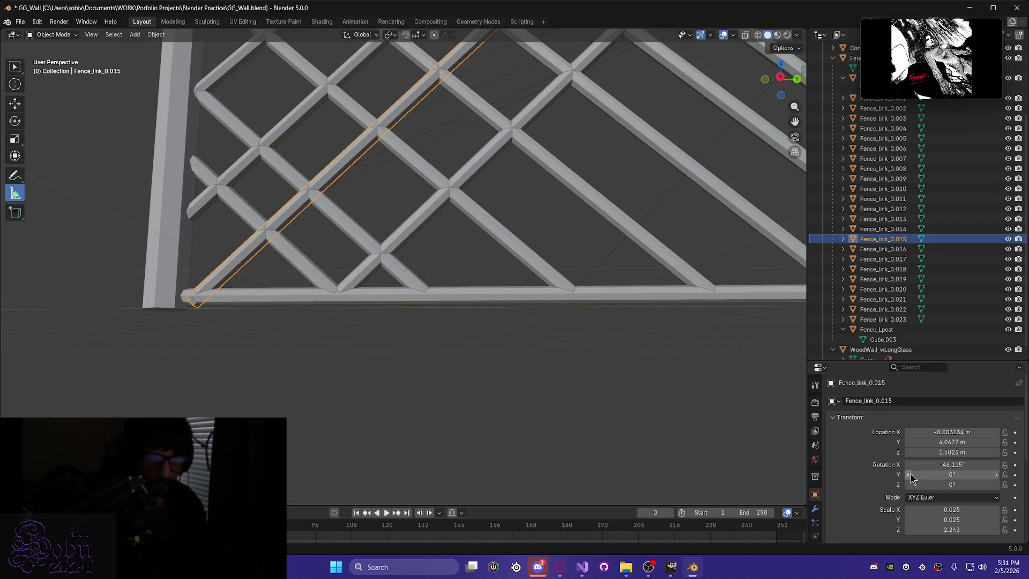
{"action": "left_click_drag", "start_coordinate": [951, 529], "coordinate": [959, 530]}
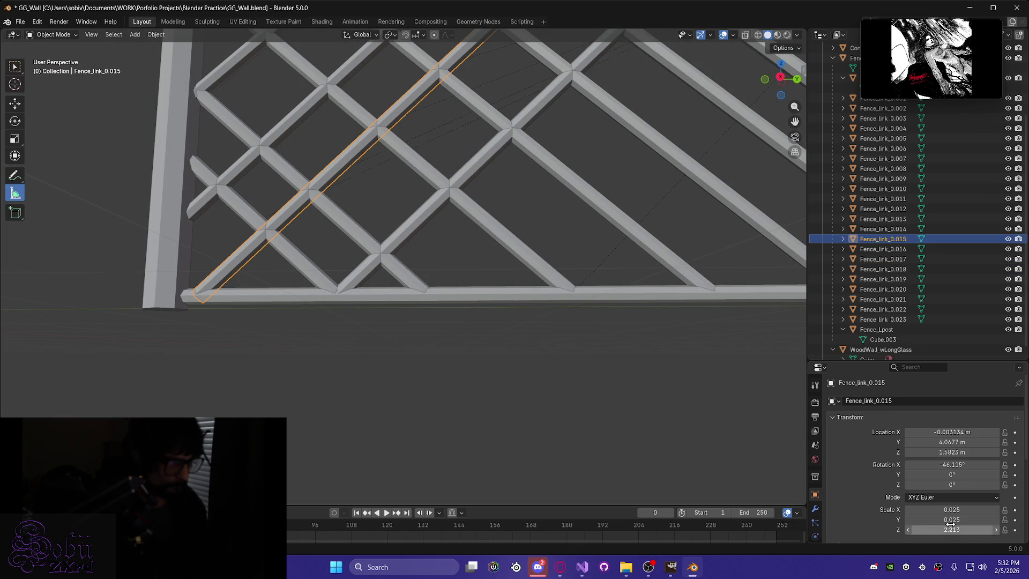
{"action": "mouse_move", "coordinate": [610, 281]}
{"action": "middle_mouse_down"}
{"action": "mouse_move", "coordinate": [650, 301]}
{"action": "mouse_move", "coordinate": [667, 150]}
{"action": "mouse_move", "coordinate": [450, 306]}
{"action": "mouse_move", "coordinate": [517, 223]}
{"action": "mouse_move", "coordinate": [500, 184]}
{"action": "mouse_move", "coordinate": [528, 187]}
{"action": "middle_mouse_up"}
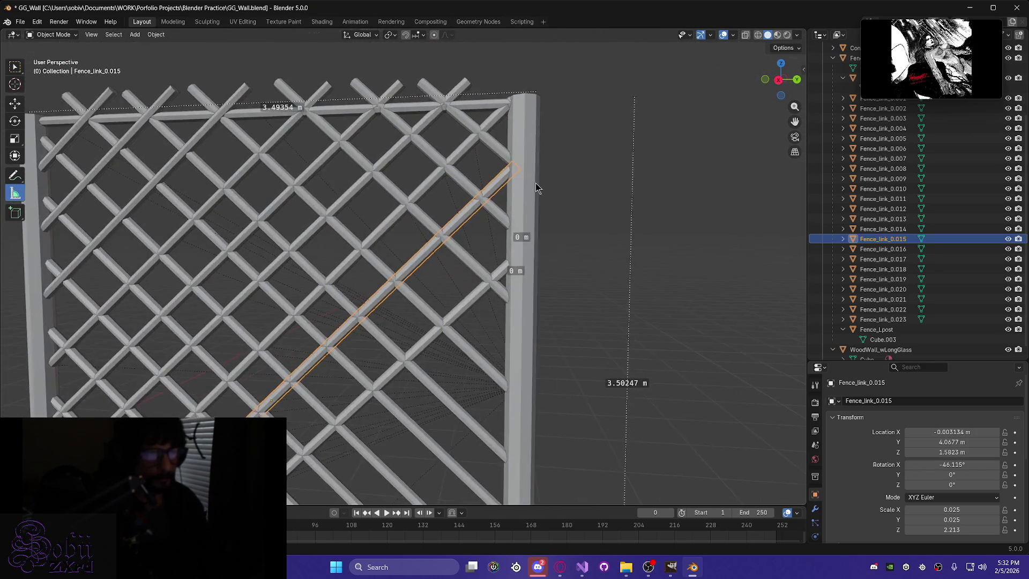
{"action": "scroll", "coordinate": [553, 138], "scroll_direction": "up", "scroll_amount": 5}
{"action": "mouse_move", "coordinate": [554, 138]}
{"action": "middle_mouse_down"}
{"action": "mouse_move", "coordinate": [462, 333]}
{"action": "mouse_move", "coordinate": [576, 339]}
{"action": "mouse_move", "coordinate": [514, 328]}
{"action": "middle_mouse_up"}
{"action": "scroll", "coordinate": [514, 329], "scroll_direction": "down", "scroll_amount": 3}
{"action": "scroll", "coordinate": [359, 260], "scroll_direction": "up", "scroll_amount": 3}
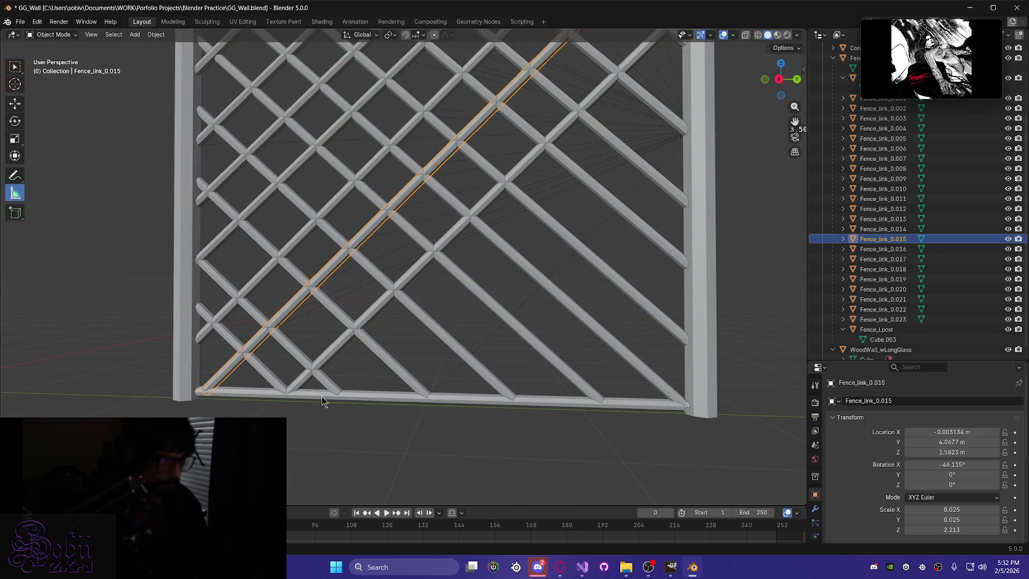
{"action": "scroll", "coordinate": [302, 429], "scroll_direction": "up", "scroll_amount": 2}
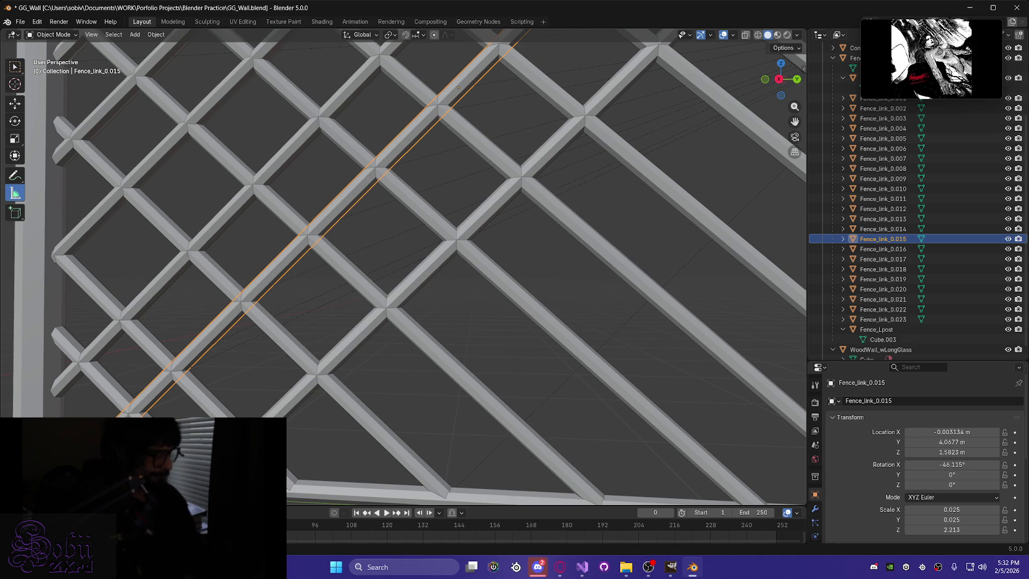
Save GG_Wall.blend and return to a near-front view of the whole fence.
{"action": "middle_click_drag", "start_coordinate": [135, 411], "coordinate": [91, 405]}
{"action": "key", "text": "ctrl+s"}
{"action": "scroll", "coordinate": [386, 386], "scroll_direction": "down", "scroll_amount": 4}
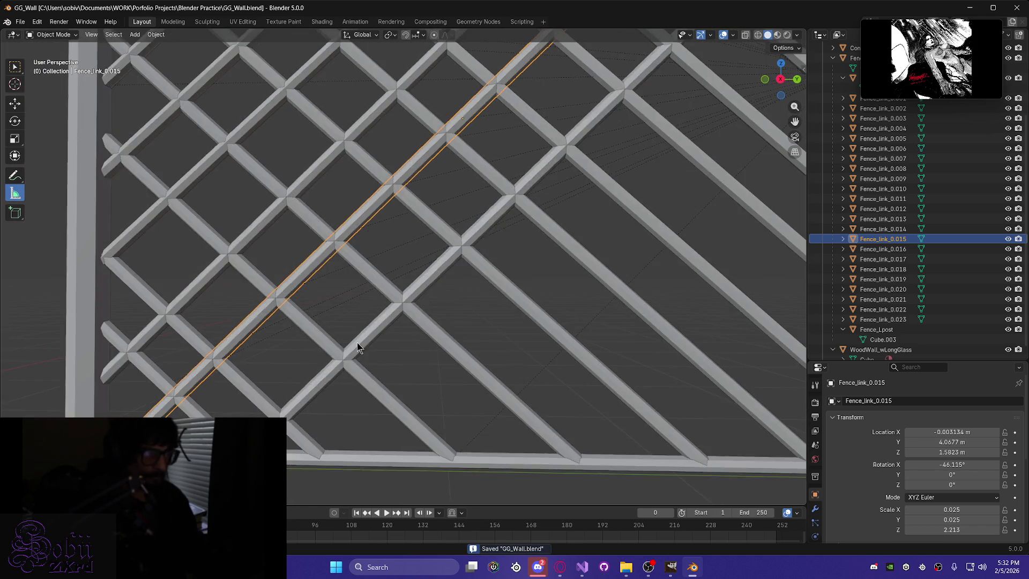
{"action": "middle_click_drag", "start_coordinate": [355, 344], "coordinate": [361, 356]}
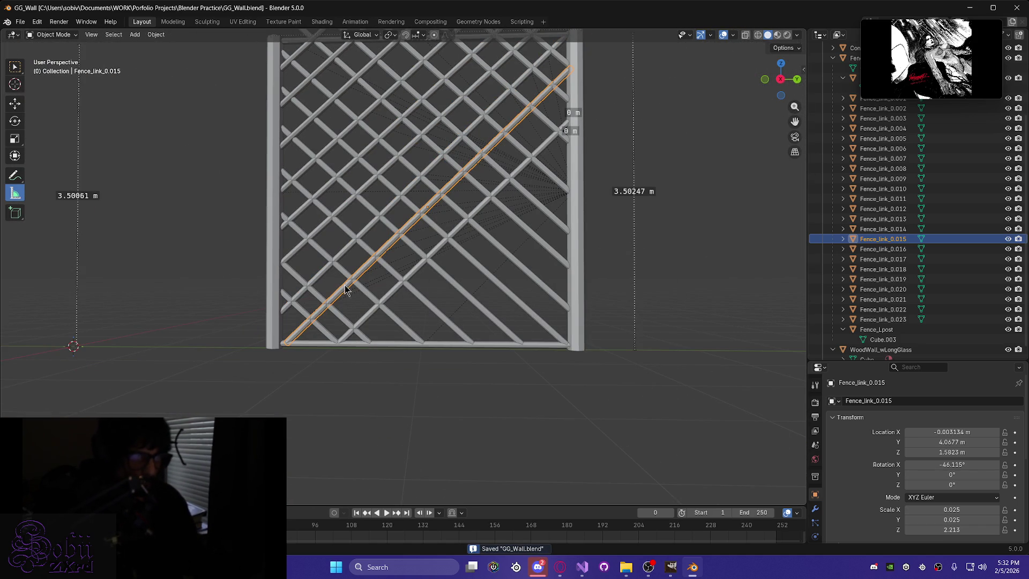
Duplicate Fence_link_0.021 as Fence_link_0.024, flip it around X, and position it along Y and Z.
{"action": "left_click", "coordinate": [370, 302]}
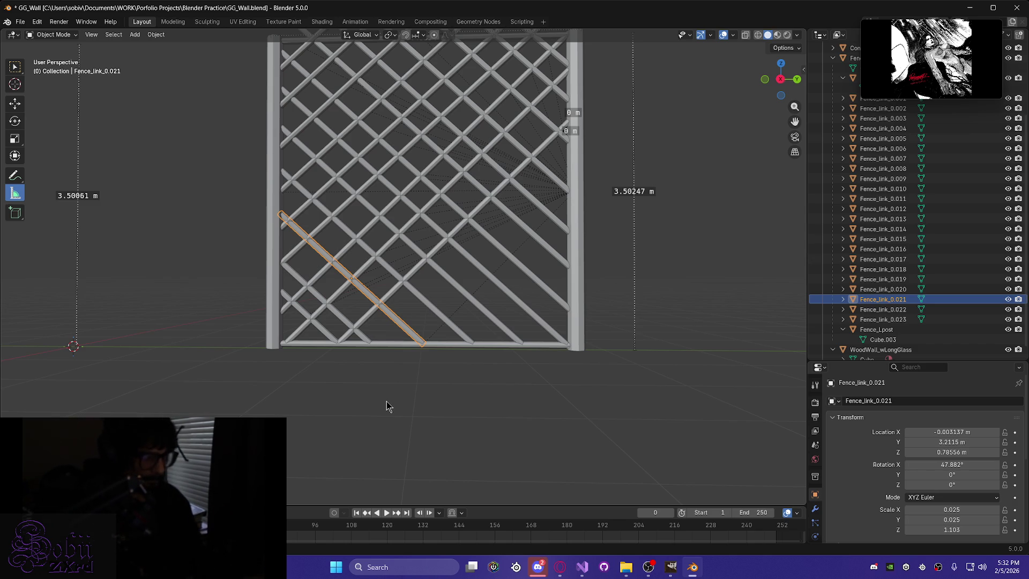
{"action": "key", "text": "shift+d"}
{"action": "key", "text": "y"}
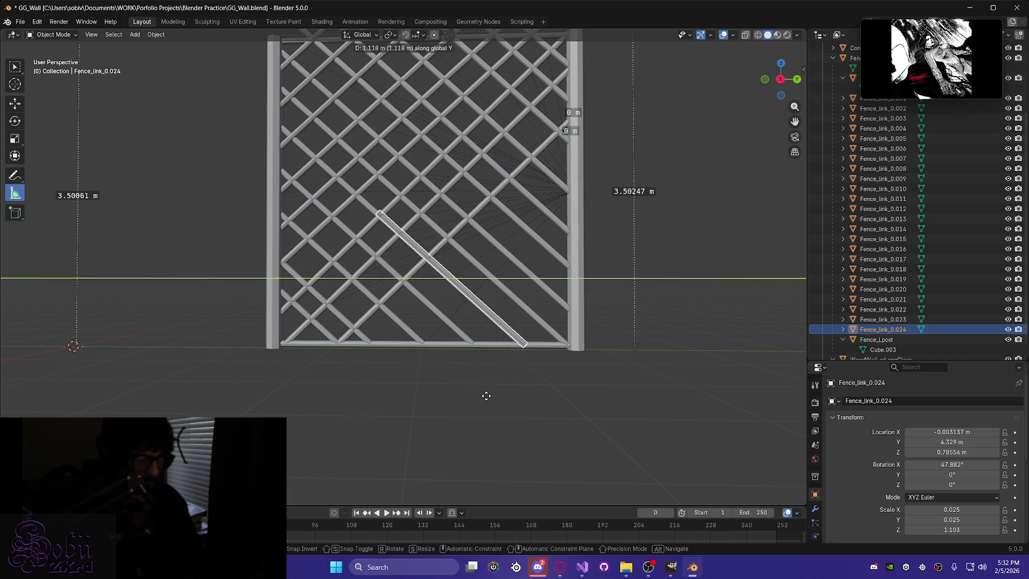
{"action": "left_click", "coordinate": [486, 395]}
{"action": "key", "text": "r"}
{"action": "key", "text": "x"}
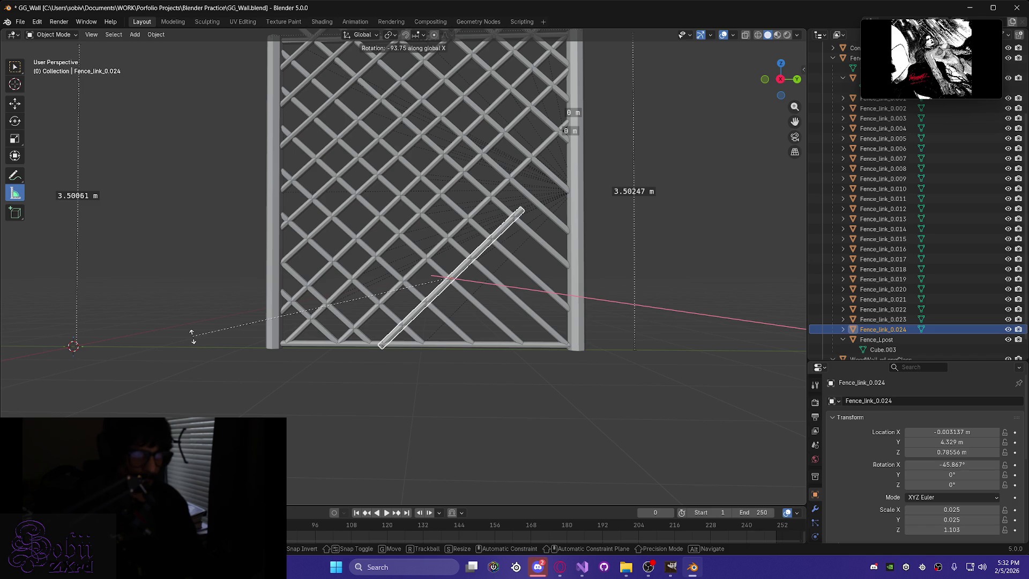
{"action": "left_click", "coordinate": [193, 337]}
{"action": "key", "text": "g"}
{"action": "key", "text": "y"}
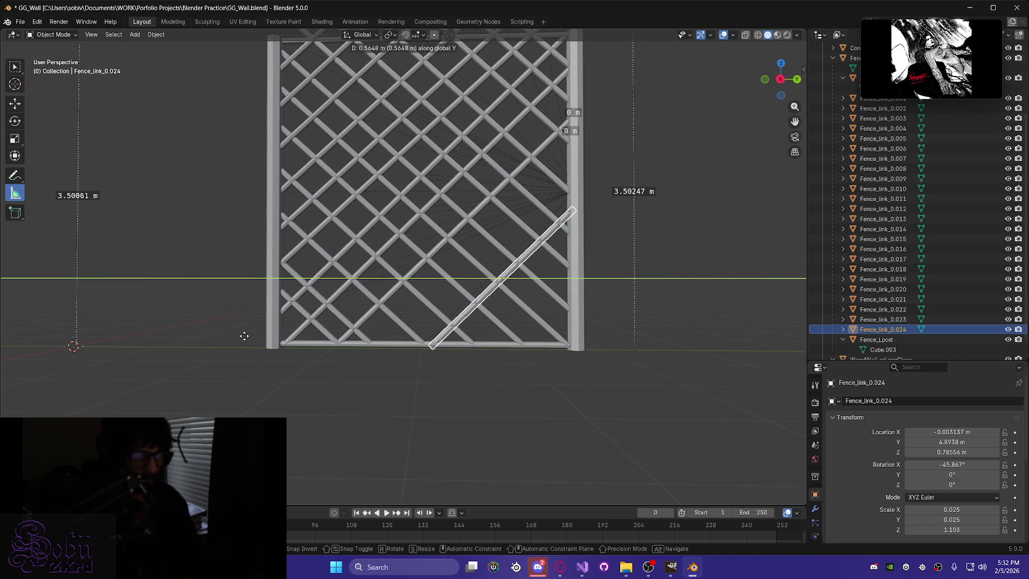
{"action": "left_click", "coordinate": [244, 336]}
{"action": "key", "text": "g"}
{"action": "key", "text": "z"}
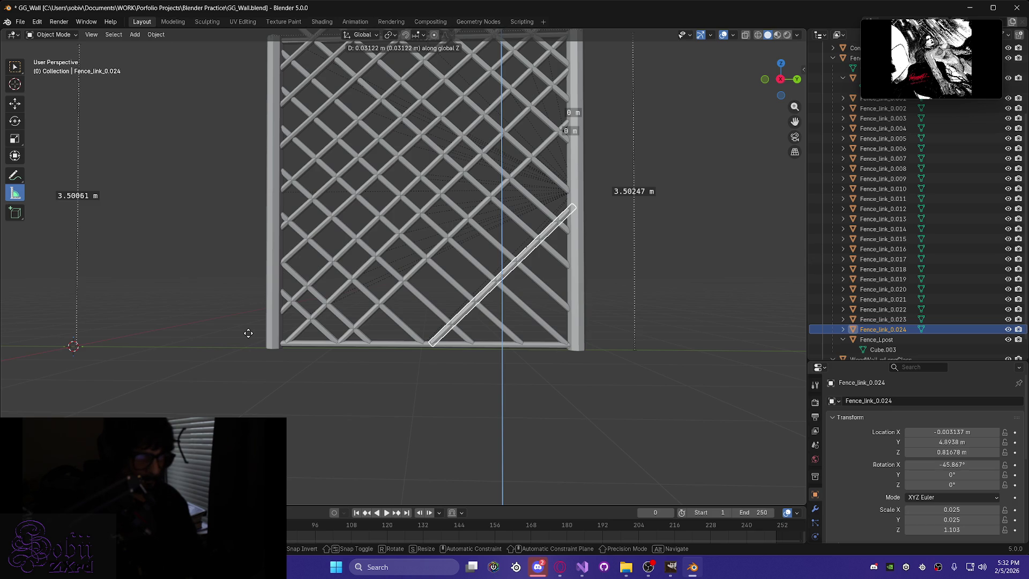
{"action": "left_click", "coordinate": [248, 334]}
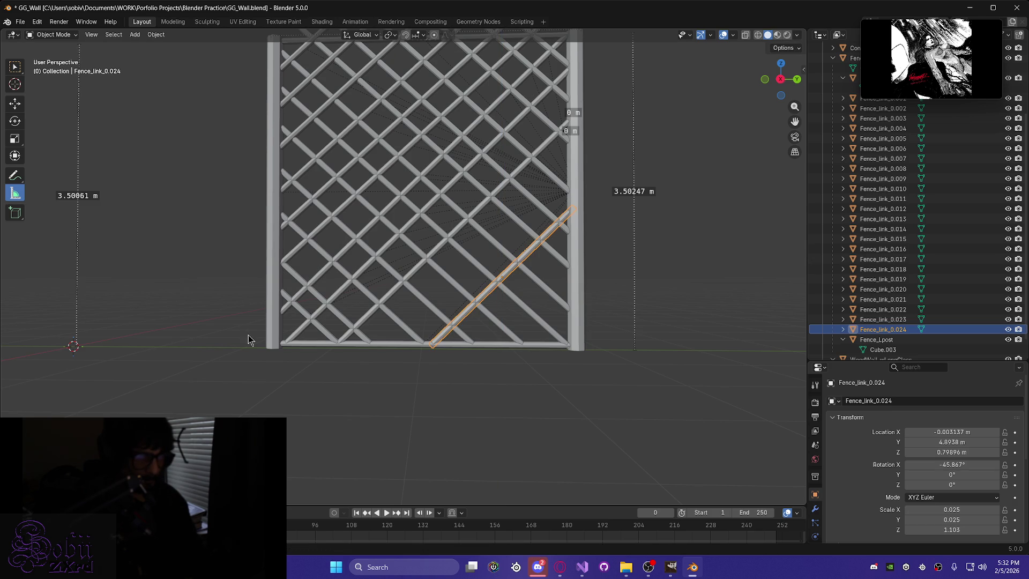
Duplicate Fence_link_0.020, flip it to -46.444°, and slide it to Y 4.6077 m near the right post.
{"action": "left_click", "coordinate": [432, 313]}
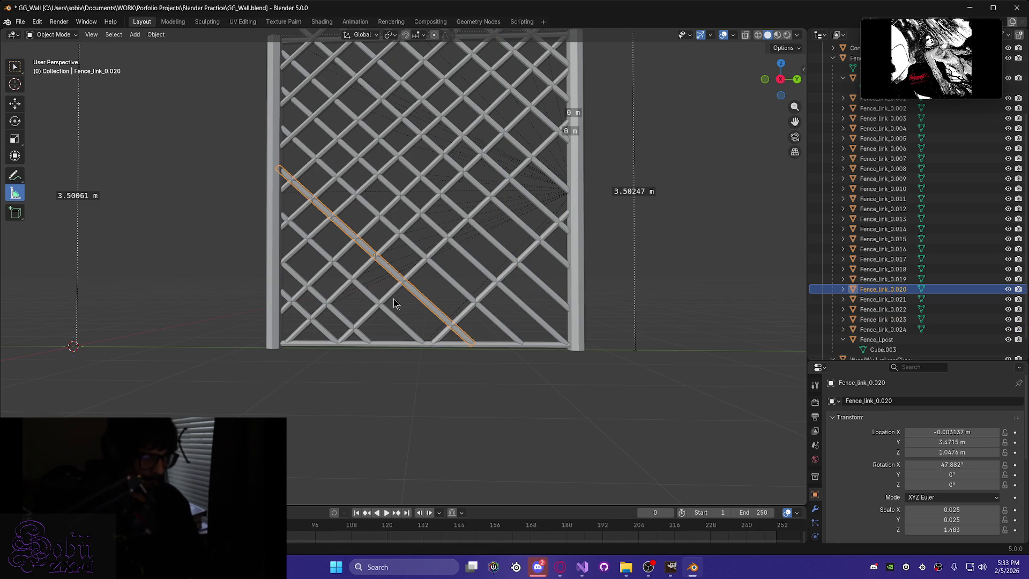
{"action": "key", "text": "shift+d"}
{"action": "key", "text": "r"}
{"action": "key", "text": "x"}
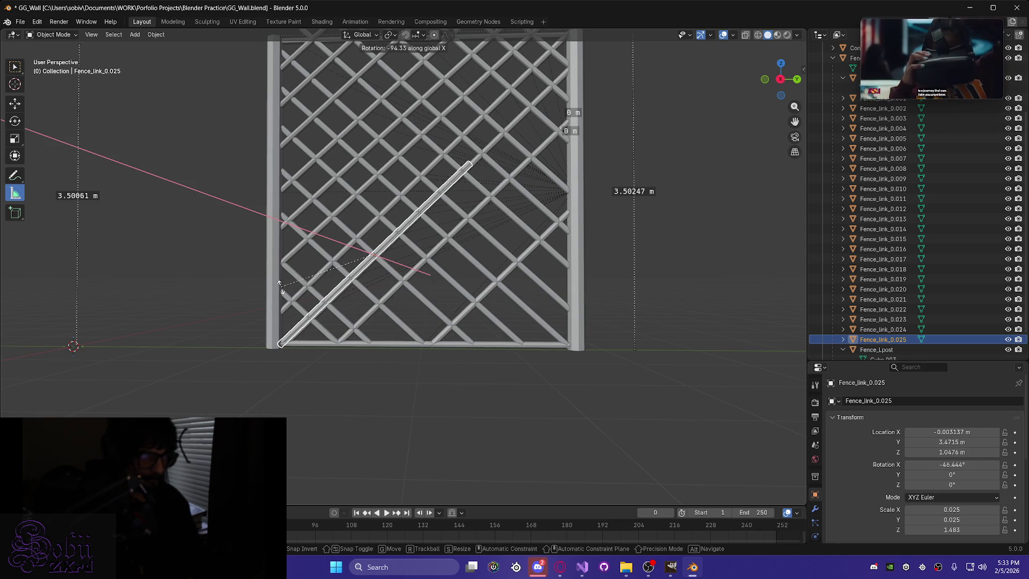
{"action": "left_click", "coordinate": [283, 289]}
{"action": "key", "text": "g"}
{"action": "key", "text": "y"}
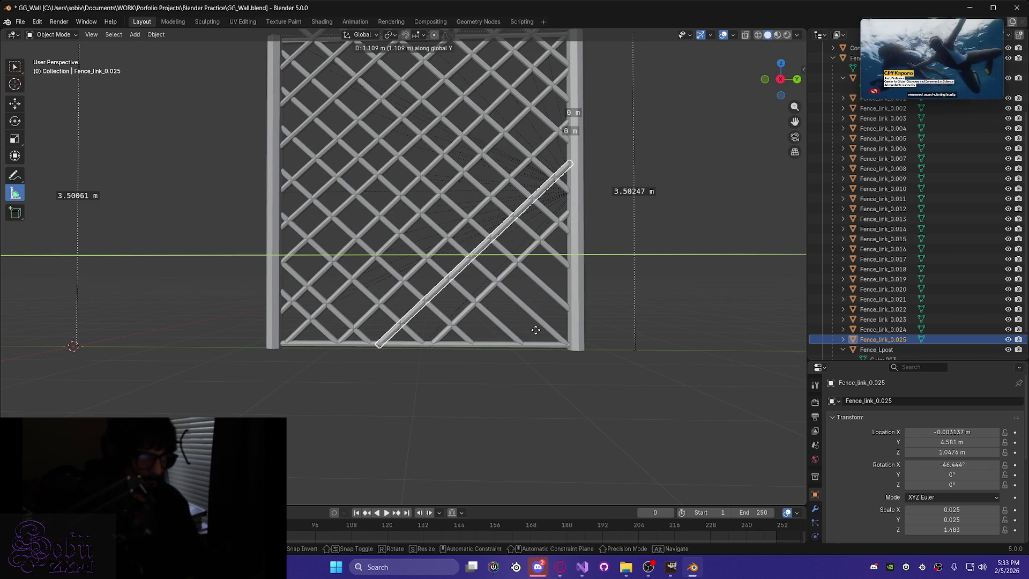
{"action": "left_click", "coordinate": [538, 329]}
Shorten Fence_link_0.025 to Z scale 1.453 and Fence_link_0.024 to 1.083.
{"action": "mouse_move", "coordinate": [538, 330]}
{"action": "middle_mouse_down"}
{"action": "mouse_move", "coordinate": [523, 324]}
{"action": "mouse_move", "coordinate": [479, 353]}
{"action": "mouse_move", "coordinate": [531, 321]}
{"action": "mouse_move", "coordinate": [518, 325]}
{"action": "middle_mouse_up"}
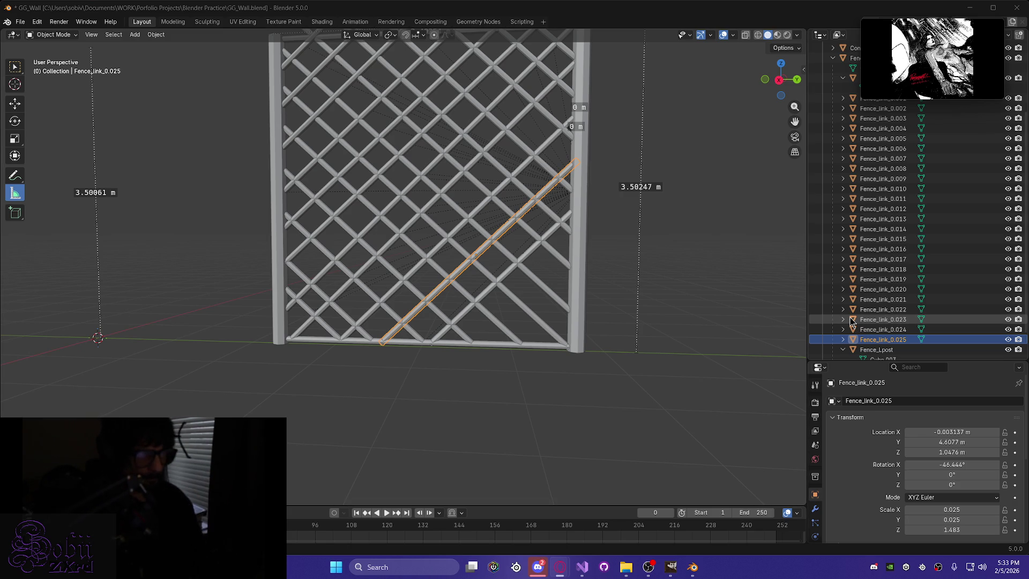
{"action": "scroll", "coordinate": [395, 378], "scroll_direction": "up", "scroll_amount": 5}
{"action": "mouse_move", "coordinate": [395, 379]}
{"action": "middle_mouse_down"}
{"action": "mouse_move", "coordinate": [420, 114]}
{"action": "mouse_move", "coordinate": [450, 140]}
{"action": "mouse_move", "coordinate": [428, 161]}
{"action": "mouse_move", "coordinate": [455, 172]}
{"action": "middle_mouse_up"}
{"action": "mouse_move", "coordinate": [579, 141]}
{"action": "middle_mouse_down"}
{"action": "mouse_move", "coordinate": [332, 274]}
{"action": "mouse_move", "coordinate": [294, 310]}
{"action": "mouse_move", "coordinate": [261, 273]}
{"action": "mouse_move", "coordinate": [314, 261]}
{"action": "mouse_move", "coordinate": [303, 297]}
{"action": "middle_mouse_up"}
{"action": "scroll", "coordinate": [383, 246], "scroll_direction": "up", "scroll_amount": 3}
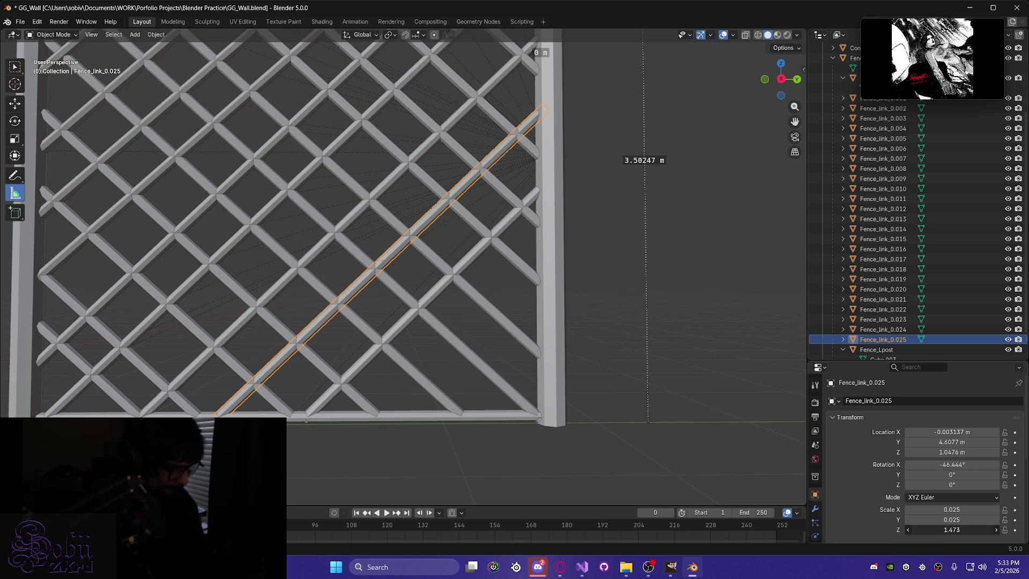
{"action": "key", "text": "alt+a"}
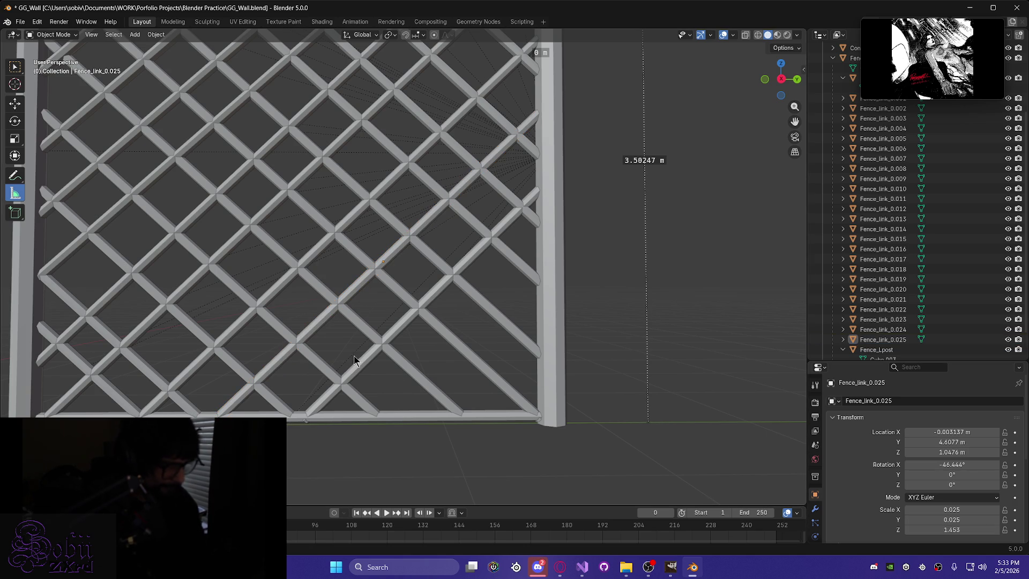
{"action": "left_click", "coordinate": [367, 365]}
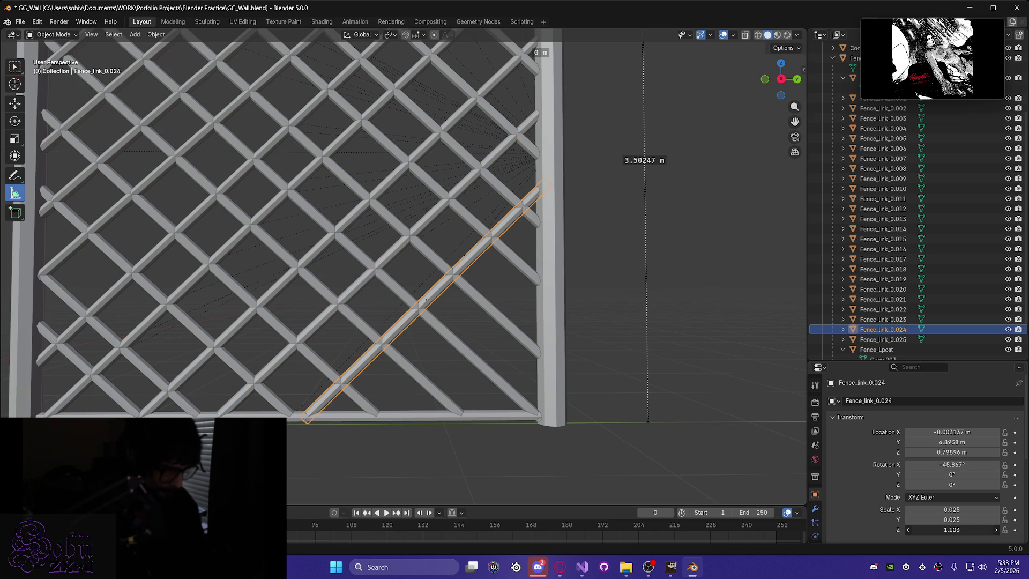
{"action": "left_click", "coordinate": [367, 461]}
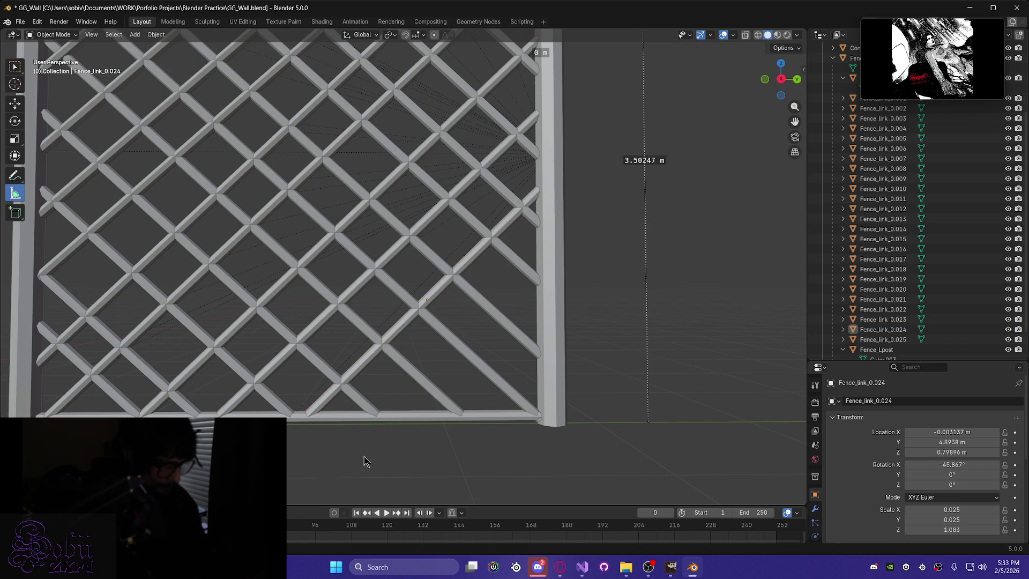
Duplicate Fence_link_0.022, flip it around X, and slide it along Y beside the right post.
{"action": "left_click", "coordinate": [138, 367]}
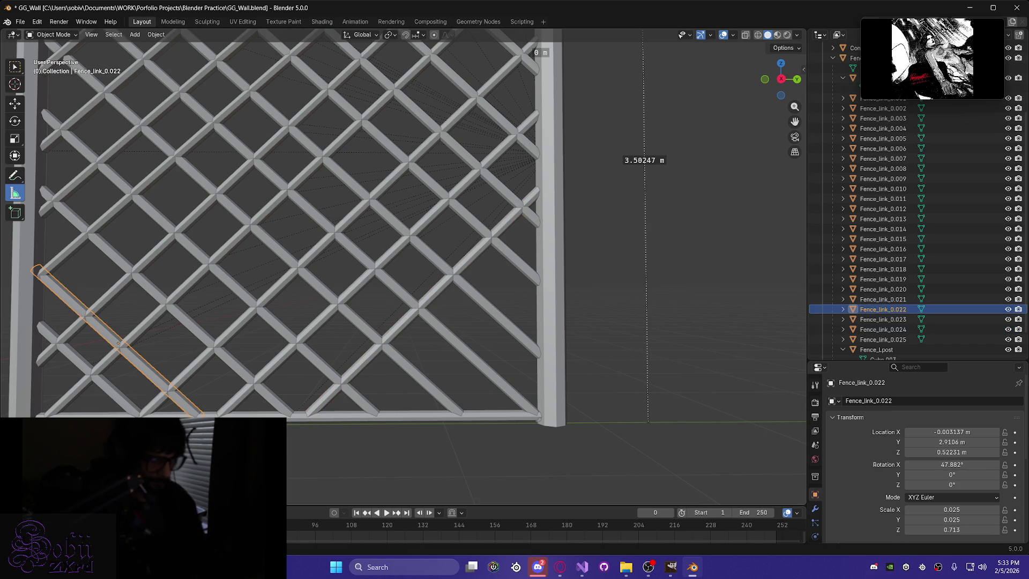
{"action": "key", "text": "shift+d"}
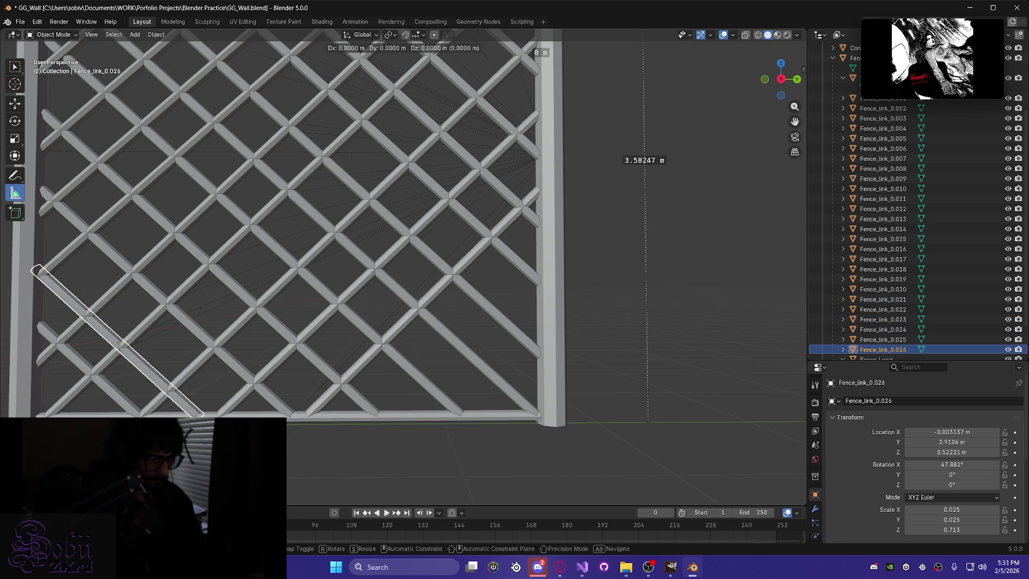
{"action": "key", "text": "r"}
{"action": "key", "text": "x"}
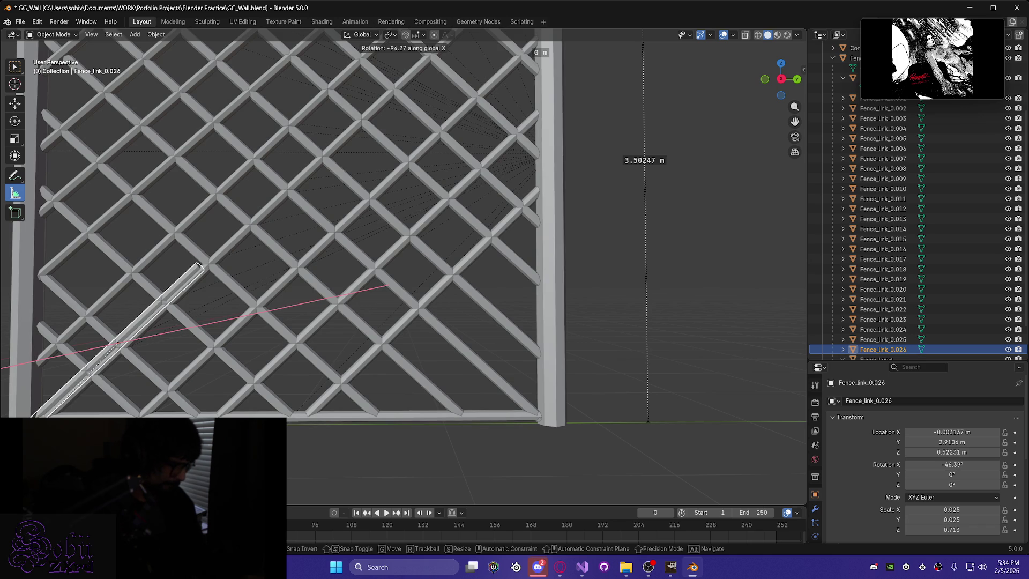
{"action": "left_click", "coordinate": [220, 377]}
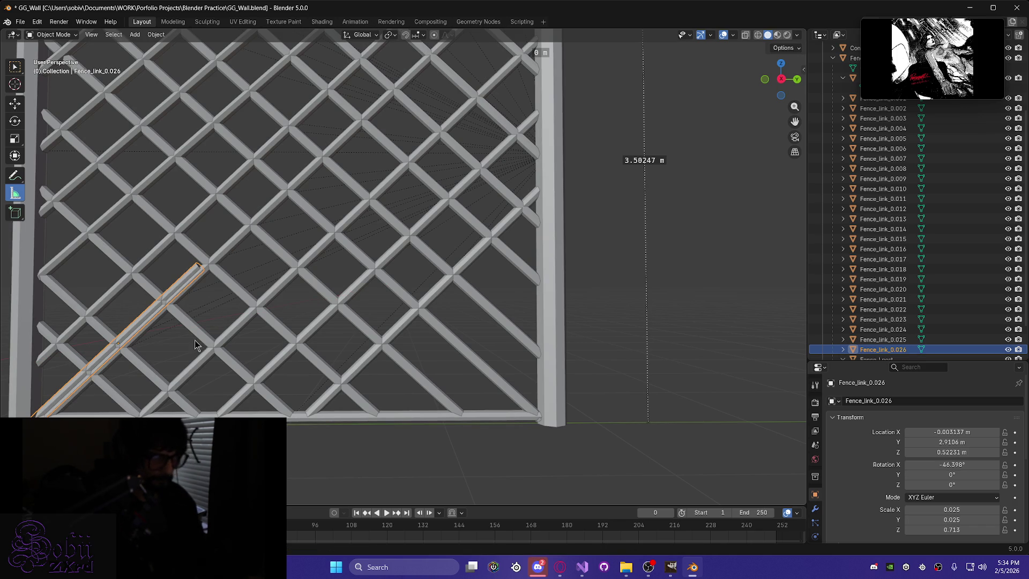
{"action": "key", "text": "g"}
{"action": "key", "text": "y"}
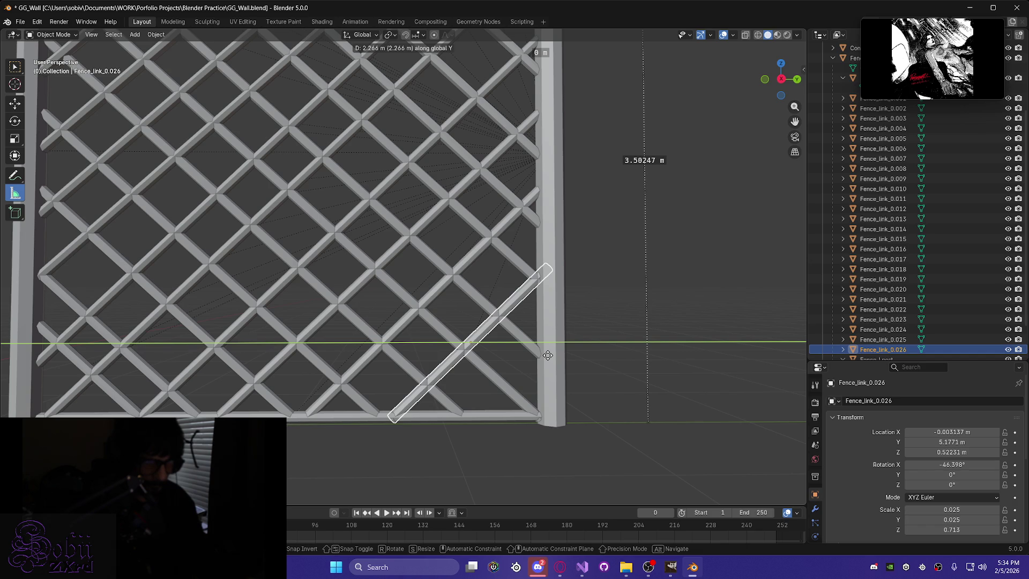
{"action": "left_click", "coordinate": [547, 355]}
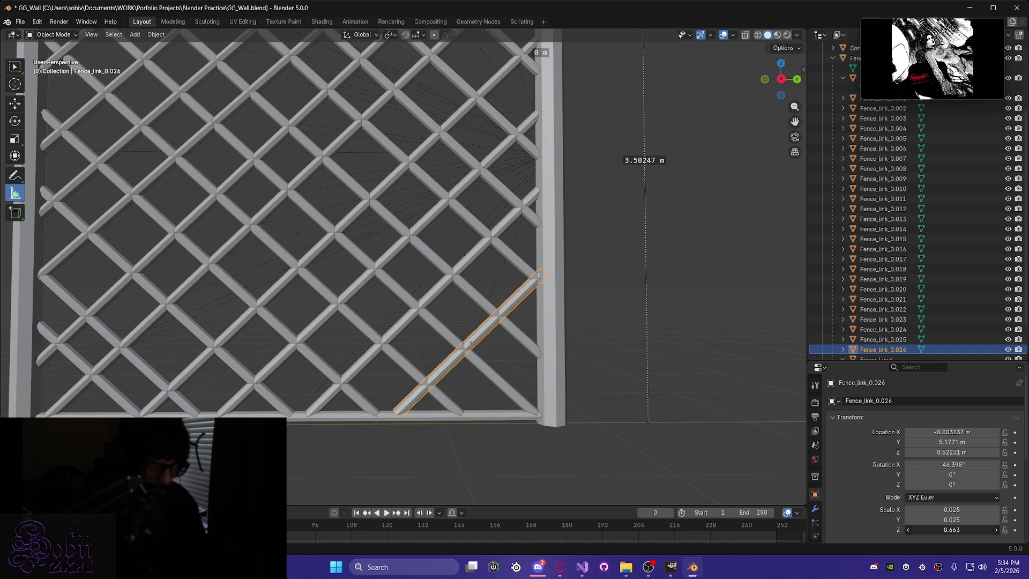
Shorten Fence_link_0.026 to Z scale 0.633 and lower it onto the bottom rail.
{"action": "mouse_move", "coordinate": [374, 436]}
{"action": "middle_mouse_down"}
{"action": "mouse_move", "coordinate": [438, 409]}
{"action": "mouse_move", "coordinate": [397, 466]}
{"action": "mouse_move", "coordinate": [409, 333]}
{"action": "mouse_move", "coordinate": [391, 340]}
{"action": "mouse_move", "coordinate": [387, 269]}
{"action": "mouse_move", "coordinate": [346, 239]}
{"action": "mouse_move", "coordinate": [443, 234]}
{"action": "middle_mouse_up"}
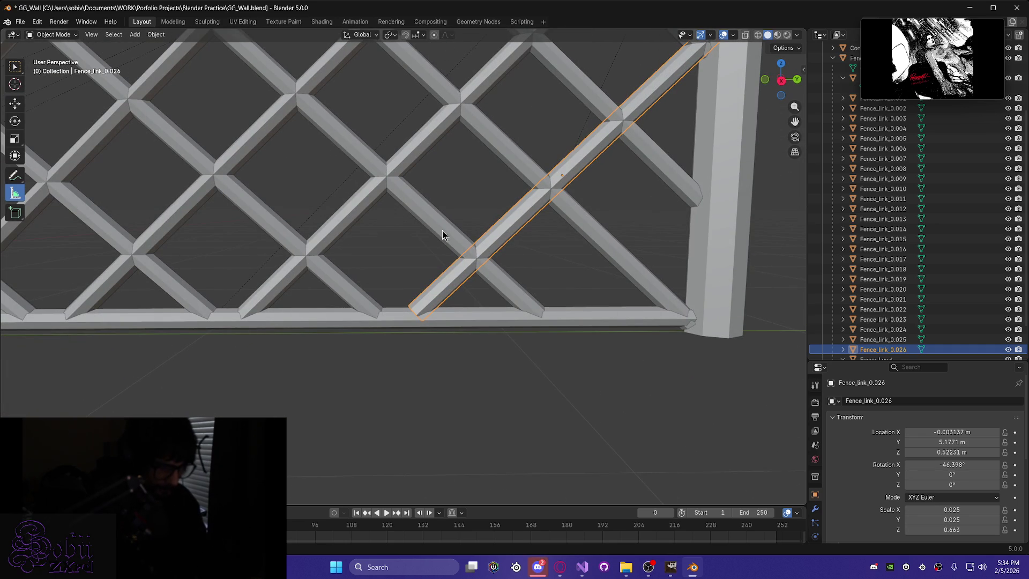
{"action": "key", "text": "g"}
{"action": "key", "text": "z"}
{"action": "left_click", "coordinate": [443, 239]}
{"action": "mouse_move", "coordinate": [444, 239]}
{"action": "middle_mouse_down"}
{"action": "mouse_move", "coordinate": [565, 232]}
{"action": "mouse_move", "coordinate": [570, 184]}
{"action": "mouse_move", "coordinate": [518, 300]}
{"action": "mouse_move", "coordinate": [563, 292]}
{"action": "mouse_move", "coordinate": [545, 297]}
{"action": "mouse_move", "coordinate": [574, 264]}
{"action": "middle_mouse_up"}
{"action": "left_click_drag", "start_coordinate": [975, 530], "coordinate": [943, 530]}
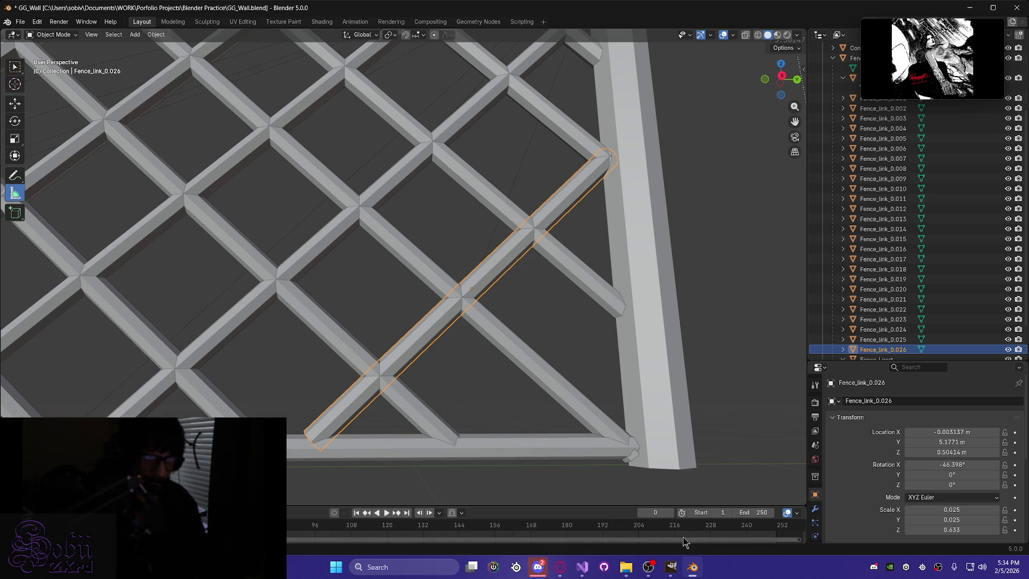
{"action": "middle_click_drag", "start_coordinate": [487, 379], "coordinate": [492, 390]}
{"action": "key", "text": "g"}
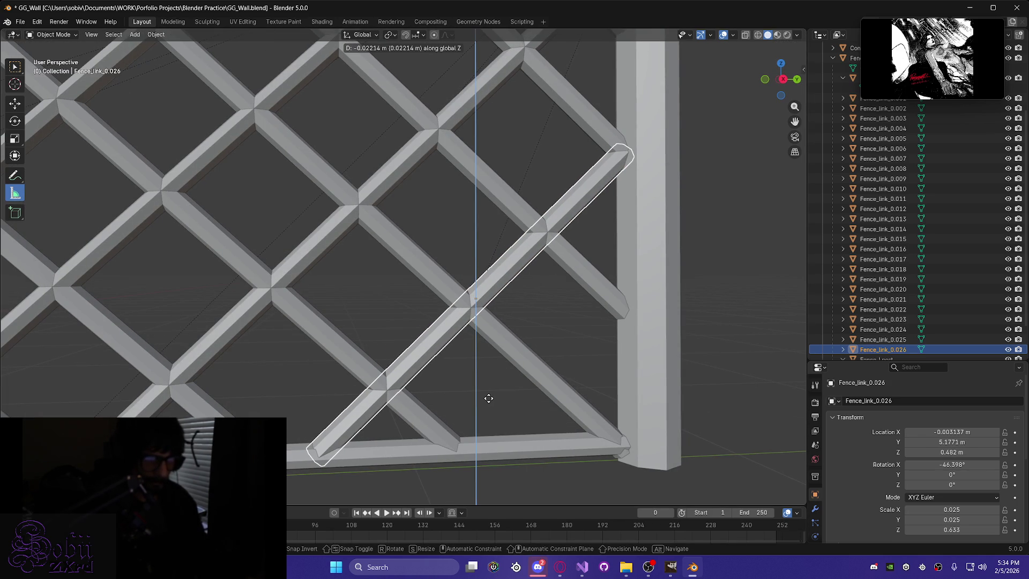
{"action": "left_click", "coordinate": [485, 400]}
Review the whole fence panel and select the long diagonal Fence_link_0.017.
{"action": "middle_click_drag", "start_coordinate": [489, 402], "coordinate": [465, 406]}
{"action": "scroll", "coordinate": [450, 399], "scroll_direction": "down", "scroll_amount": 4}
{"action": "mouse_move", "coordinate": [333, 431]}
{"action": "middle_mouse_down"}
{"action": "mouse_move", "coordinate": [252, 415]}
{"action": "mouse_move", "coordinate": [246, 395]}
{"action": "middle_mouse_up"}
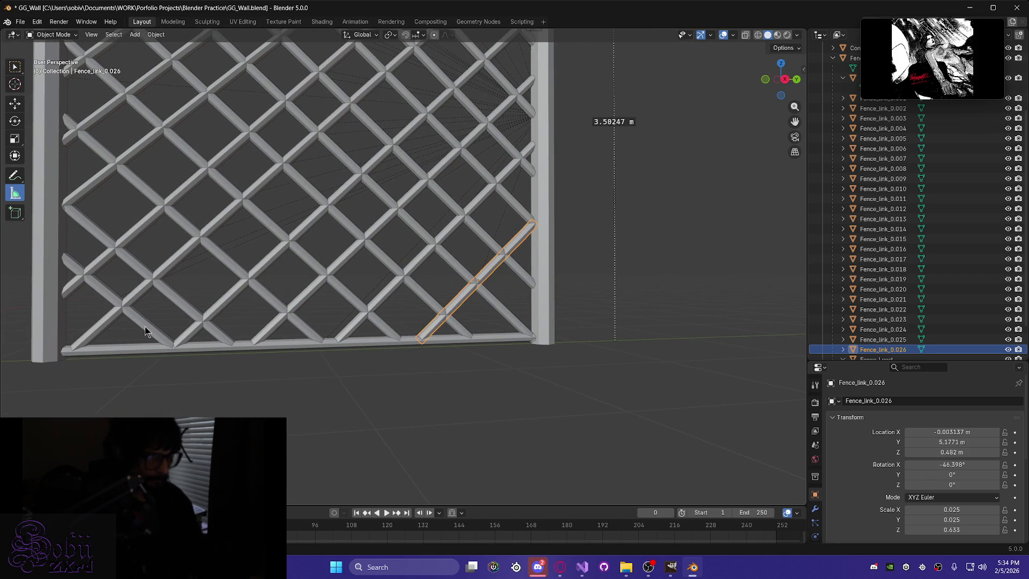
{"action": "middle_click_drag", "start_coordinate": [368, 413], "coordinate": [353, 414]}
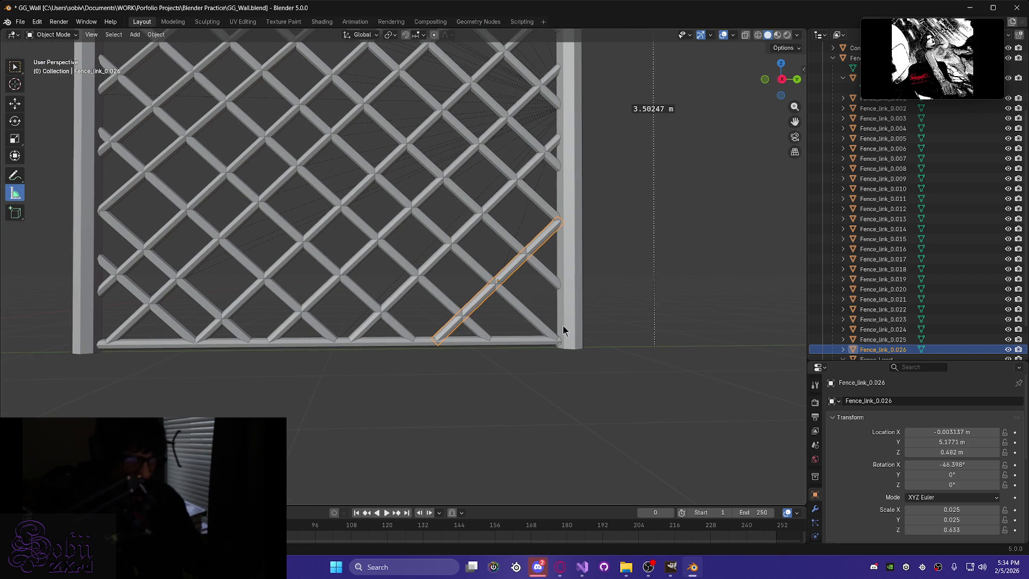
{"action": "left_click", "coordinate": [530, 322]}
{"action": "mouse_move", "coordinate": [301, 368]}
{"action": "middle_mouse_down"}
{"action": "mouse_move", "coordinate": [151, 184]}
{"action": "mouse_move", "coordinate": [163, 206]}
{"action": "mouse_move", "coordinate": [214, 232]}
{"action": "mouse_move", "coordinate": [298, 409]}
{"action": "mouse_move", "coordinate": [341, 420]}
{"action": "mouse_move", "coordinate": [328, 275]}
{"action": "mouse_move", "coordinate": [346, 292]}
{"action": "mouse_move", "coordinate": [333, 295]}
{"action": "middle_mouse_up"}
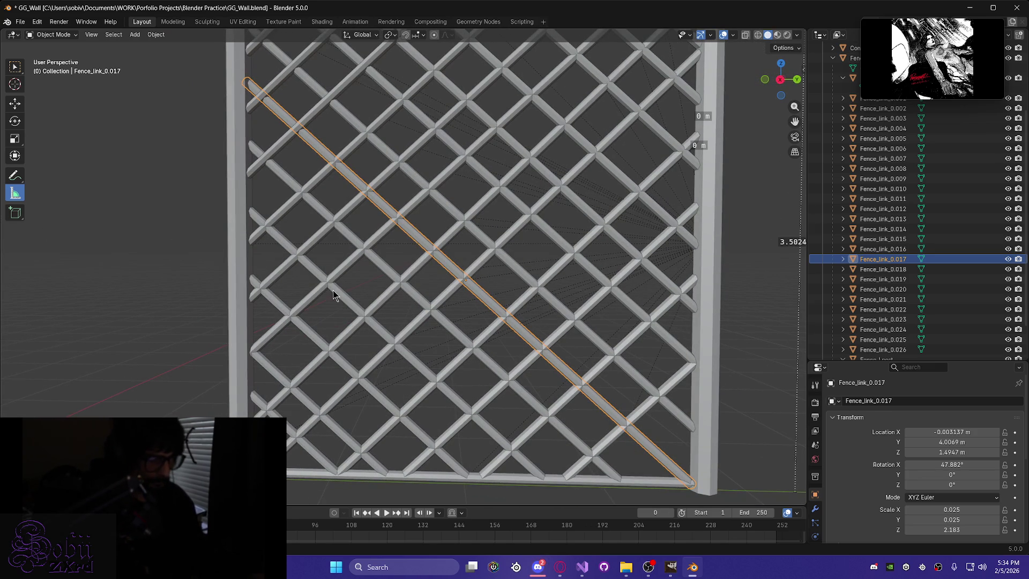
Lower Fence_link_0.017 slightly along Z.
{"action": "key", "text": "g"}
{"action": "key", "text": "y"}
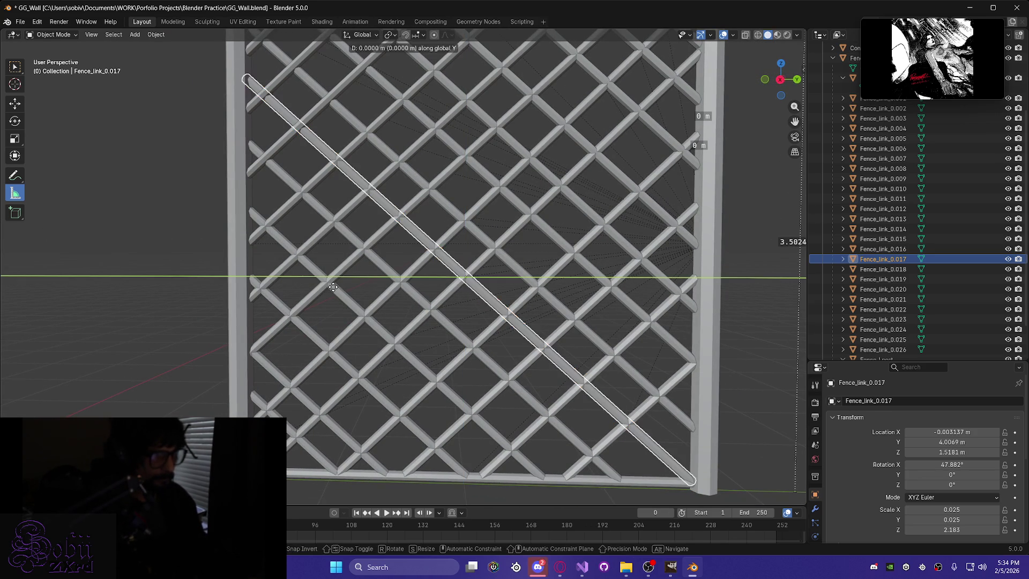
{"action": "key", "text": "z"}
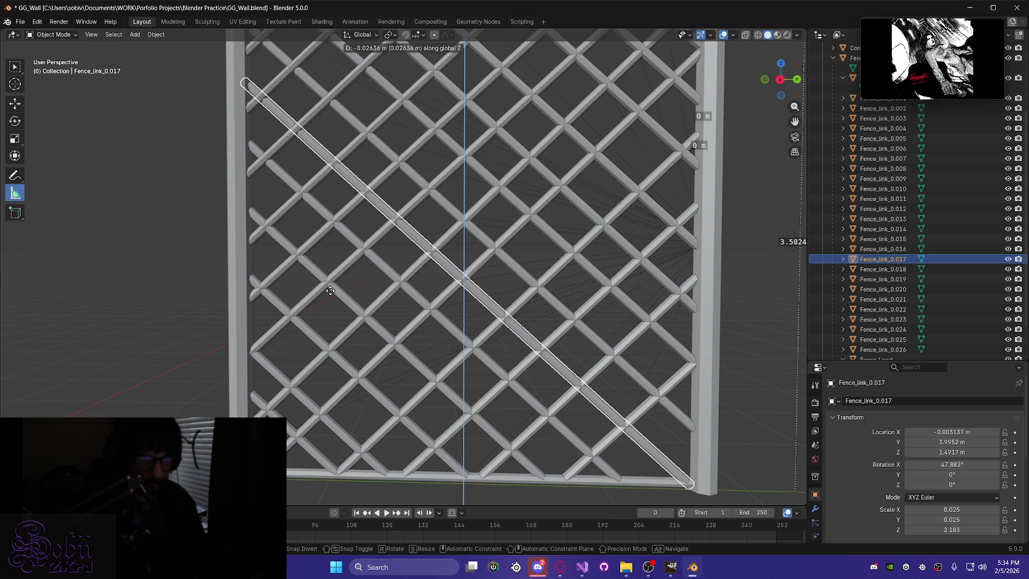
{"action": "left_click", "coordinate": [331, 288]}
{"action": "mouse_move", "coordinate": [473, 351]}
{"action": "middle_mouse_down"}
{"action": "mouse_move", "coordinate": [425, 264]}
{"action": "mouse_move", "coordinate": [539, 339]}
{"action": "mouse_move", "coordinate": [569, 436]}
{"action": "mouse_move", "coordinate": [548, 375]}
{"action": "mouse_move", "coordinate": [298, 236]}
{"action": "mouse_move", "coordinate": [247, 263]}
{"action": "mouse_move", "coordinate": [168, 249]}
{"action": "mouse_move", "coordinate": [154, 278]}
{"action": "mouse_move", "coordinate": [130, 254]}
{"action": "mouse_move", "coordinate": [134, 228]}
{"action": "mouse_move", "coordinate": [241, 238]}
{"action": "mouse_move", "coordinate": [271, 271]}
{"action": "mouse_move", "coordinate": [315, 280]}
{"action": "mouse_move", "coordinate": [333, 271]}
{"action": "mouse_move", "coordinate": [328, 261]}
{"action": "mouse_move", "coordinate": [124, 239]}
{"action": "middle_mouse_up"}
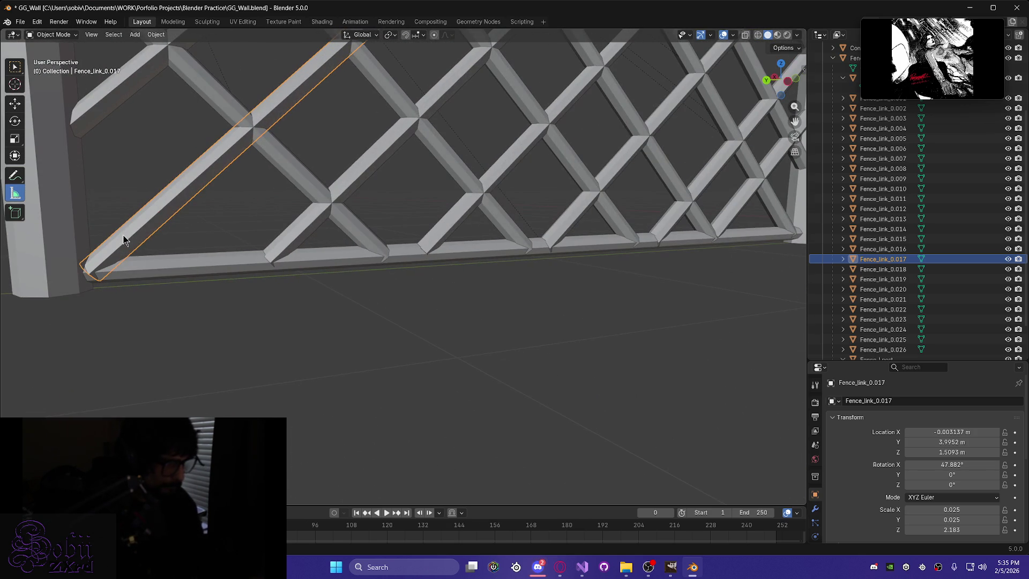
Slide the long link about 0.02 m along Y to sit flush, then inspect the lattice.
{"action": "key", "text": "g"}
{"action": "key", "text": "y"}
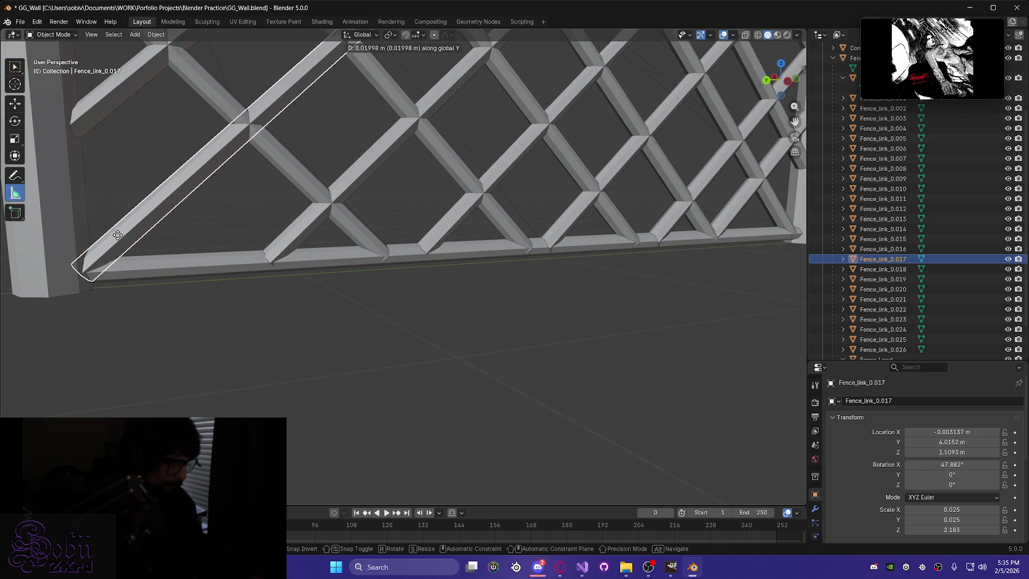
{"action": "left_click", "coordinate": [117, 235]}
{"action": "mouse_move", "coordinate": [117, 235]}
{"action": "middle_mouse_down"}
{"action": "mouse_move", "coordinate": [351, 227]}
{"action": "mouse_move", "coordinate": [189, 239]}
{"action": "mouse_move", "coordinate": [453, 447]}
{"action": "middle_mouse_up"}
{"action": "scroll", "coordinate": [190, 239], "scroll_direction": "down", "scroll_amount": 3}
{"action": "scroll", "coordinate": [176, 229], "scroll_direction": "up", "scroll_amount": 5}
{"action": "scroll", "coordinate": [329, 328], "scroll_direction": "up", "scroll_amount": 3}
{"action": "mouse_move", "coordinate": [330, 328]}
{"action": "middle_mouse_down"}
{"action": "mouse_move", "coordinate": [344, 374]}
{"action": "mouse_move", "coordinate": [259, 154]}
{"action": "mouse_move", "coordinate": [407, 379]}
{"action": "mouse_move", "coordinate": [294, 340]}
{"action": "mouse_move", "coordinate": [261, 362]}
{"action": "middle_mouse_up"}
{"action": "scroll", "coordinate": [259, 154], "scroll_direction": "up", "scroll_amount": 3}
{"action": "scroll", "coordinate": [261, 362], "scroll_direction": "down", "scroll_amount": 3}
{"action": "mouse_move", "coordinate": [349, 349]}
{"action": "middle_mouse_down"}
{"action": "mouse_move", "coordinate": [504, 339]}
{"action": "mouse_move", "coordinate": [300, 204]}
{"action": "middle_mouse_up"}
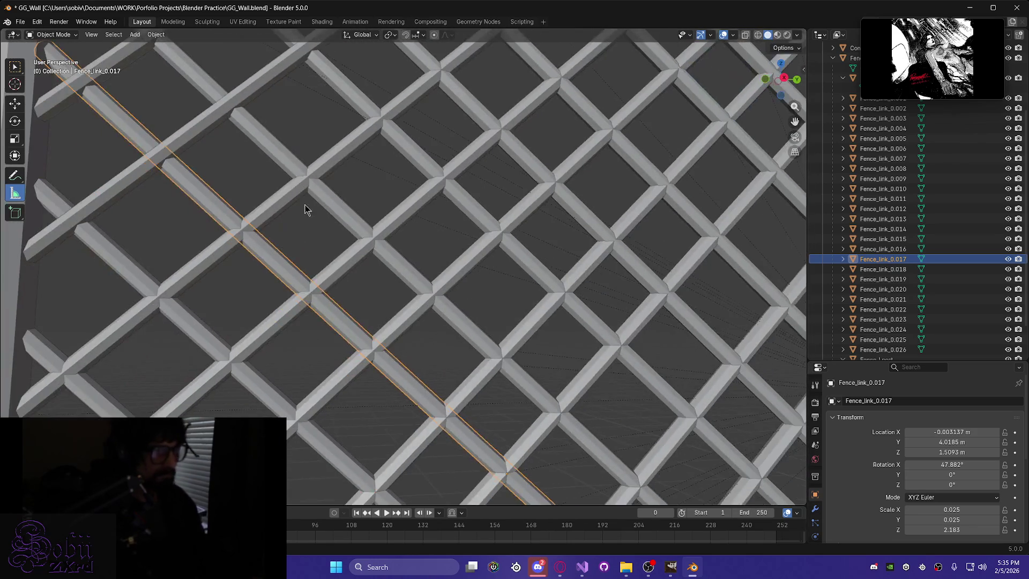
{"action": "scroll", "coordinate": [413, 359], "scroll_direction": "down", "scroll_amount": 3}
{"action": "mouse_move", "coordinate": [413, 359]}
{"action": "middle_mouse_down"}
{"action": "mouse_move", "coordinate": [446, 386]}
{"action": "mouse_move", "coordinate": [415, 420]}
{"action": "middle_mouse_up"}
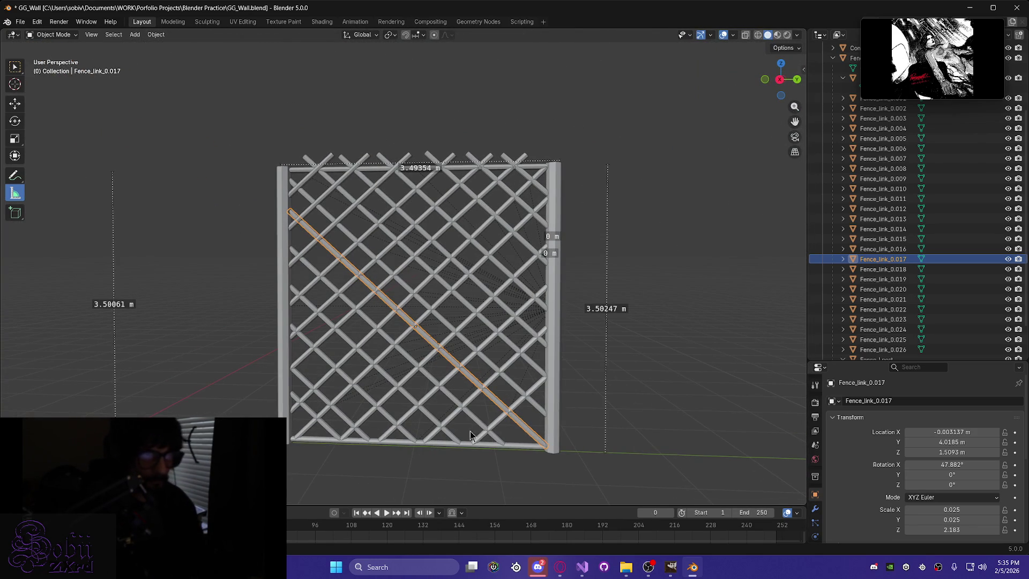
{"action": "scroll", "coordinate": [423, 344], "scroll_direction": "up", "scroll_amount": 3}
{"action": "mouse_move", "coordinate": [509, 308]}
{"action": "middle_mouse_down"}
{"action": "mouse_move", "coordinate": [478, 303]}
{"action": "mouse_move", "coordinate": [503, 316]}
{"action": "middle_mouse_up"}
Duplicate the short corner link and flip the copy around the X axis.
{"action": "left_click", "coordinate": [267, 322]}
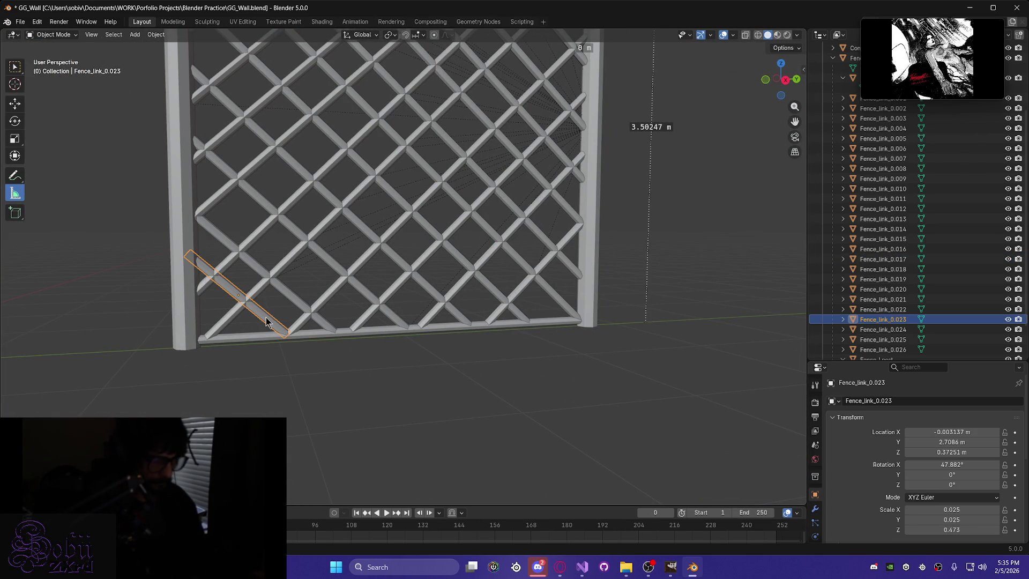
{"action": "key", "text": "shift+d"}
{"action": "key", "text": "r"}
{"action": "key", "text": "x"}
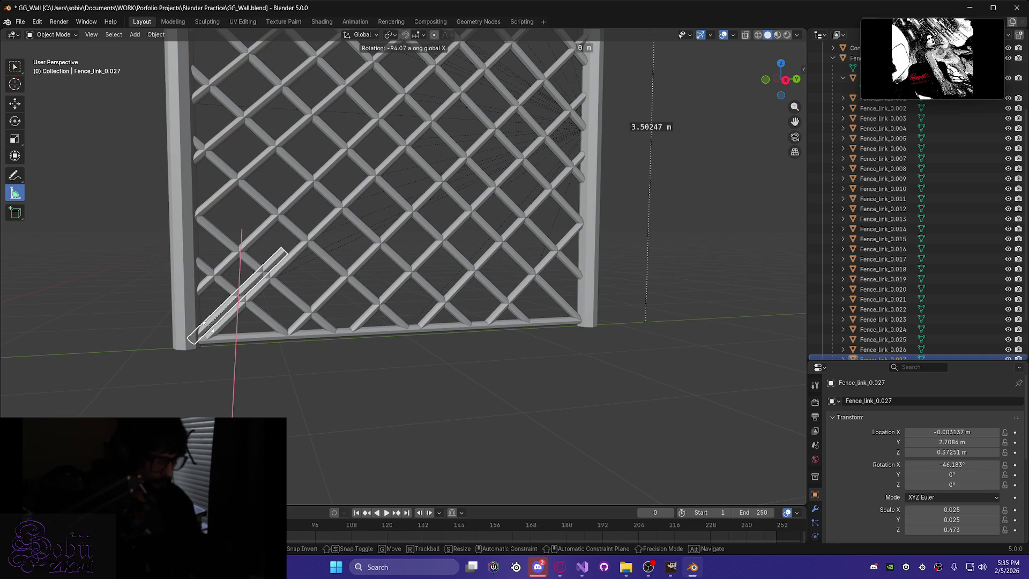
{"action": "left_click", "coordinate": [208, 326]}
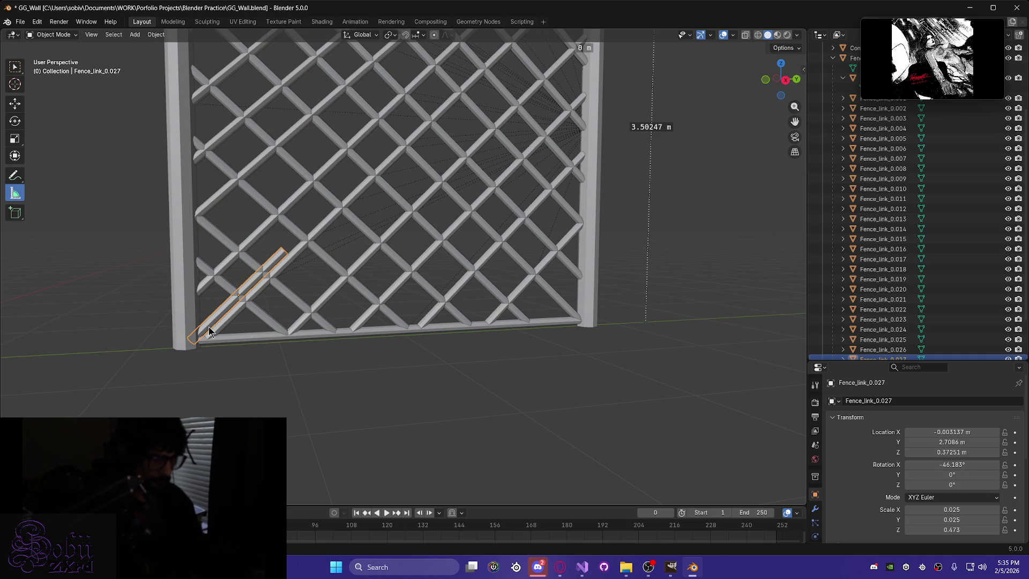
Move the flipped copy along Y and Z into the corner beside the right post.
{"action": "key", "text": "g"}
{"action": "key", "text": "y"}
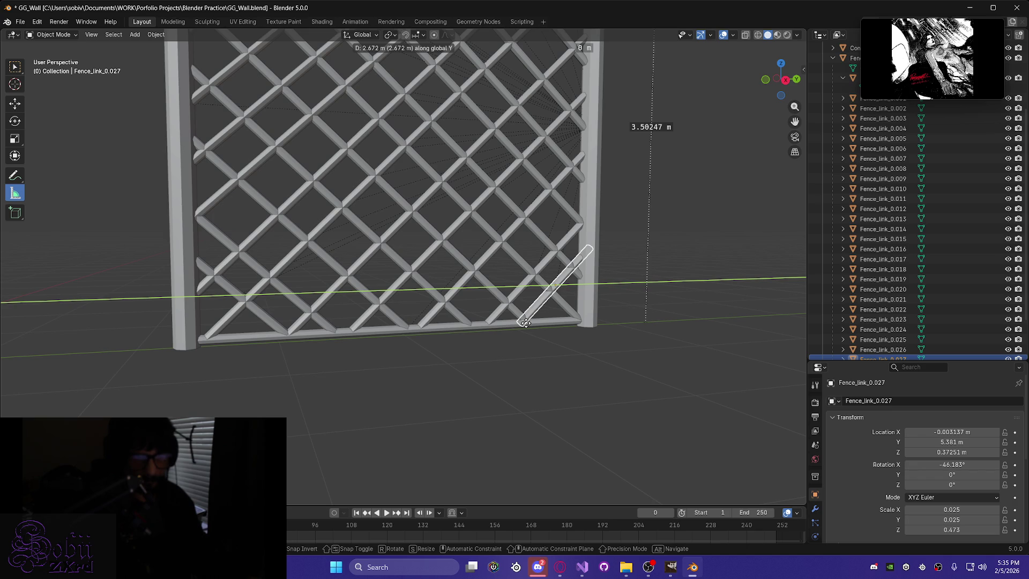
{"action": "left_click", "coordinate": [525, 322]}
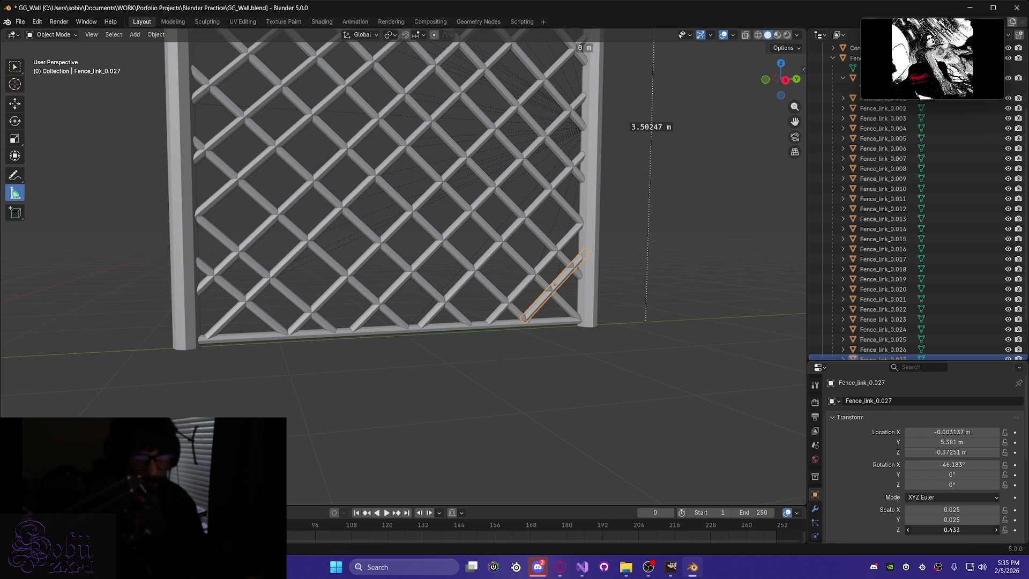
{"action": "key", "text": "g"}
{"action": "key", "text": "z"}
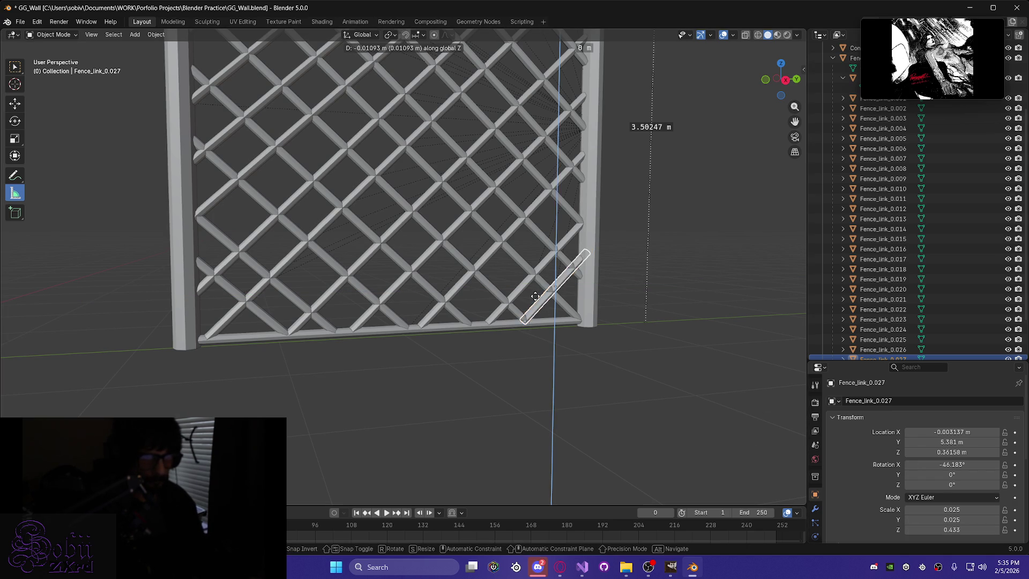
{"action": "key", "text": "y"}
{"action": "key", "text": "z"}
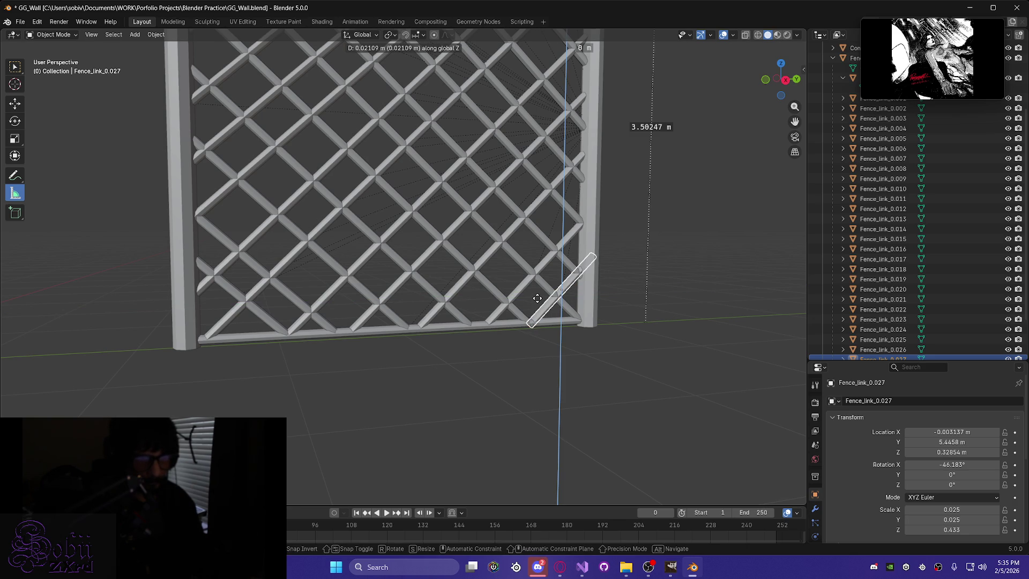
{"action": "left_click", "coordinate": [536, 297]}
{"action": "key", "text": "g"}
{"action": "key", "text": "y"}
{"action": "left_click", "coordinate": [542, 298]}
{"action": "key", "text": "g"}
{"action": "key", "text": "z"}
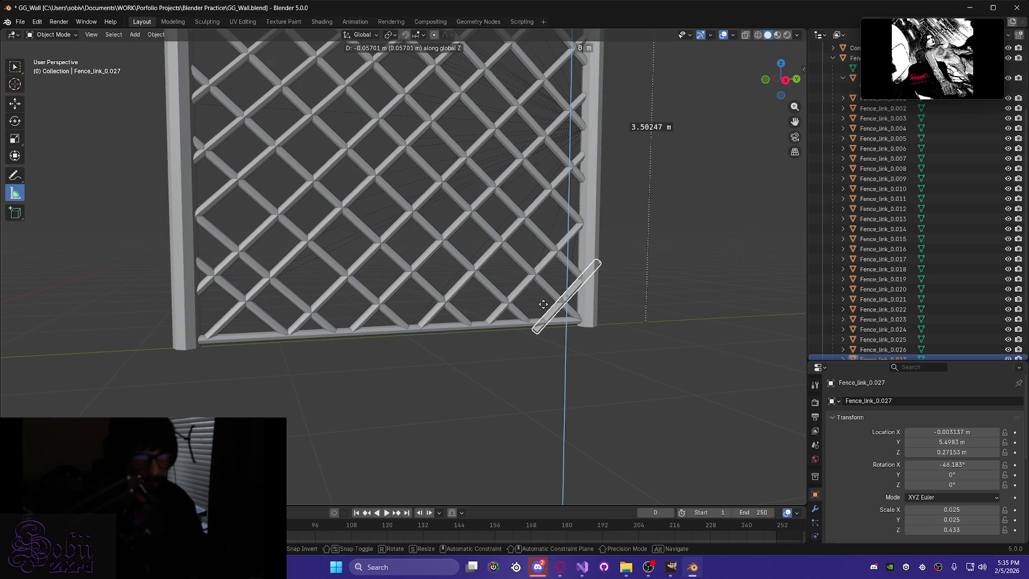
{"action": "left_click", "coordinate": [544, 306]}
Nudge the copied link along Y and shorten it to a Z scale of 0.263.
{"action": "mouse_move", "coordinate": [543, 306]}
{"action": "middle_mouse_down"}
{"action": "mouse_move", "coordinate": [593, 374]}
{"action": "mouse_move", "coordinate": [552, 367]}
{"action": "mouse_move", "coordinate": [564, 368]}
{"action": "middle_mouse_up"}
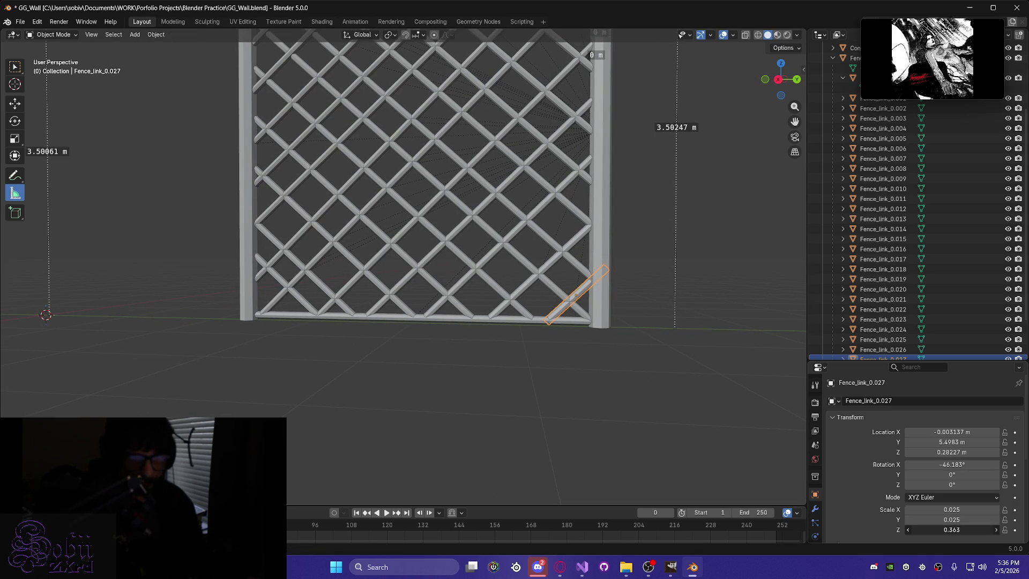
{"action": "scroll", "coordinate": [597, 393], "scroll_direction": "up", "scroll_amount": 3}
{"action": "mouse_move", "coordinate": [590, 377]}
{"action": "middle_mouse_down"}
{"action": "mouse_move", "coordinate": [344, 339]}
{"action": "mouse_move", "coordinate": [544, 363]}
{"action": "middle_mouse_up"}
{"action": "scroll", "coordinate": [530, 348], "scroll_direction": "up", "scroll_amount": 3}
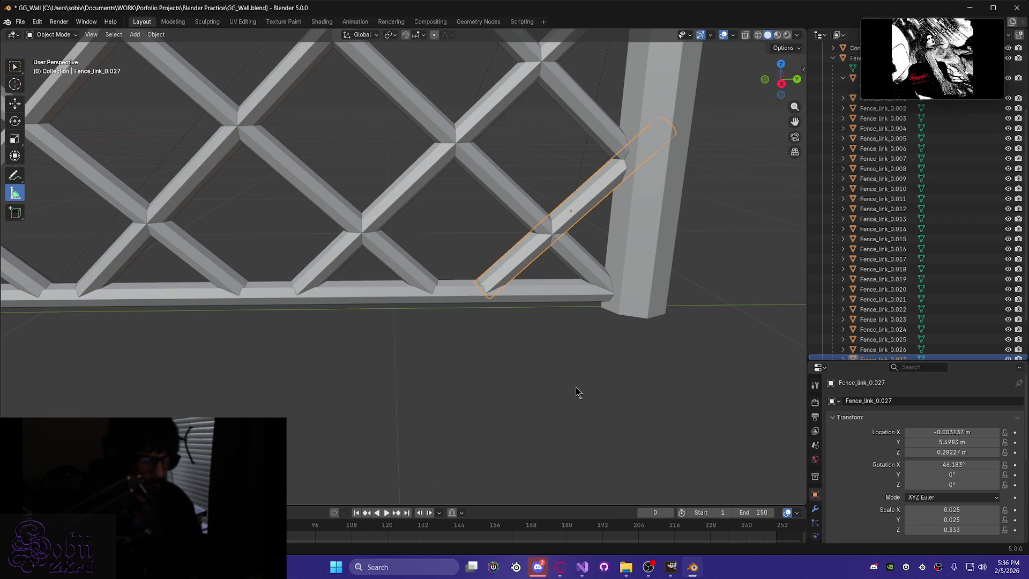
{"action": "key", "text": "g"}
{"action": "key", "text": "y"}
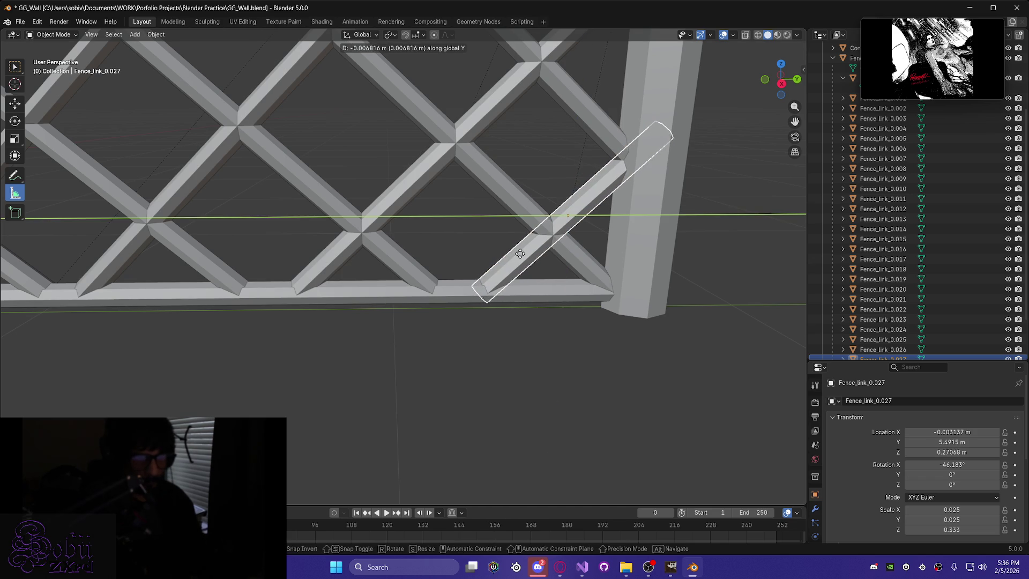
{"action": "left_click", "coordinate": [514, 254]}
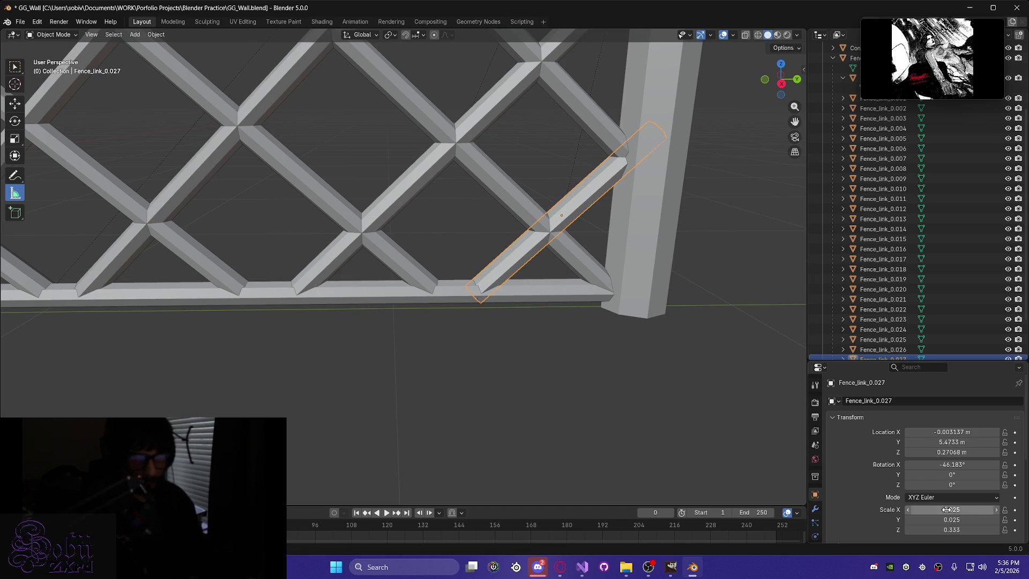
{"action": "left_click_drag", "start_coordinate": [952, 529], "coordinate": [932, 529]}
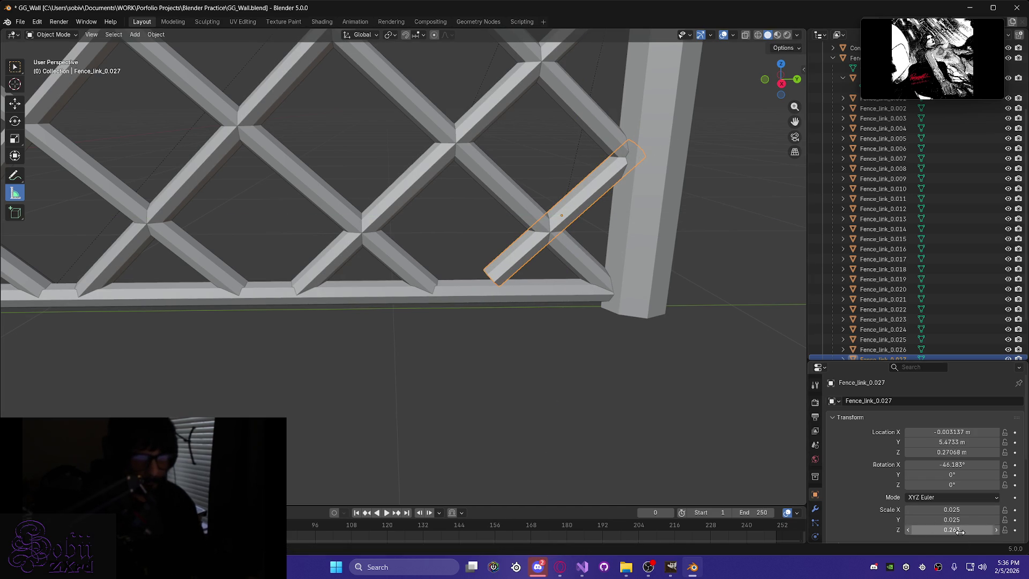
Fine-tune the link's height and Y position, settling at Y 5.4586 m.
{"action": "key", "text": "g"}
{"action": "key", "text": "z"}
{"action": "left_click", "coordinate": [519, 262]}
{"action": "key", "text": "g"}
{"action": "key", "text": "y"}
{"action": "left_click", "coordinate": [518, 266]}
{"action": "key", "text": "g"}
{"action": "key", "text": "z"}
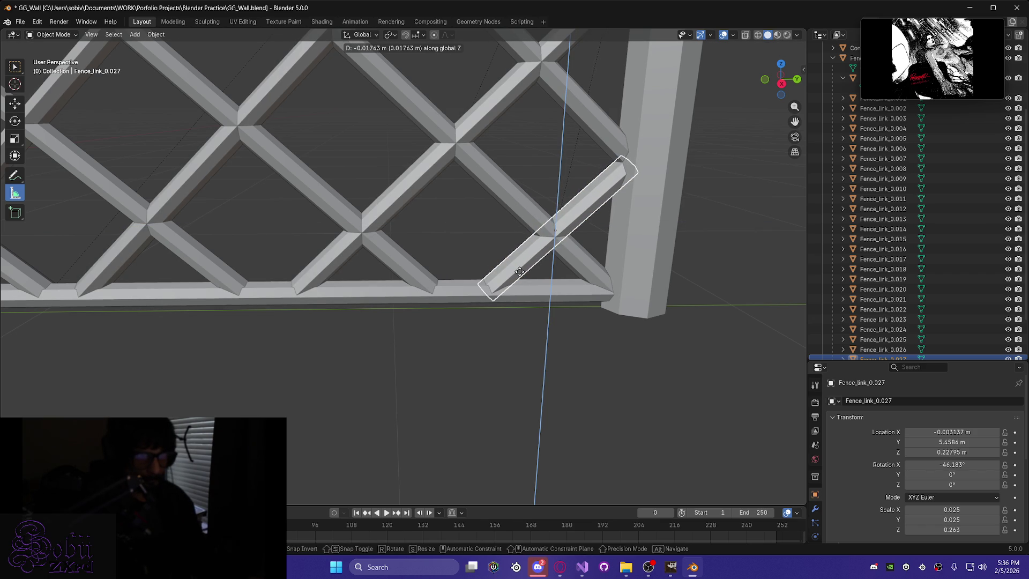
{"action": "left_click", "coordinate": [520, 271]}
Deselect the link and save the fence file with Ctrl+S.
{"action": "mouse_move", "coordinate": [519, 271]}
{"action": "middle_mouse_down"}
{"action": "mouse_move", "coordinate": [523, 232]}
{"action": "mouse_move", "coordinate": [523, 257]}
{"action": "mouse_move", "coordinate": [608, 325]}
{"action": "middle_mouse_up"}
{"action": "key", "text": "alt+a"}
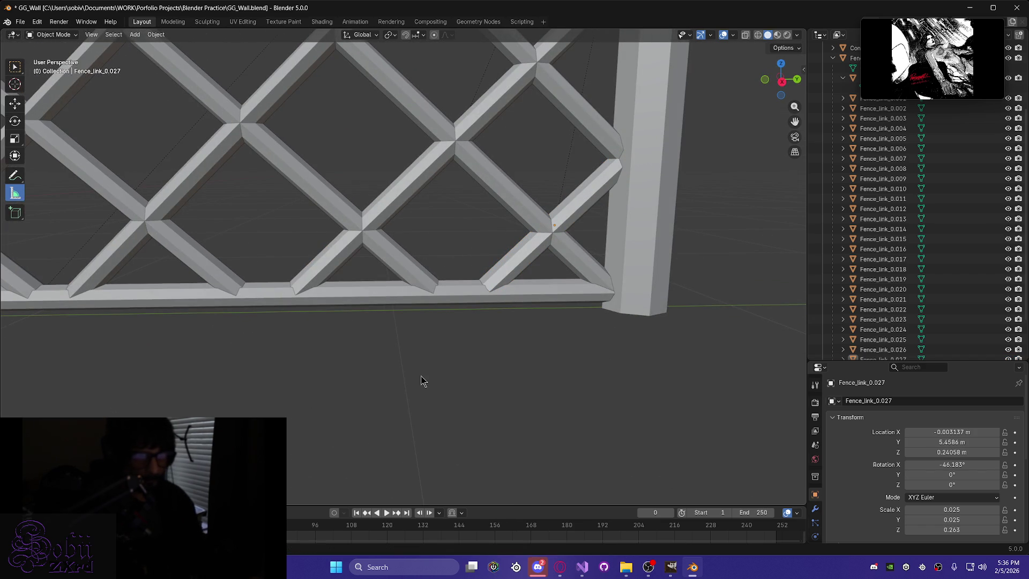
{"action": "key", "text": "ctrl+s"}
{"action": "scroll", "coordinate": [422, 379], "scroll_direction": "down", "scroll_amount": 3}
{"action": "scroll", "coordinate": [303, 386], "scroll_direction": "down", "scroll_amount": 2}
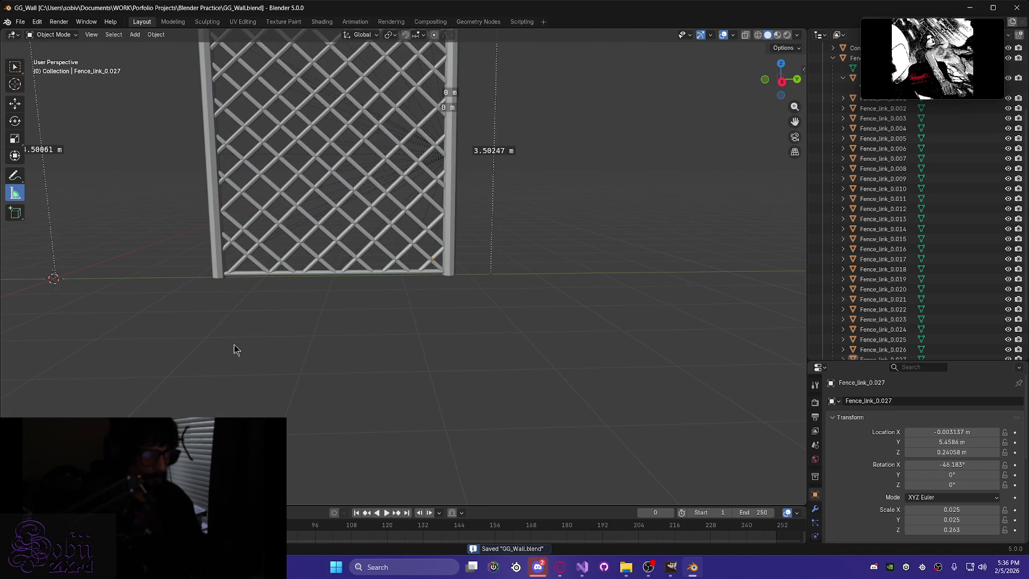
{"action": "mouse_move", "coordinate": [283, 295]}
{"action": "middle_mouse_down"}
{"action": "mouse_move", "coordinate": [284, 388]}
{"action": "mouse_move", "coordinate": [366, 397]}
{"action": "mouse_move", "coordinate": [326, 416]}
{"action": "mouse_move", "coordinate": [295, 408]}
{"action": "middle_mouse_up"}
Select all fence pieces, enter Edit Mode and pick the left post's top face.
{"action": "mouse_move", "coordinate": [225, 408]}
{"action": "middle_mouse_down"}
{"action": "mouse_move", "coordinate": [211, 390]}
{"action": "mouse_move", "coordinate": [278, 391]}
{"action": "mouse_move", "coordinate": [265, 406]}
{"action": "middle_mouse_up"}
{"action": "scroll", "coordinate": [265, 409], "scroll_direction": "up", "scroll_amount": 5}
{"action": "key", "text": "Tab"}
{"action": "mouse_move", "coordinate": [195, 143]}
{"action": "middle_mouse_down"}
{"action": "mouse_move", "coordinate": [157, 264]}
{"action": "mouse_move", "coordinate": [349, 290]}
{"action": "middle_mouse_up"}
{"action": "key", "text": "Tab"}
{"action": "mouse_move", "coordinate": [438, 281]}
{"action": "middle_mouse_down"}
{"action": "mouse_move", "coordinate": [259, 259]}
{"action": "mouse_move", "coordinate": [314, 272]}
{"action": "middle_mouse_up"}
{"action": "key", "text": "a"}
{"action": "mouse_move", "coordinate": [504, 327]}
{"action": "middle_mouse_down"}
{"action": "mouse_move", "coordinate": [407, 223]}
{"action": "mouse_move", "coordinate": [432, 182]}
{"action": "mouse_move", "coordinate": [429, 166]}
{"action": "middle_mouse_up"}
{"action": "key", "text": "Tab"}
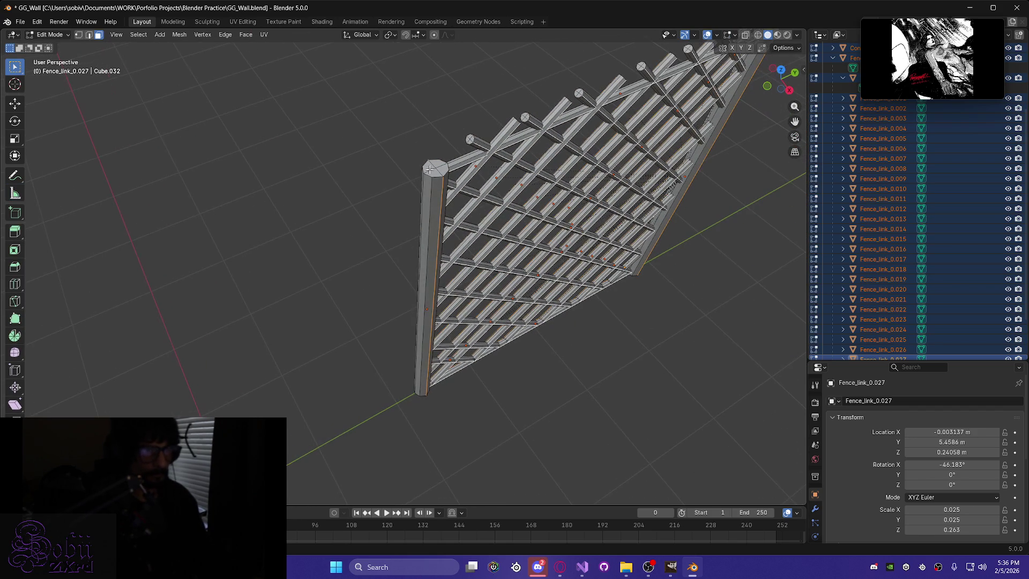
{"action": "left_click", "coordinate": [433, 173]}
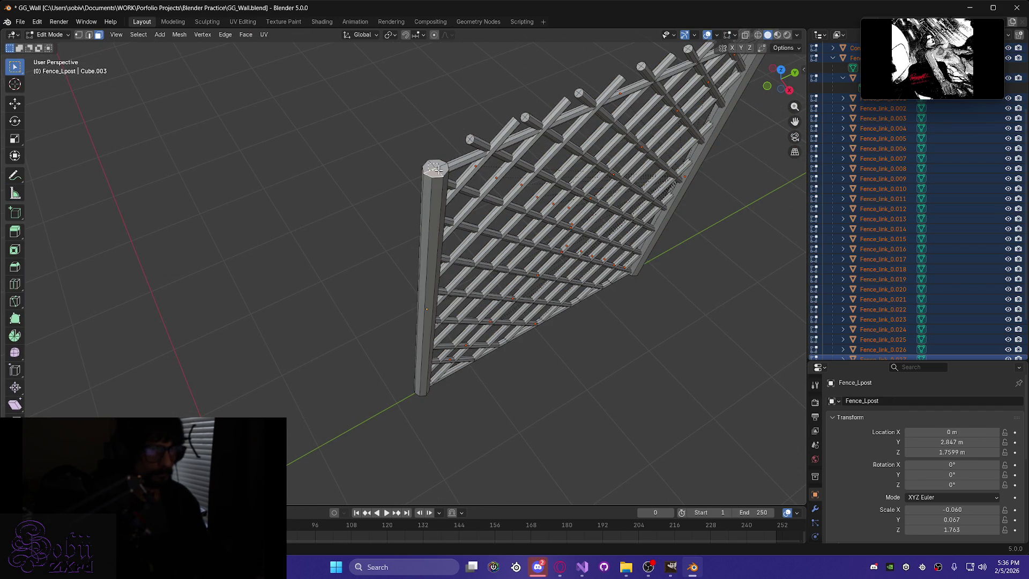
Raise the left post's top face vertically about 0.14 m above the rail.
{"action": "scroll", "coordinate": [437, 193], "scroll_direction": "up", "scroll_amount": 5}
{"action": "mouse_move", "coordinate": [437, 193]}
{"action": "middle_mouse_down"}
{"action": "mouse_move", "coordinate": [458, 260]}
{"action": "mouse_move", "coordinate": [489, 222]}
{"action": "mouse_move", "coordinate": [515, 246]}
{"action": "mouse_move", "coordinate": [408, 230]}
{"action": "middle_mouse_up"}
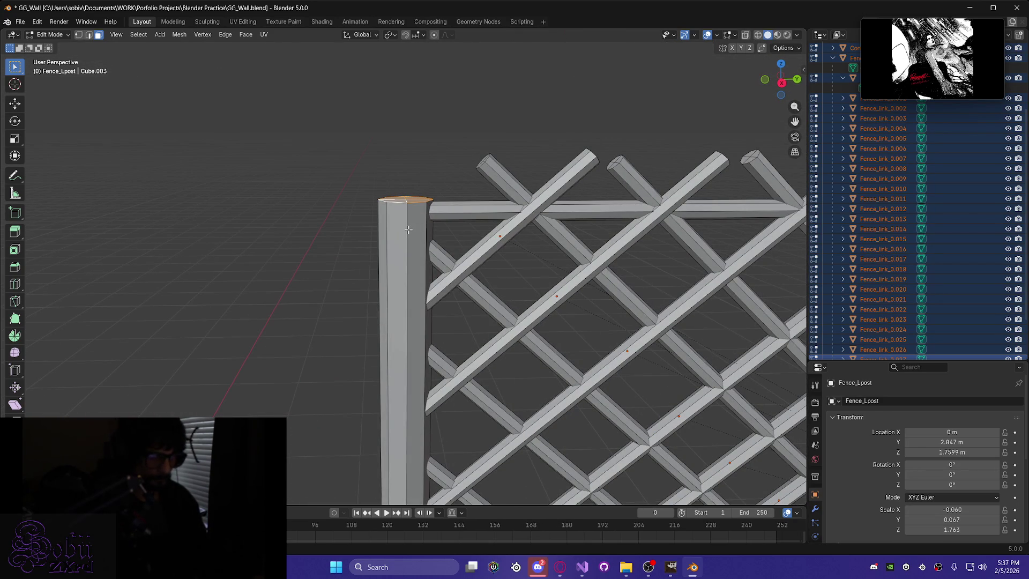
{"action": "key", "text": "g"}
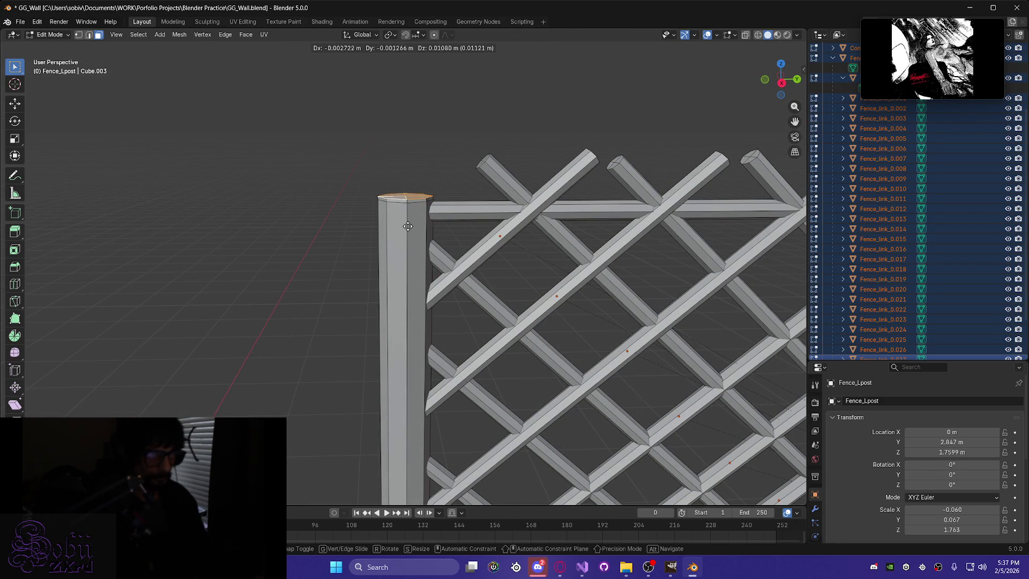
{"action": "key", "text": "z"}
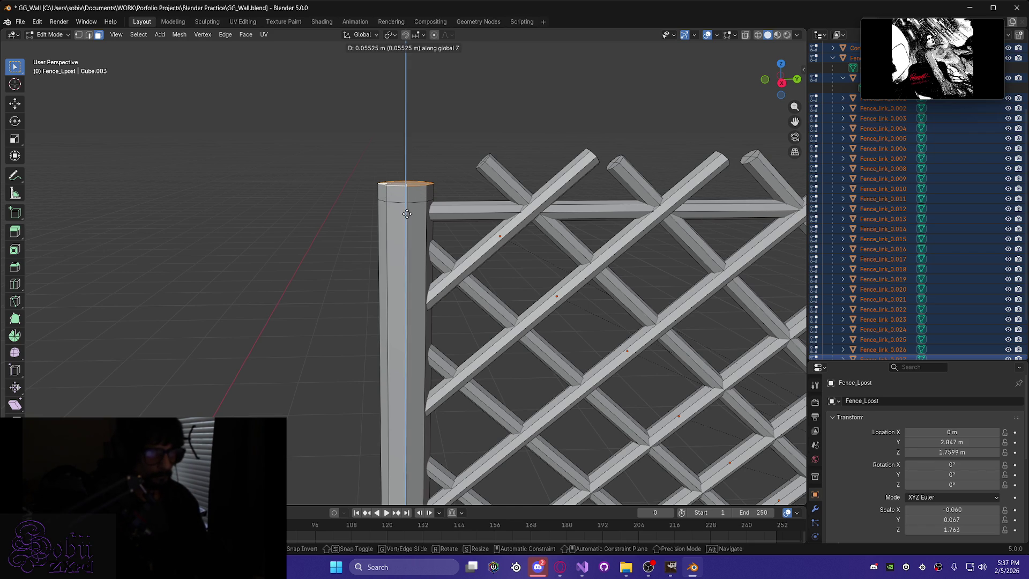
{"action": "left_click", "coordinate": [406, 213]}
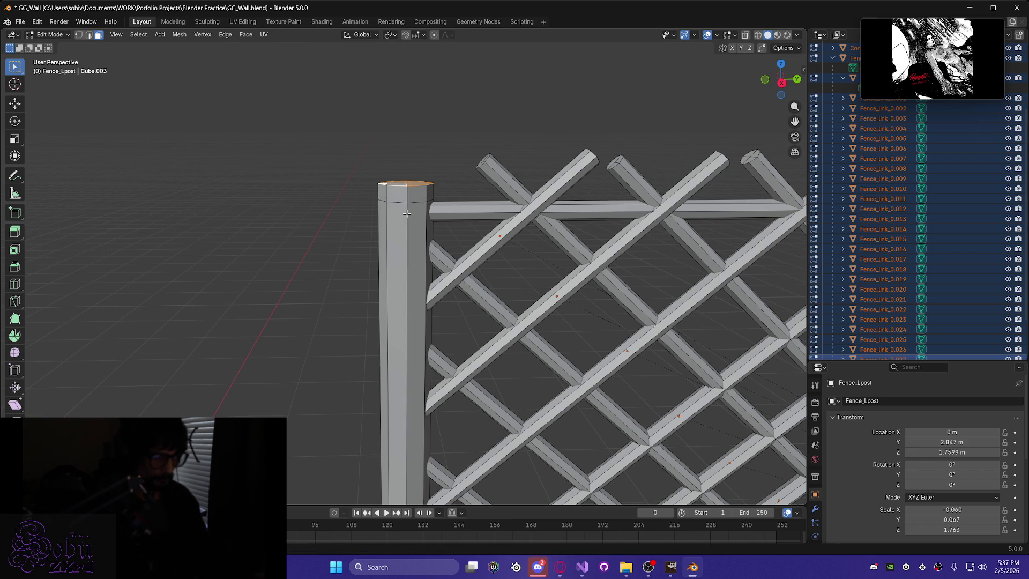
{"action": "key", "text": "g"}
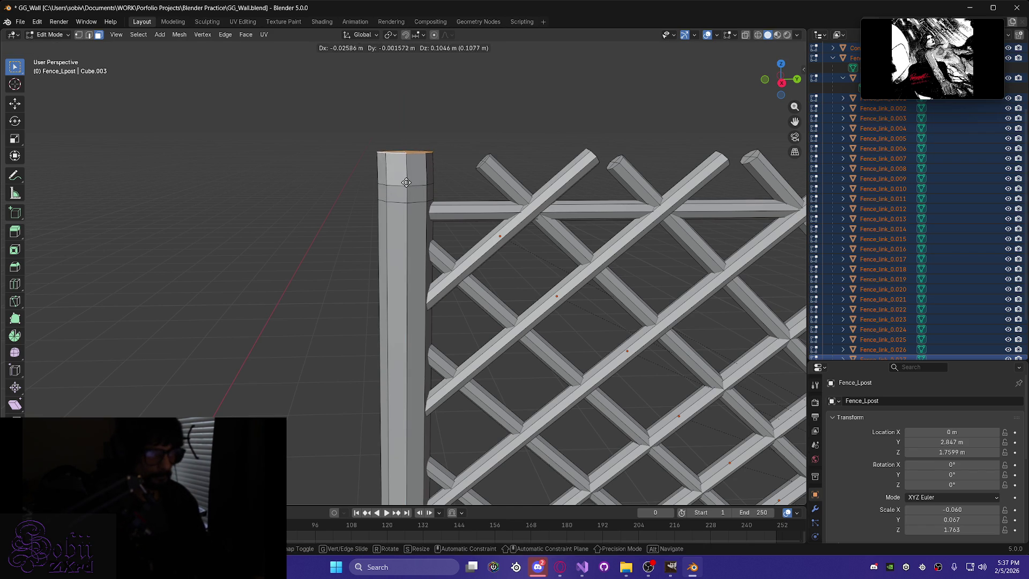
{"action": "key", "text": "z"}
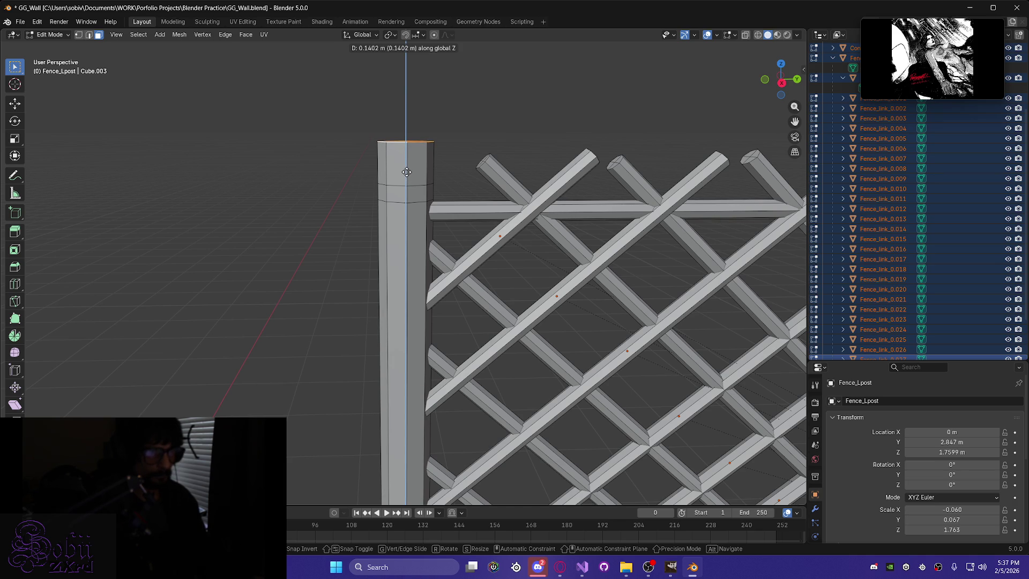
{"action": "left_click", "coordinate": [407, 172]}
{"action": "middle_click_drag", "start_coordinate": [407, 172], "coordinate": [404, 194]}
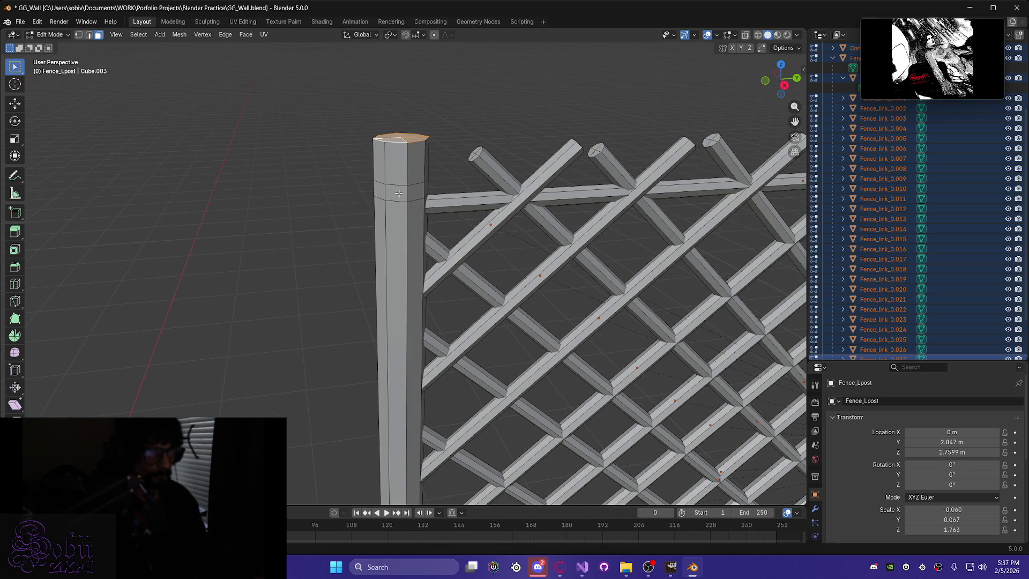
Select the face ring below the left post's cap and scale it to about 0.79.
{"action": "left_click", "coordinate": [399, 193]}
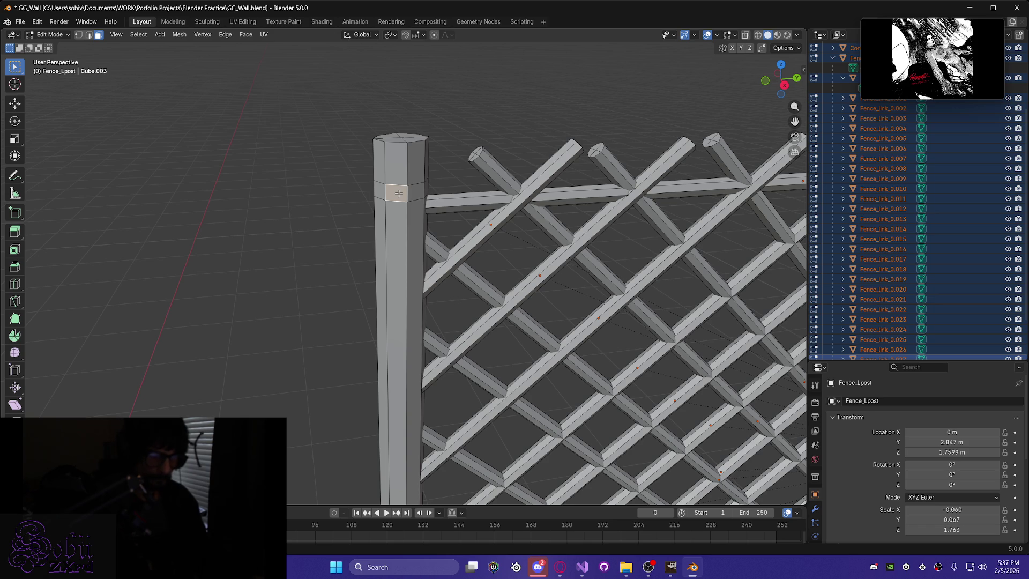
{"action": "left_click", "coordinate": [419, 191], "text": "alt"}
{"action": "mouse_move", "coordinate": [365, 197]}
{"action": "middle_mouse_down"}
{"action": "mouse_move", "coordinate": [339, 190]}
{"action": "mouse_move", "coordinate": [439, 201]}
{"action": "mouse_move", "coordinate": [392, 196]}
{"action": "mouse_move", "coordinate": [354, 214]}
{"action": "mouse_move", "coordinate": [396, 226]}
{"action": "mouse_move", "coordinate": [370, 220]}
{"action": "middle_mouse_up"}
{"action": "key", "text": "g"}
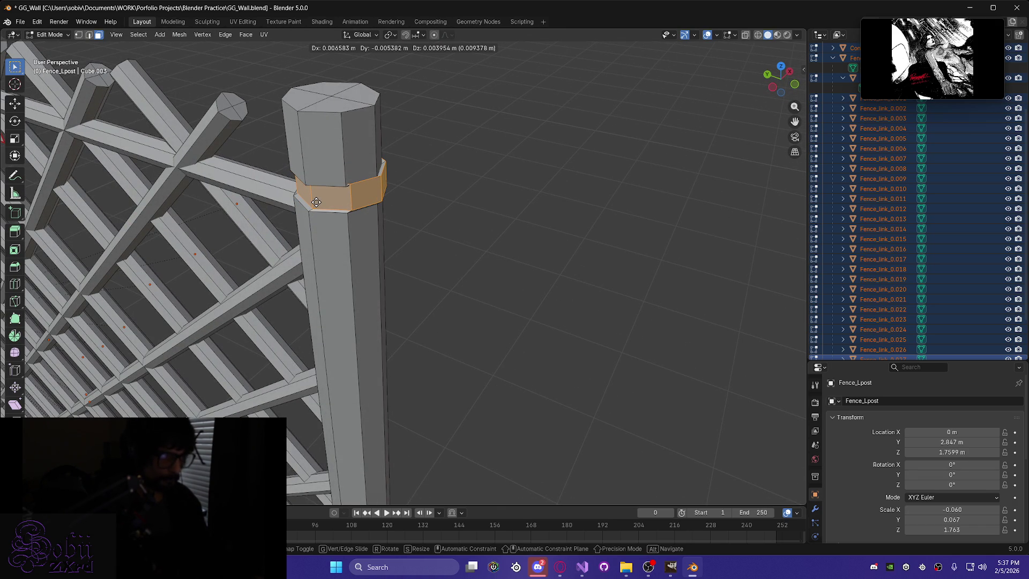
{"action": "key", "text": "Escape"}
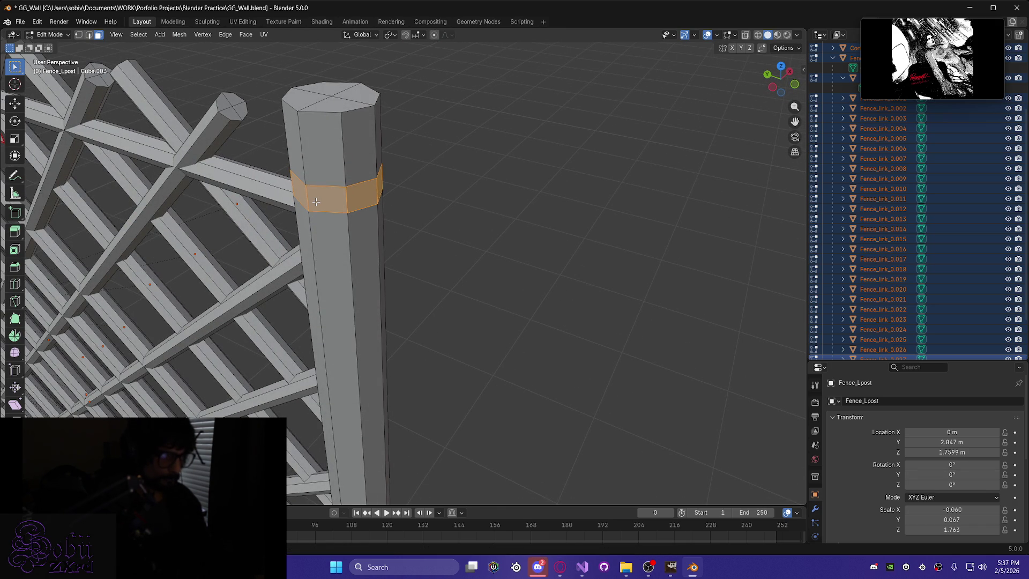
{"action": "key", "text": "s"}
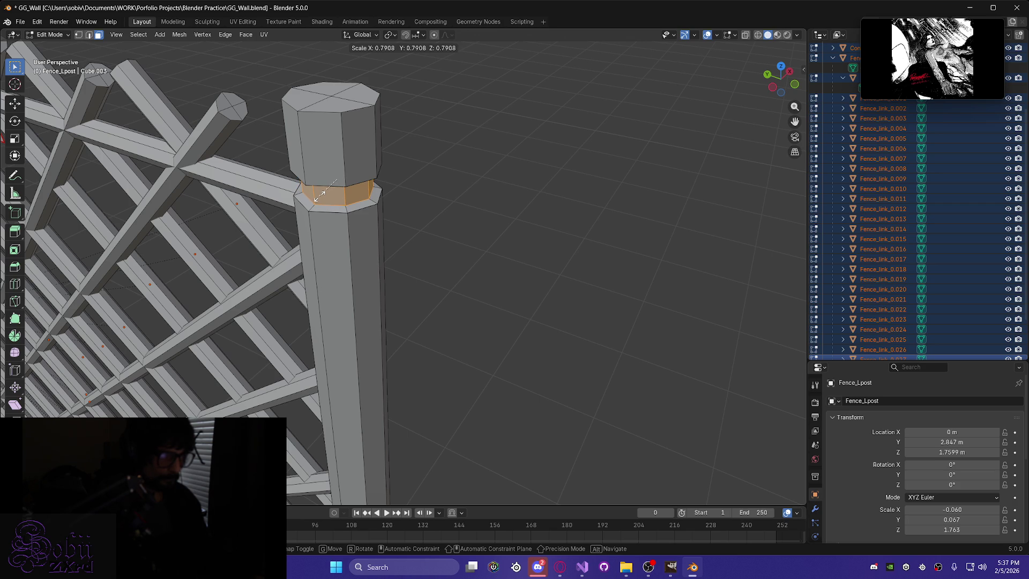
{"action": "left_click", "coordinate": [320, 194]}
{"action": "mouse_move", "coordinate": [320, 194]}
{"action": "middle_mouse_down"}
{"action": "mouse_move", "coordinate": [248, 160]}
{"action": "mouse_move", "coordinate": [224, 178]}
{"action": "middle_mouse_up"}
{"action": "scroll", "coordinate": [281, 196], "scroll_direction": "down", "scroll_amount": 5}
{"action": "middle_click_drag", "start_coordinate": [464, 237], "coordinate": [425, 234]}
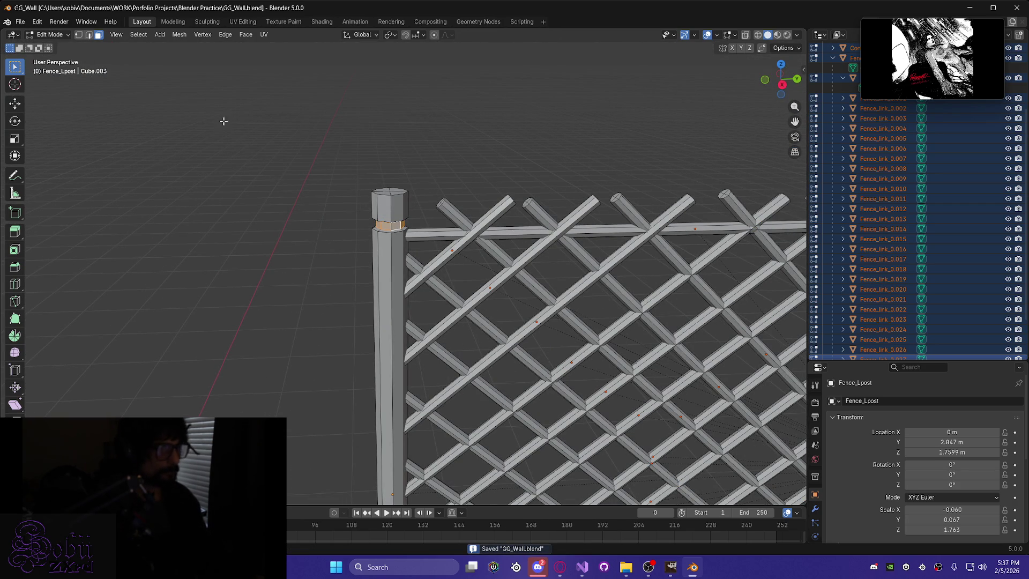
{"action": "scroll", "coordinate": [547, 227], "scroll_direction": "down", "scroll_amount": 4}
{"action": "middle_click_drag", "start_coordinate": [634, 188], "coordinate": [357, 236]}
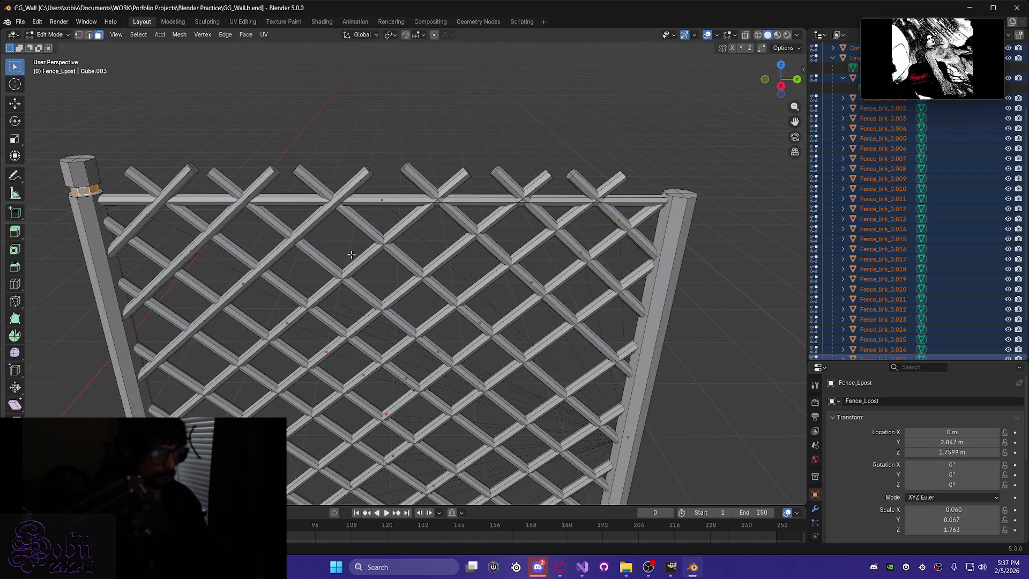
Lift the post's top face about 0.057 m vertically so its cap clears the top rail.
{"action": "mouse_move", "coordinate": [472, 304]}
{"action": "middle_mouse_down"}
{"action": "mouse_move", "coordinate": [526, 294]}
{"action": "mouse_move", "coordinate": [533, 275]}
{"action": "mouse_move", "coordinate": [451, 252]}
{"action": "middle_mouse_up"}
{"action": "left_click", "coordinate": [444, 247]}
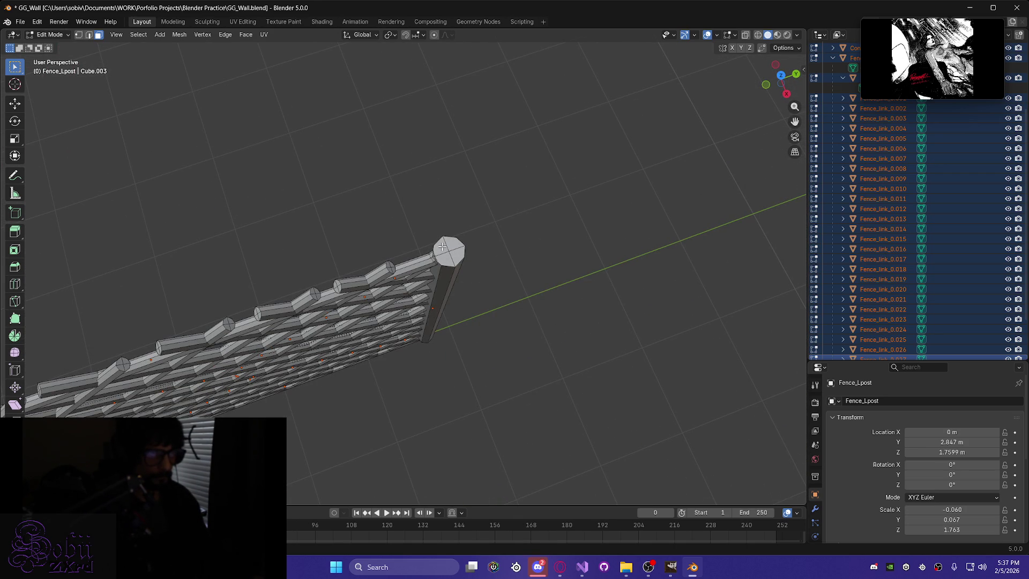
{"action": "middle_click_drag", "start_coordinate": [487, 328], "coordinate": [447, 277]}
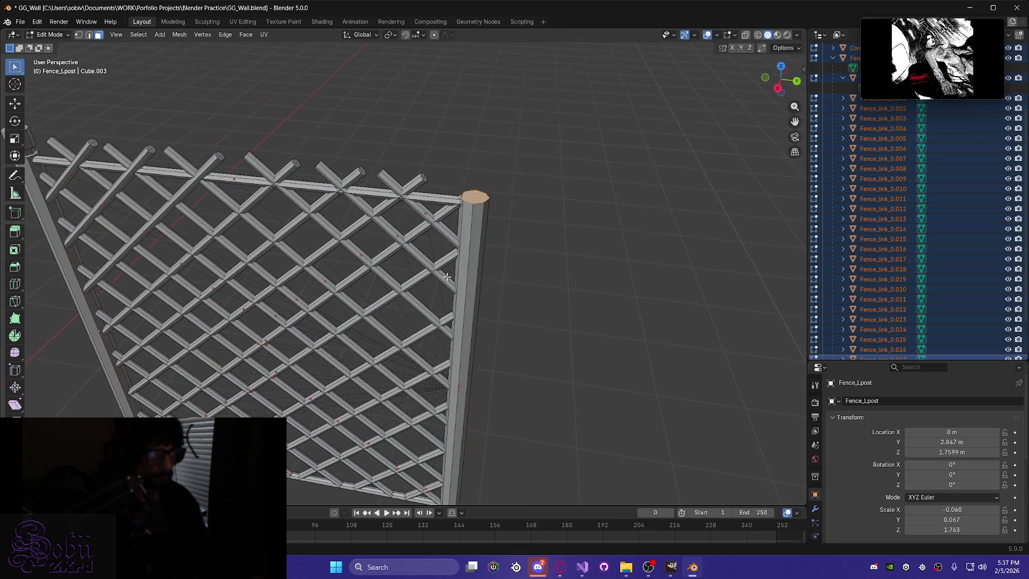
{"action": "scroll", "coordinate": [471, 209], "scroll_direction": "up", "scroll_amount": 3}
{"action": "mouse_move", "coordinate": [471, 208]}
{"action": "middle_mouse_down"}
{"action": "mouse_move", "coordinate": [528, 159]}
{"action": "mouse_move", "coordinate": [389, 210]}
{"action": "middle_mouse_up"}
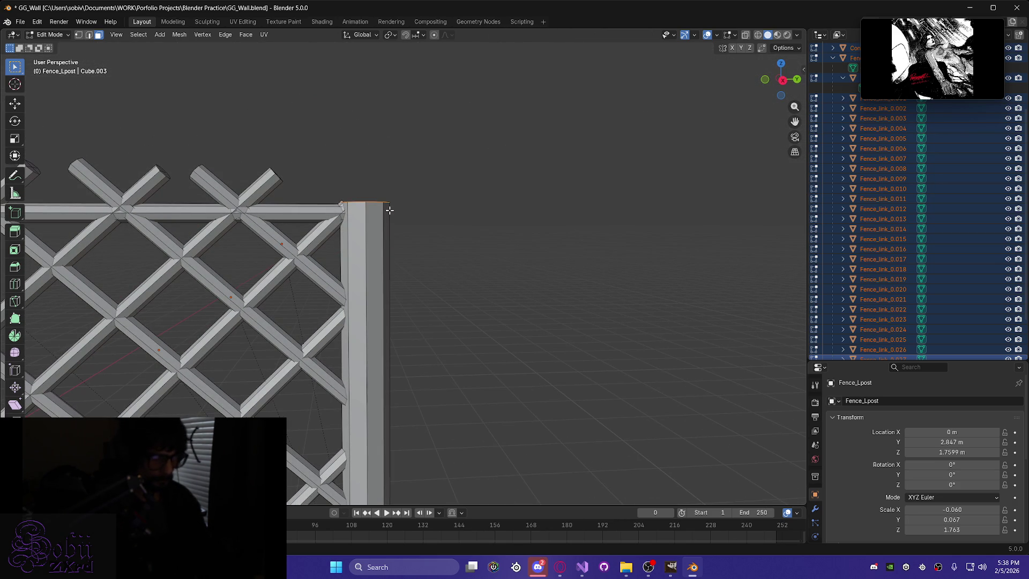
{"action": "key", "text": "g"}
{"action": "key", "text": "z"}
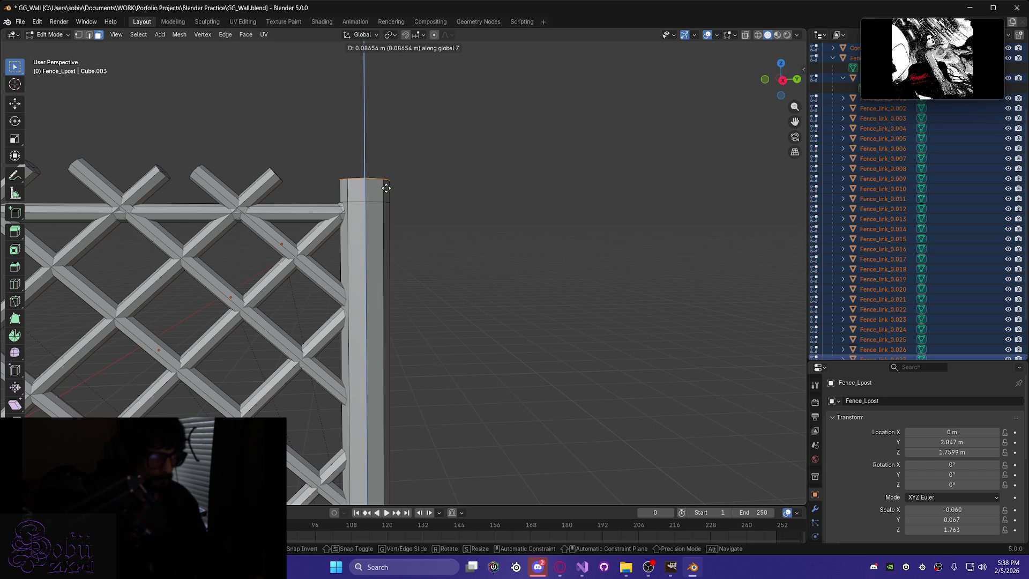
{"action": "left_click", "coordinate": [385, 188]}
{"action": "middle_click_drag", "start_coordinate": [318, 190], "coordinate": [239, 191]}
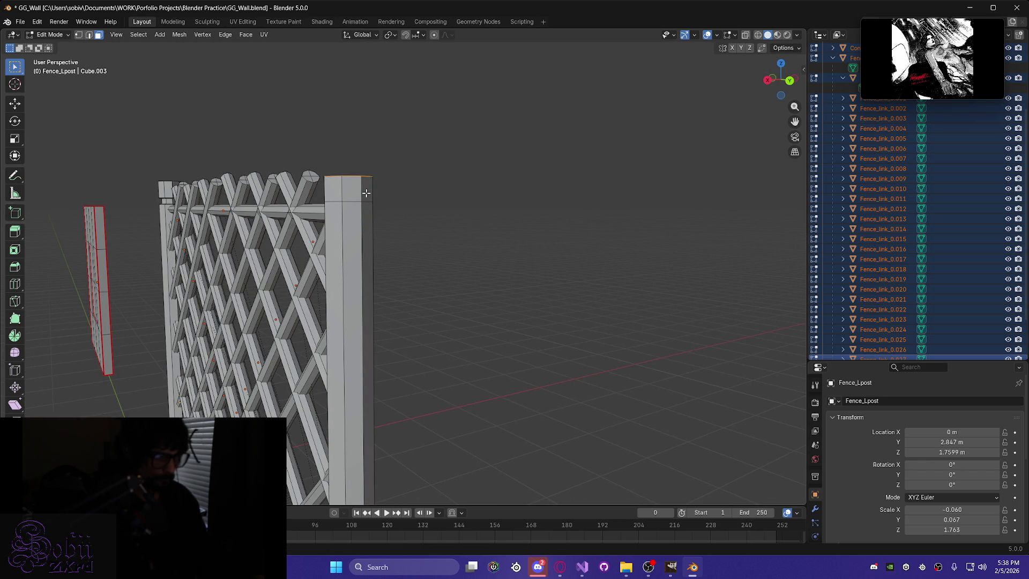
{"action": "key", "text": "g"}
{"action": "key", "text": "z"}
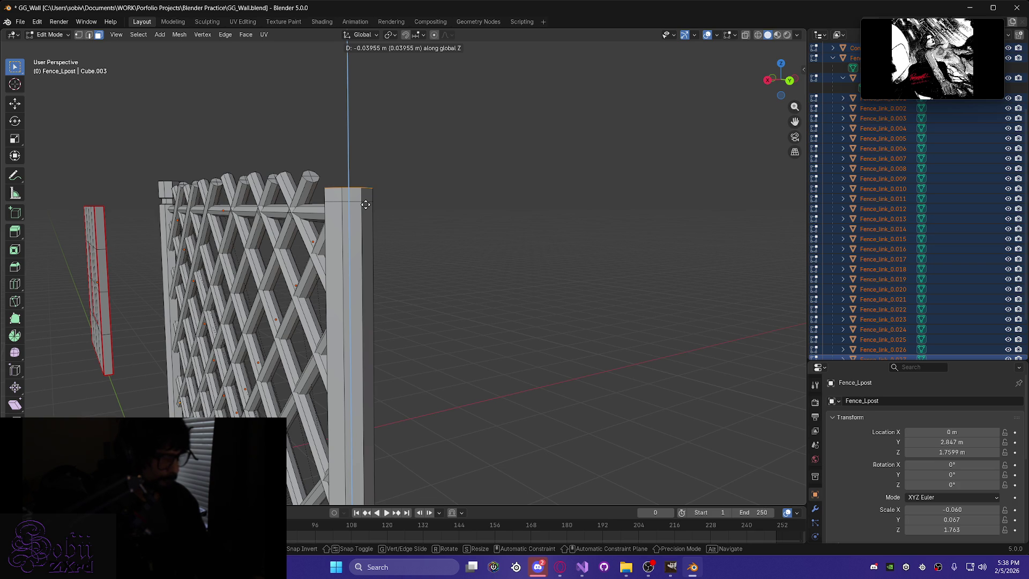
{"action": "middle_click_drag", "start_coordinate": [236, 147], "coordinate": [314, 156], "text": "alt"}
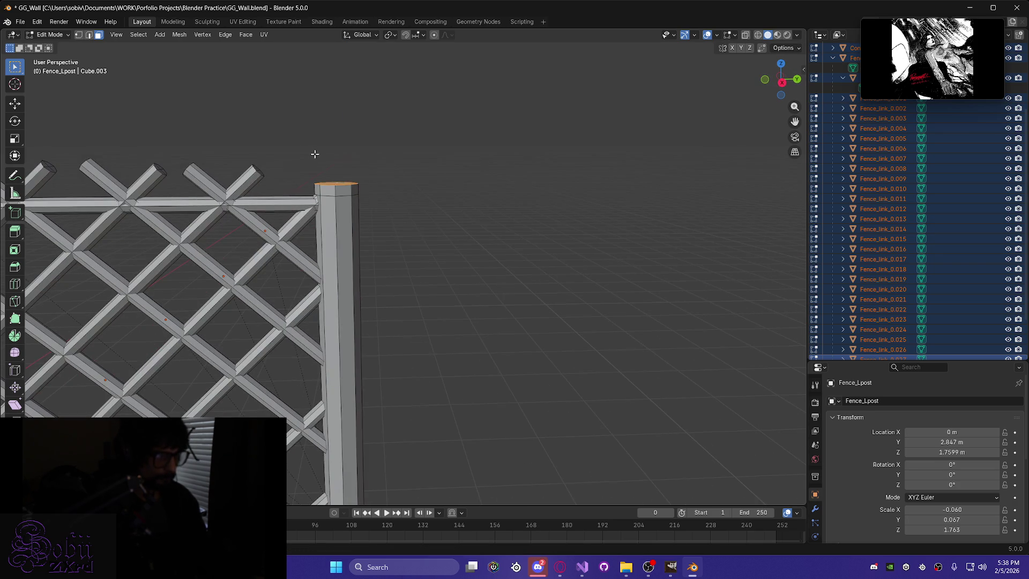
{"action": "left_click", "coordinate": [314, 125]}
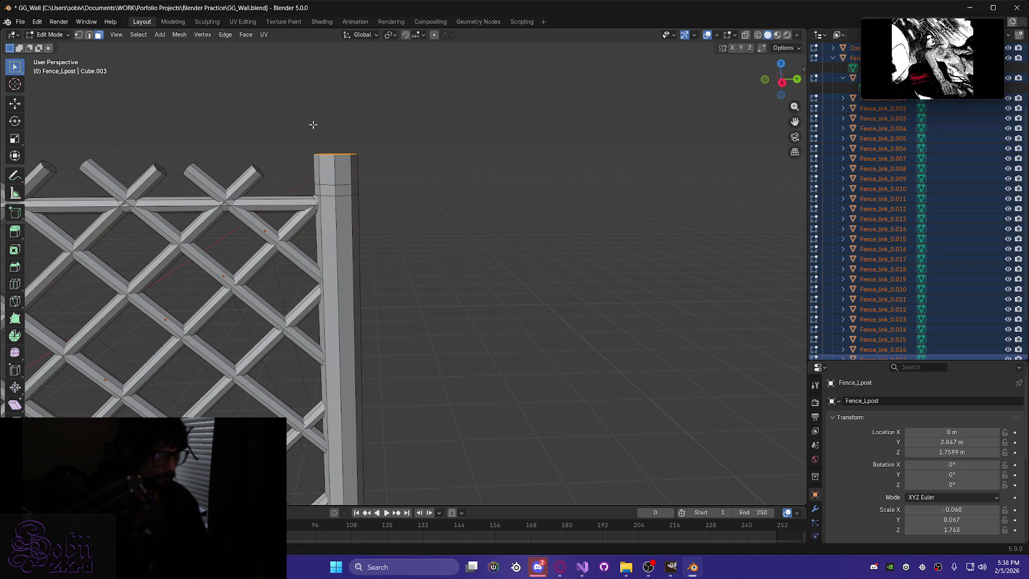
{"action": "mouse_move", "coordinate": [335, 224]}
{"action": "middle_mouse_down"}
{"action": "mouse_move", "coordinate": [202, 209]}
{"action": "mouse_move", "coordinate": [211, 220]}
{"action": "mouse_move", "coordinate": [340, 203]}
{"action": "middle_mouse_up"}
Select the face ring just below the Fence_Rpost_ cap.
{"action": "left_click", "coordinate": [333, 189]}
{"action": "left_click", "coordinate": [343, 188], "text": "alt+shift"}
{"action": "left_click", "coordinate": [355, 192]}
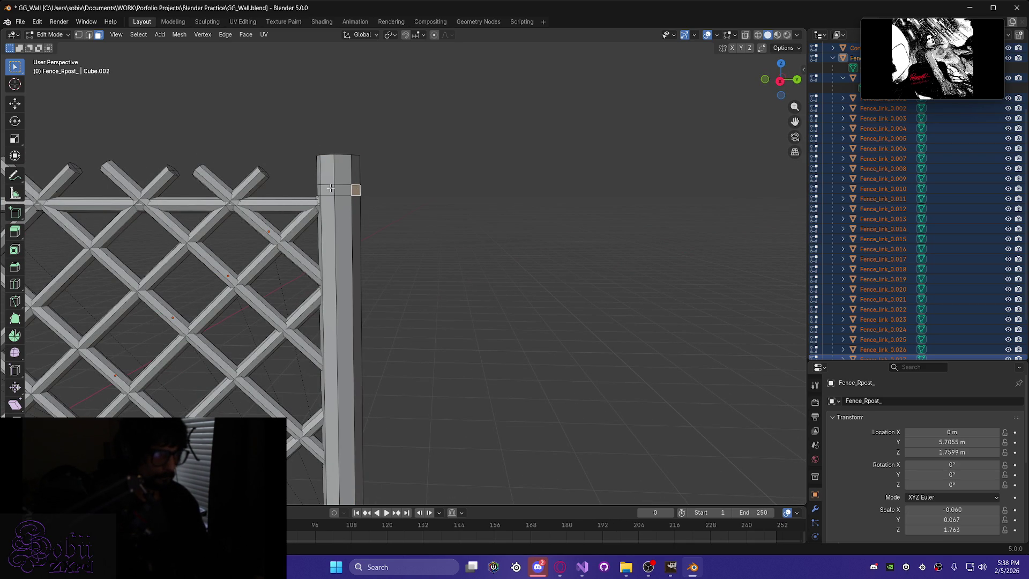
{"action": "left_click", "coordinate": [329, 190], "text": "alt+shift"}
{"action": "left_click", "coordinate": [328, 189], "text": "alt+shift"}
{"action": "left_click", "coordinate": [328, 189], "text": "alt+shift"}
{"action": "left_click", "coordinate": [329, 189], "text": "alt+shift"}
{"action": "left_click", "coordinate": [328, 189], "text": "alt+shift"}
{"action": "left_click", "coordinate": [343, 189], "text": "alt+shift"}
{"action": "left_click", "coordinate": [343, 189], "text": "alt+shift"}
{"action": "left_click", "coordinate": [344, 190], "text": "alt+shift"}
{"action": "left_click", "coordinate": [343, 172], "text": "alt+shift"}
{"action": "left_click", "coordinate": [343, 190], "text": "alt"}
{"action": "left_click", "coordinate": [379, 190]}
{"action": "mouse_move", "coordinate": [379, 191]}
{"action": "middle_mouse_down"}
{"action": "mouse_move", "coordinate": [332, 204]}
{"action": "mouse_move", "coordinate": [468, 199]}
{"action": "middle_mouse_up"}
{"action": "left_click", "coordinate": [343, 193], "text": "alt"}
{"action": "left_click", "coordinate": [378, 214]}
{"action": "left_click", "coordinate": [452, 195], "text": "alt"}
{"action": "key", "text": "alt+a"}
{"action": "left_click", "coordinate": [461, 195], "text": "alt"}
{"action": "mouse_move", "coordinate": [371, 222]}
{"action": "middle_mouse_down"}
{"action": "mouse_move", "coordinate": [489, 225]}
{"action": "mouse_move", "coordinate": [200, 212]}
{"action": "middle_mouse_up"}
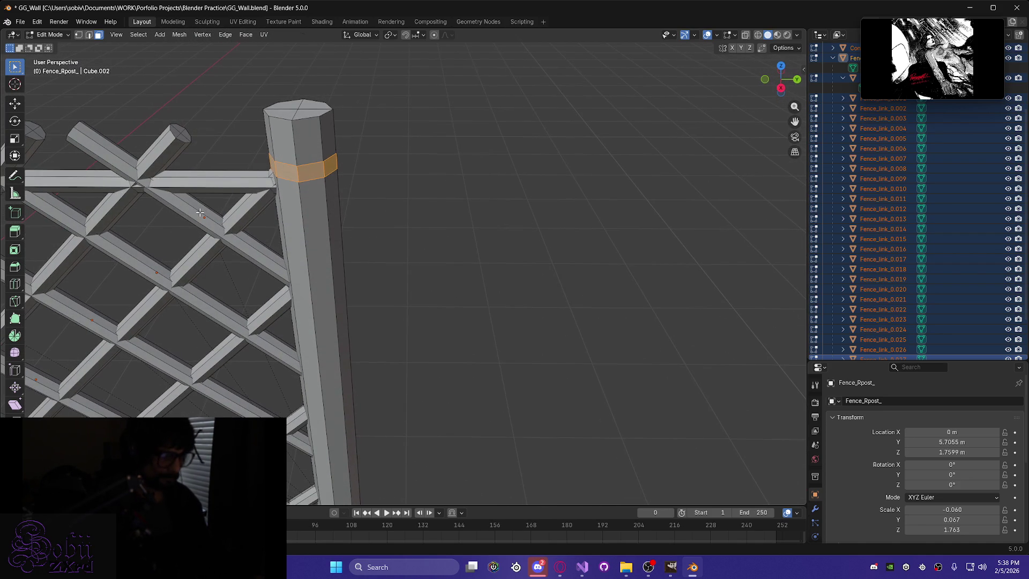
Scale the ring to about 0.70 to form the neck and save GG_Wall.blend.
{"action": "key", "text": "s"}
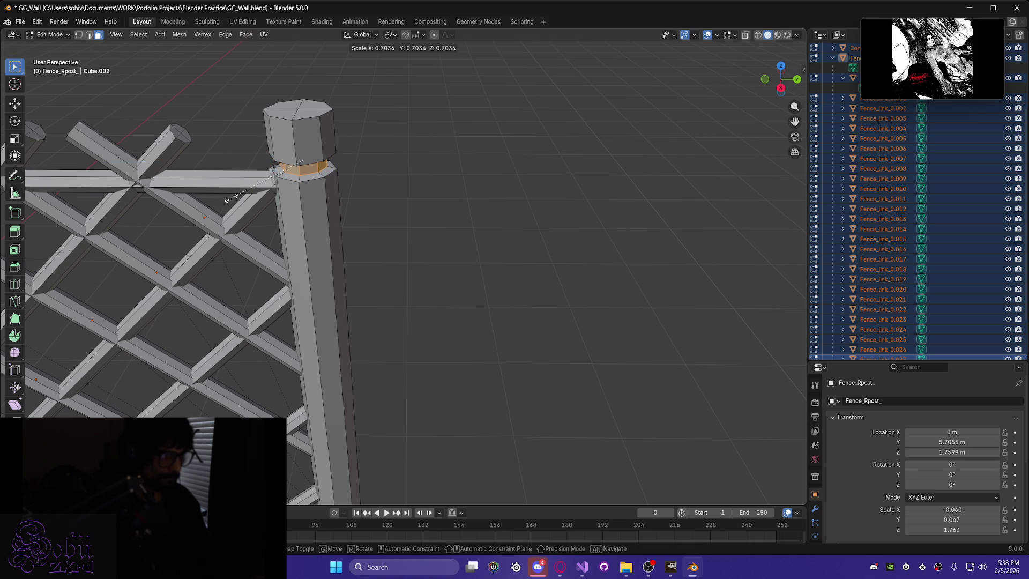
{"action": "left_click", "coordinate": [232, 197]}
{"action": "scroll", "coordinate": [203, 257], "scroll_direction": "down", "scroll_amount": 6}
{"action": "middle_click_drag", "start_coordinate": [197, 271], "coordinate": [273, 297]}
{"action": "key", "text": "ctrl+s"}
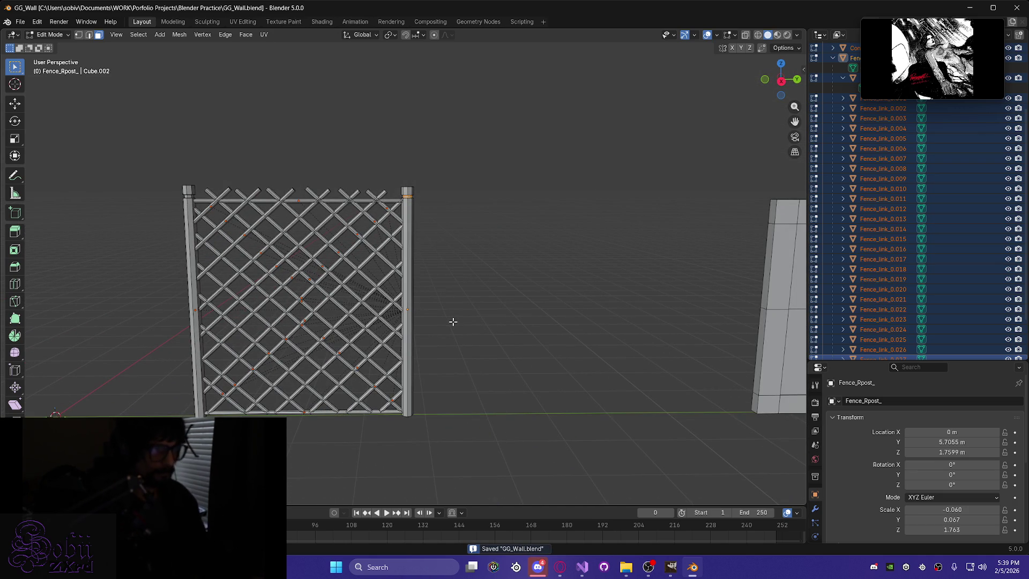
Frame the whole fence in the view and return to Object Mode.
{"action": "mouse_move", "coordinate": [281, 386]}
{"action": "middle_mouse_down"}
{"action": "mouse_move", "coordinate": [268, 367]}
{"action": "mouse_move", "coordinate": [262, 389]}
{"action": "mouse_move", "coordinate": [273, 401]}
{"action": "mouse_move", "coordinate": [284, 322]}
{"action": "middle_mouse_up"}
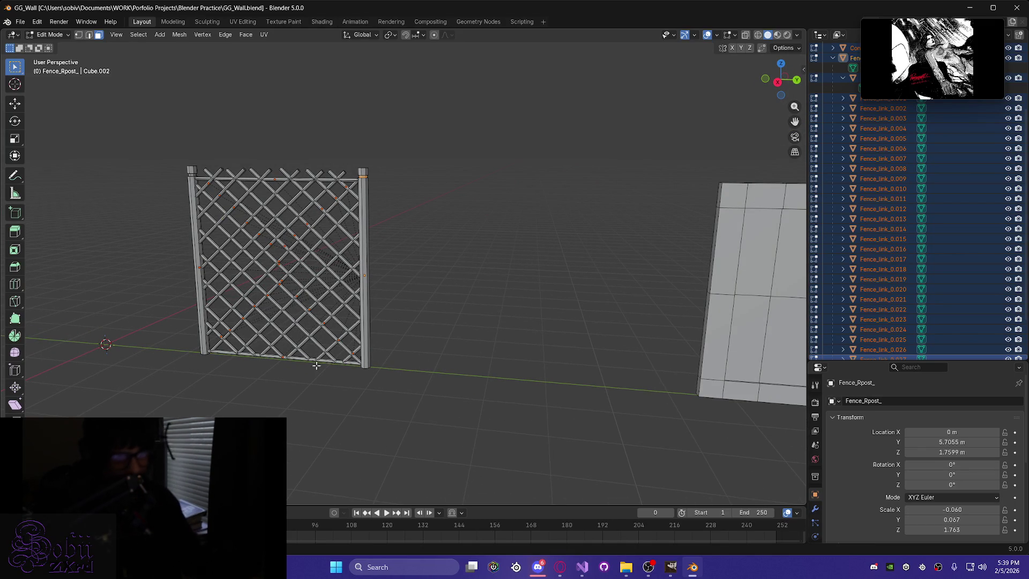
{"action": "middle_click_drag", "start_coordinate": [387, 364], "coordinate": [259, 351]}
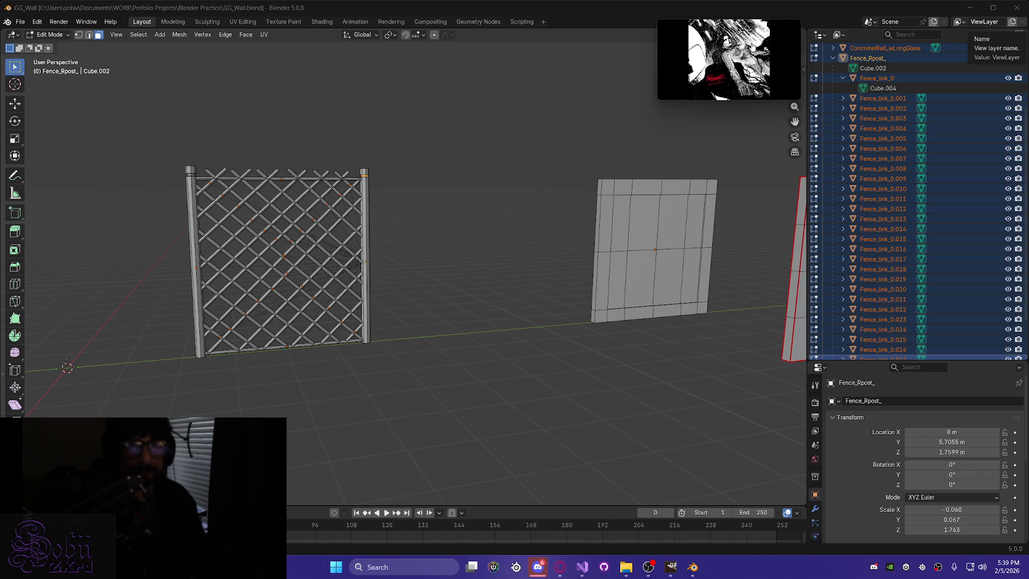
{"action": "mouse_move", "coordinate": [779, 33]}
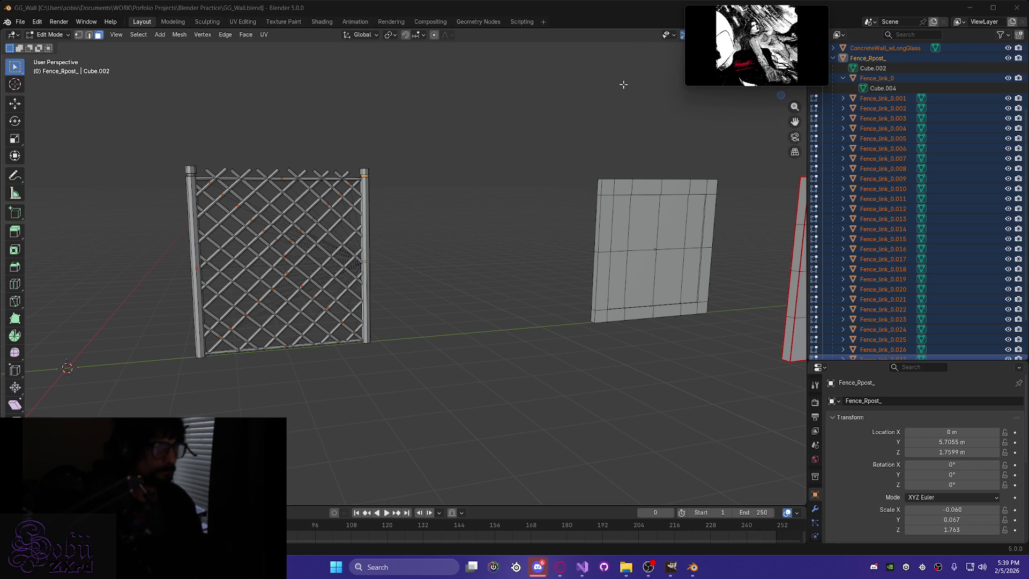
{"action": "mouse_move", "coordinate": [382, 371]}
{"action": "middle_mouse_down"}
{"action": "mouse_move", "coordinate": [338, 379]}
{"action": "mouse_move", "coordinate": [331, 368]}
{"action": "middle_mouse_up"}
{"action": "key", "text": "Tab"}
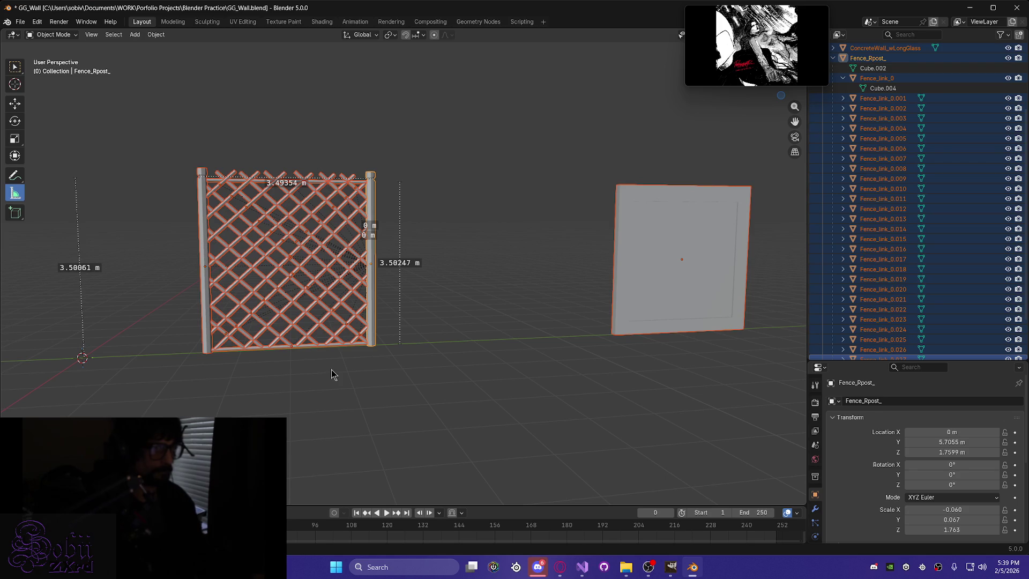
Switch to the UV Editing workspace and box-select the whole fence mesh.
{"action": "left_click", "coordinate": [243, 22]}
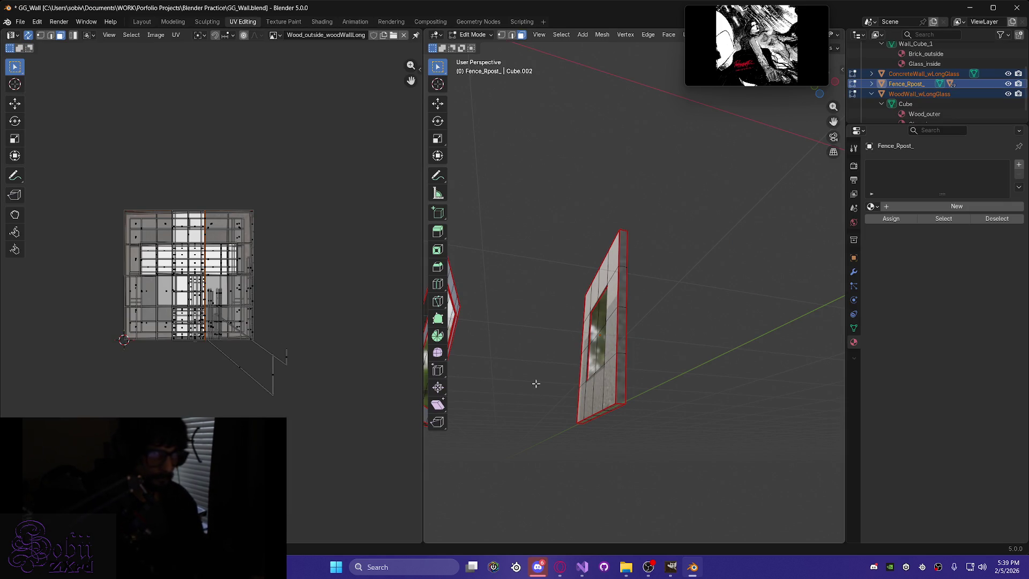
{"action": "mouse_move", "coordinate": [561, 385]}
{"action": "middle_mouse_down"}
{"action": "mouse_move", "coordinate": [520, 411]}
{"action": "mouse_move", "coordinate": [545, 409]}
{"action": "mouse_move", "coordinate": [532, 324]}
{"action": "middle_mouse_up"}
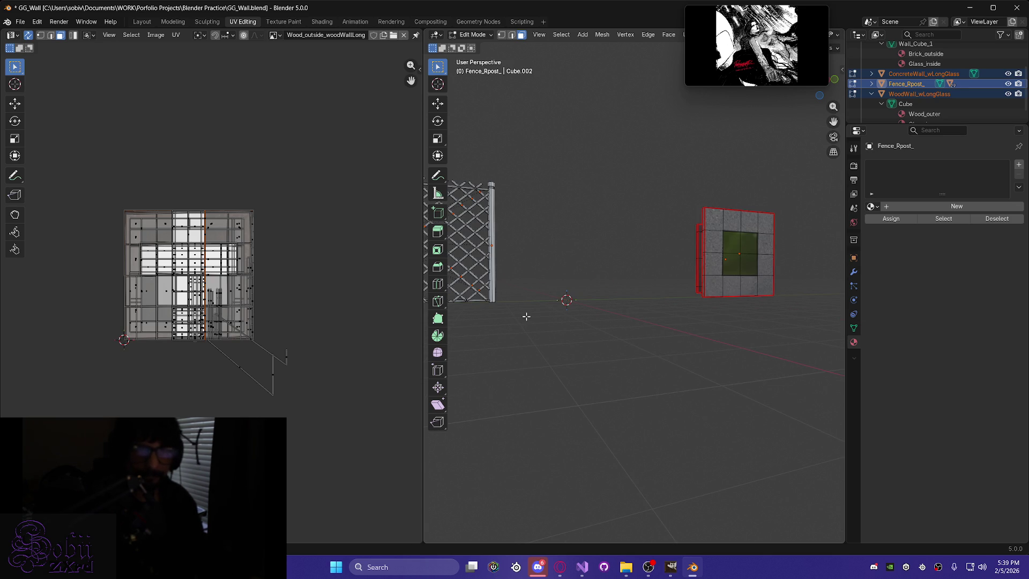
{"action": "mouse_move", "coordinate": [602, 331]}
{"action": "middle_mouse_down"}
{"action": "mouse_move", "coordinate": [558, 356]}
{"action": "mouse_move", "coordinate": [588, 372]}
{"action": "mouse_move", "coordinate": [572, 369]}
{"action": "mouse_move", "coordinate": [746, 363]}
{"action": "mouse_move", "coordinate": [604, 350]}
{"action": "middle_mouse_up"}
{"action": "left_click_drag", "start_coordinate": [544, 176], "coordinate": [775, 396]}
{"action": "mouse_move", "coordinate": [629, 293]}
{"action": "middle_mouse_down"}
{"action": "mouse_move", "coordinate": [751, 332]}
{"action": "mouse_move", "coordinate": [392, 294]}
{"action": "middle_mouse_up"}
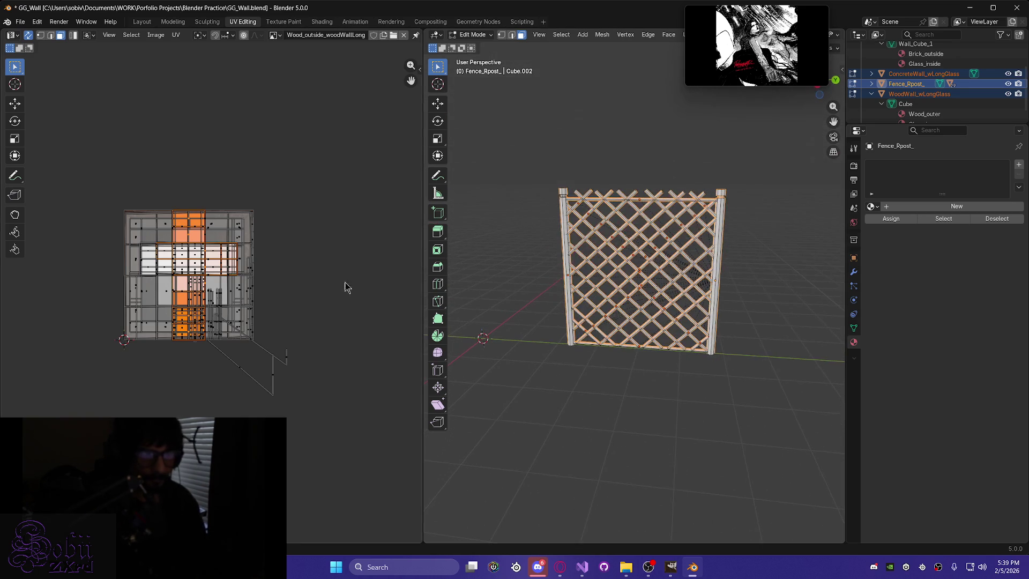
{"action": "mouse_move", "coordinate": [557, 180]}
{"action": "left_mouse_down"}
{"action": "mouse_move", "coordinate": [741, 367]}
{"action": "mouse_move", "coordinate": [707, 367]}
{"action": "left_mouse_up"}
{"action": "mouse_move", "coordinate": [707, 367]}
{"action": "middle_mouse_down"}
{"action": "mouse_move", "coordinate": [759, 352]}
{"action": "mouse_move", "coordinate": [585, 322]}
{"action": "mouse_move", "coordinate": [514, 386]}
{"action": "mouse_move", "coordinate": [482, 356]}
{"action": "mouse_move", "coordinate": [677, 371]}
{"action": "mouse_move", "coordinate": [652, 404]}
{"action": "mouse_move", "coordinate": [726, 432]}
{"action": "mouse_move", "coordinate": [739, 420]}
{"action": "mouse_move", "coordinate": [679, 433]}
{"action": "middle_mouse_up"}
{"action": "scroll", "coordinate": [679, 432], "scroll_direction": "down", "scroll_amount": 10}
{"action": "middle_click_drag", "start_coordinate": [682, 350], "coordinate": [642, 304]}
{"action": "mouse_move", "coordinate": [575, 149]}
{"action": "left_mouse_down"}
{"action": "mouse_move", "coordinate": [730, 298]}
{"action": "mouse_move", "coordinate": [748, 349]}
{"action": "left_mouse_up"}
{"action": "middle_click_drag", "start_coordinate": [693, 413], "coordinate": [705, 290]}
{"action": "mouse_move", "coordinate": [651, 503]}
{"action": "middle_mouse_down"}
{"action": "mouse_move", "coordinate": [593, 287]}
{"action": "mouse_move", "coordinate": [578, 271]}
{"action": "mouse_move", "coordinate": [673, 220]}
{"action": "mouse_move", "coordinate": [531, 233]}
{"action": "middle_mouse_up"}
Frame the fence, select all UV islands, then clear the selection.
{"action": "left_click_drag", "start_coordinate": [483, 244], "coordinate": [691, 286], "text": "shift"}
{"action": "left_click_drag", "start_coordinate": [716, 137], "coordinate": [767, 238], "text": "shift"}
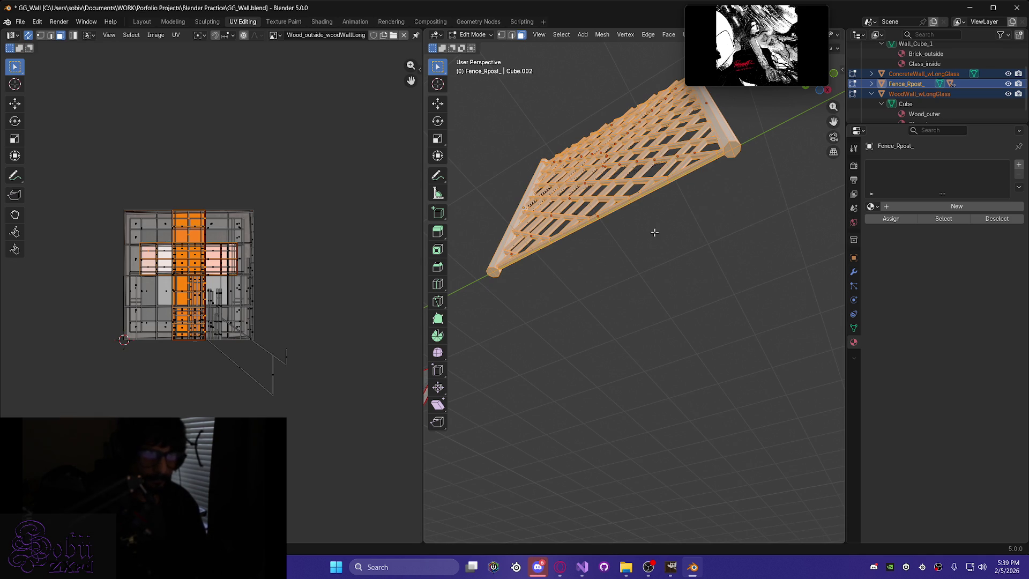
{"action": "left_click_drag", "start_coordinate": [527, 150], "coordinate": [728, 261], "text": "ctrl"}
{"action": "mouse_move", "coordinate": [681, 220]}
{"action": "middle_mouse_down"}
{"action": "mouse_move", "coordinate": [678, 248]}
{"action": "mouse_move", "coordinate": [672, 232]}
{"action": "middle_mouse_up"}
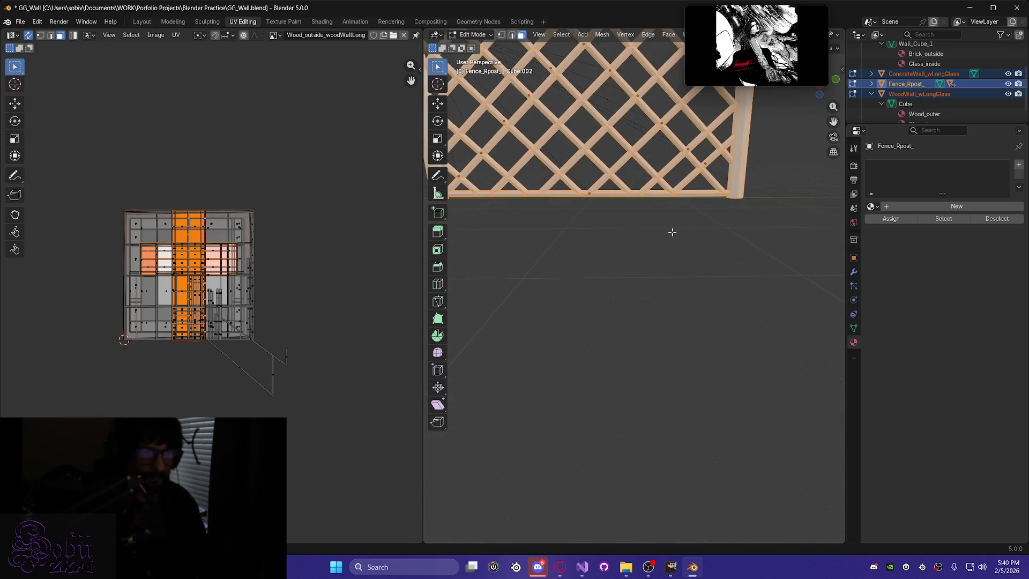
{"action": "key", "text": "Home"}
{"action": "scroll", "coordinate": [671, 232], "scroll_direction": "up", "scroll_amount": 4}
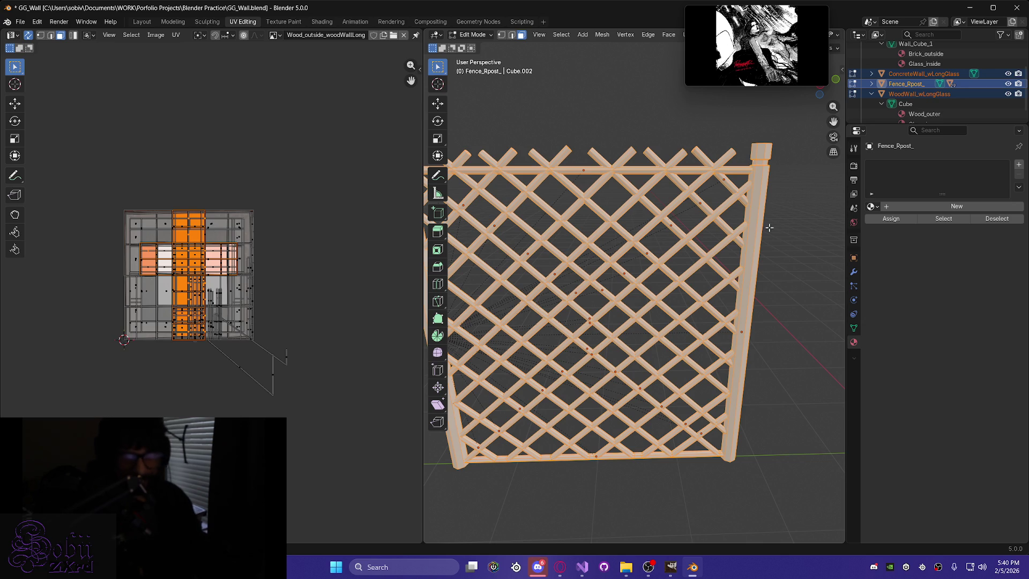
{"action": "key", "text": "a"}
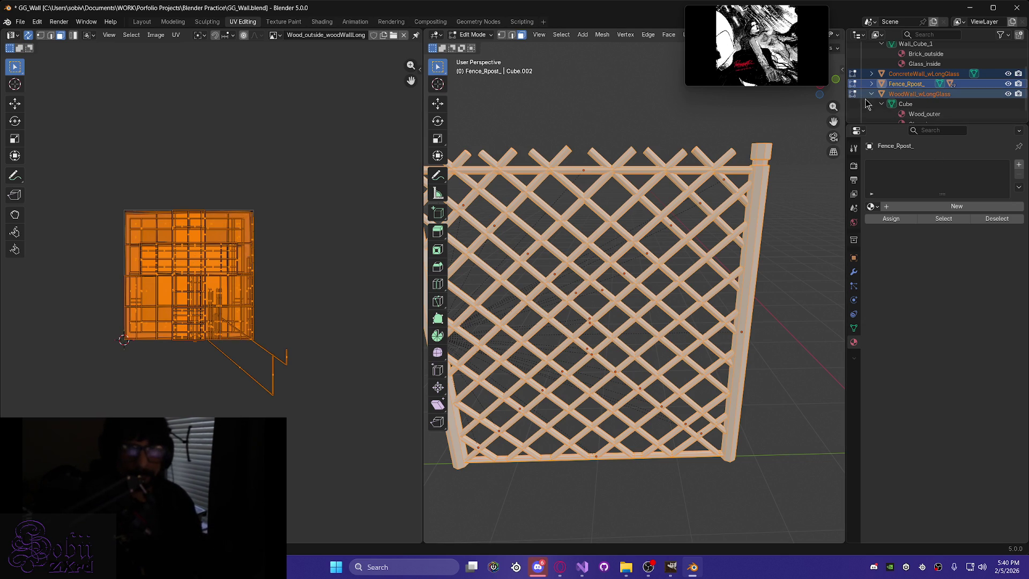
{"action": "left_click", "coordinate": [780, 339]}
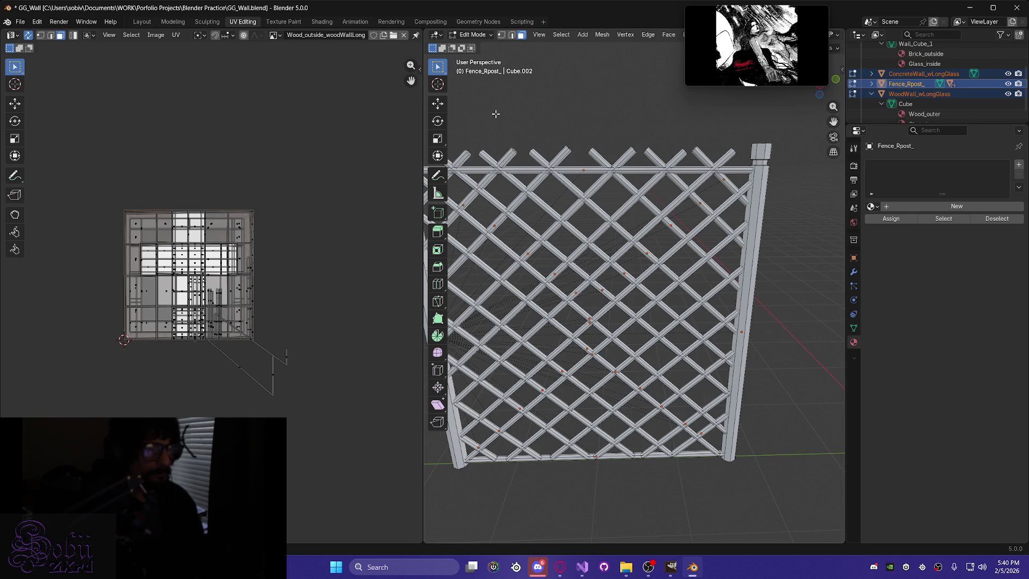
Return to Object Mode, select the right post, then clear the selection.
{"action": "left_click", "coordinate": [471, 35]}
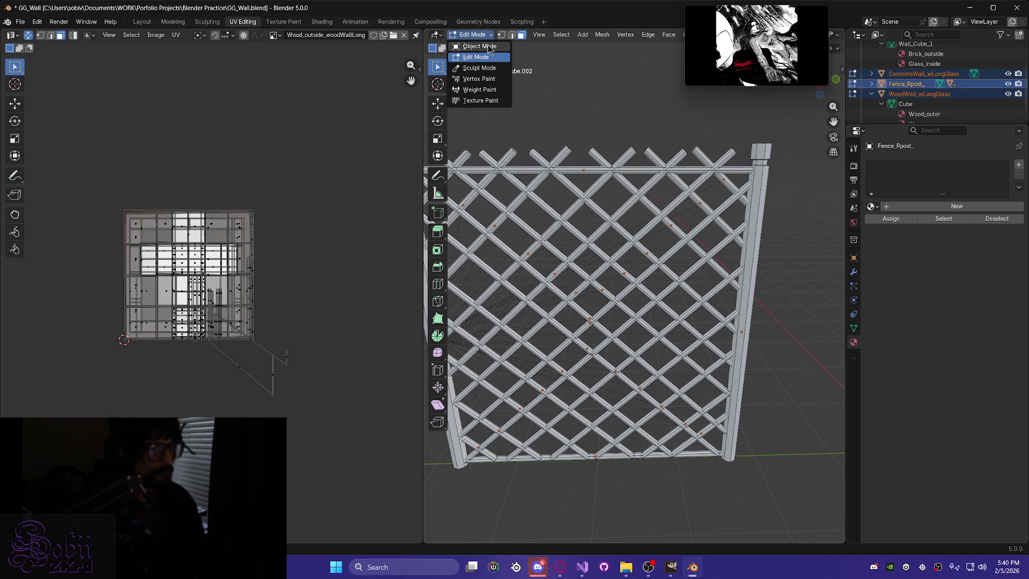
{"action": "left_click", "coordinate": [478, 46]}
{"action": "left_click", "coordinate": [750, 279]}
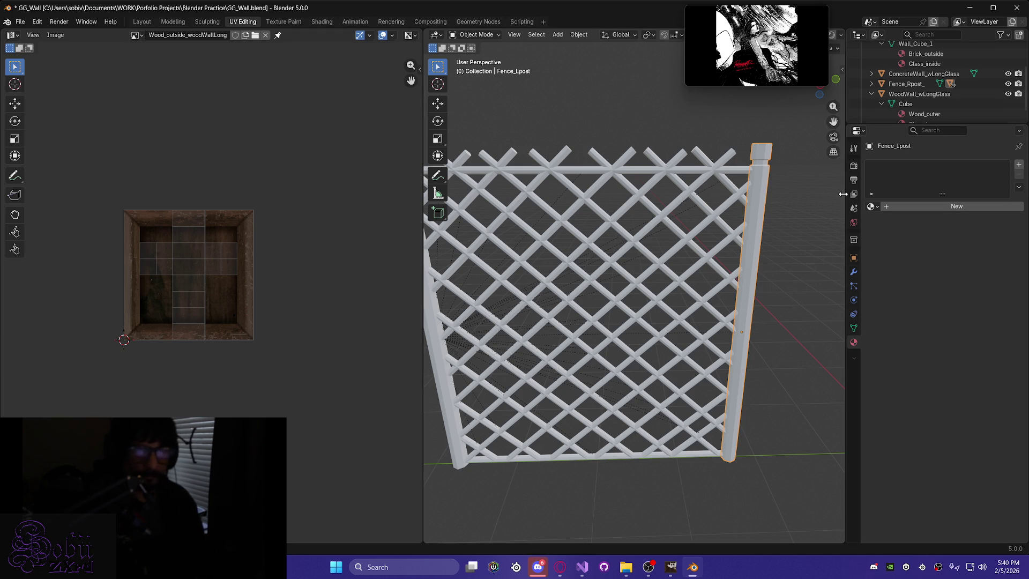
{"action": "key", "text": "a"}
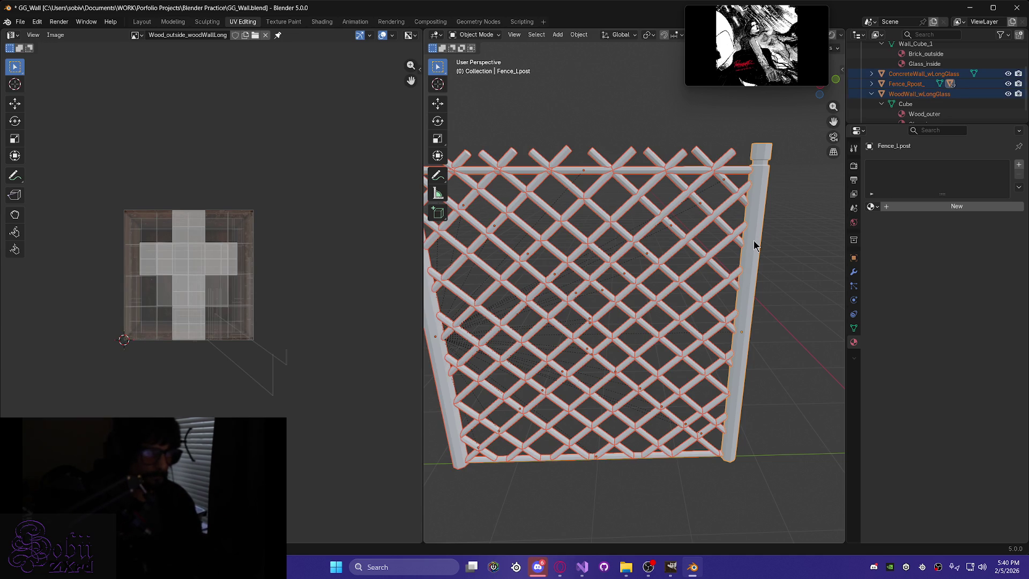
{"action": "scroll", "coordinate": [644, 339], "scroll_direction": "down", "scroll_amount": 10}
{"action": "scroll", "coordinate": [644, 340], "scroll_direction": "up", "scroll_amount": 9}
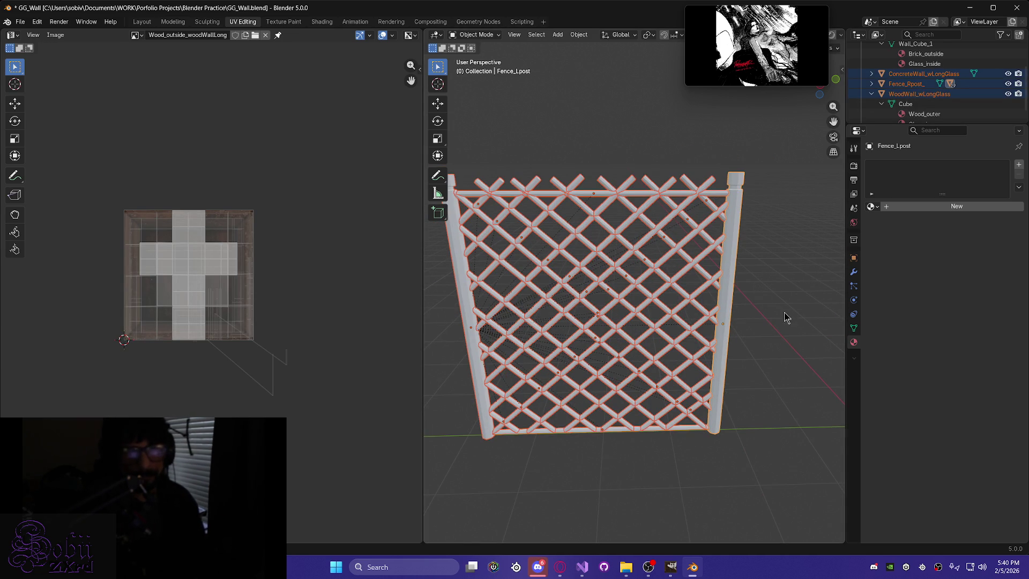
{"action": "key", "text": "alt+a"}
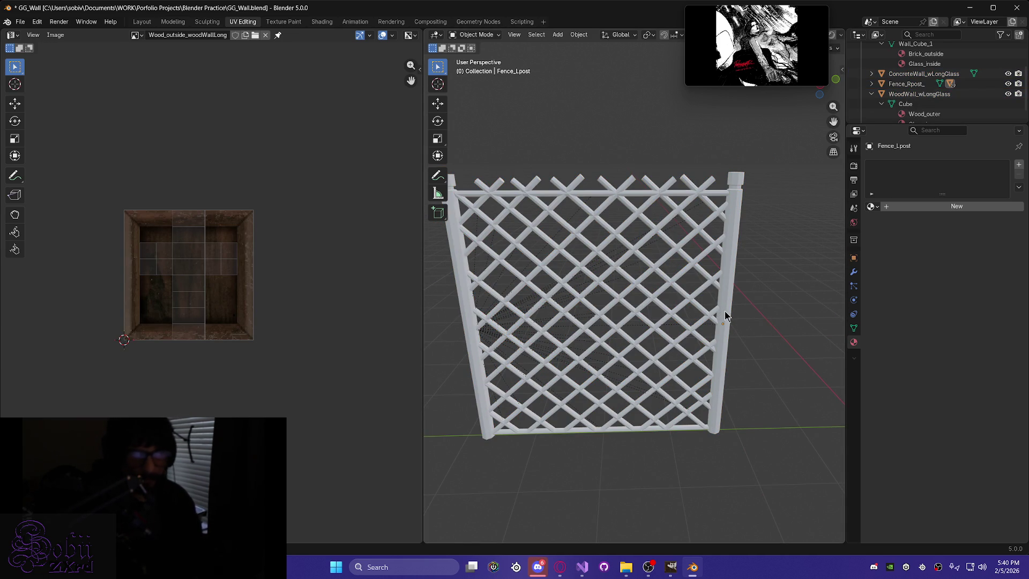
{"action": "scroll", "coordinate": [922, 113], "scroll_direction": "down", "scroll_amount": 1}
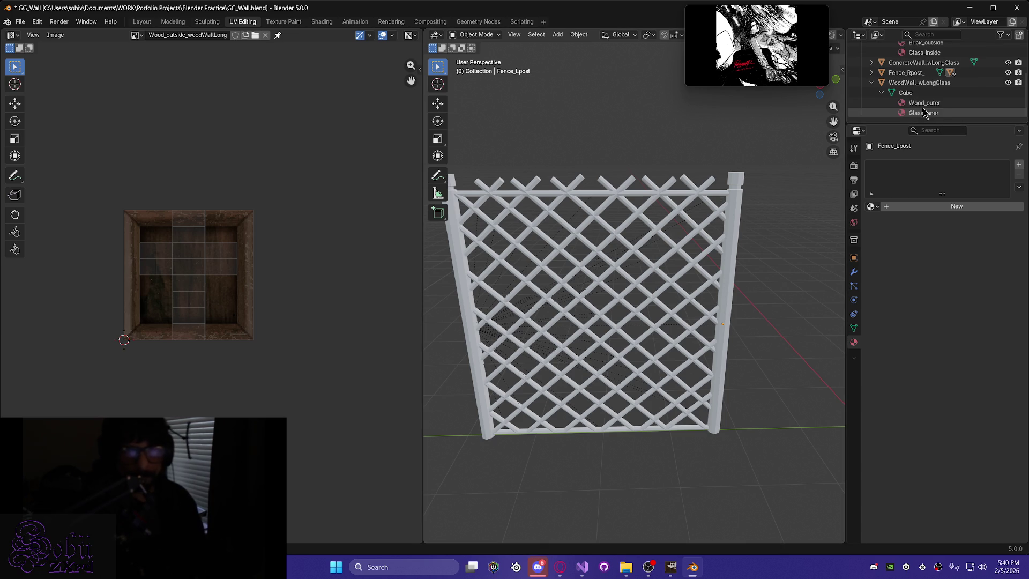
{"action": "scroll", "coordinate": [923, 113], "scroll_direction": "up", "scroll_amount": 5}
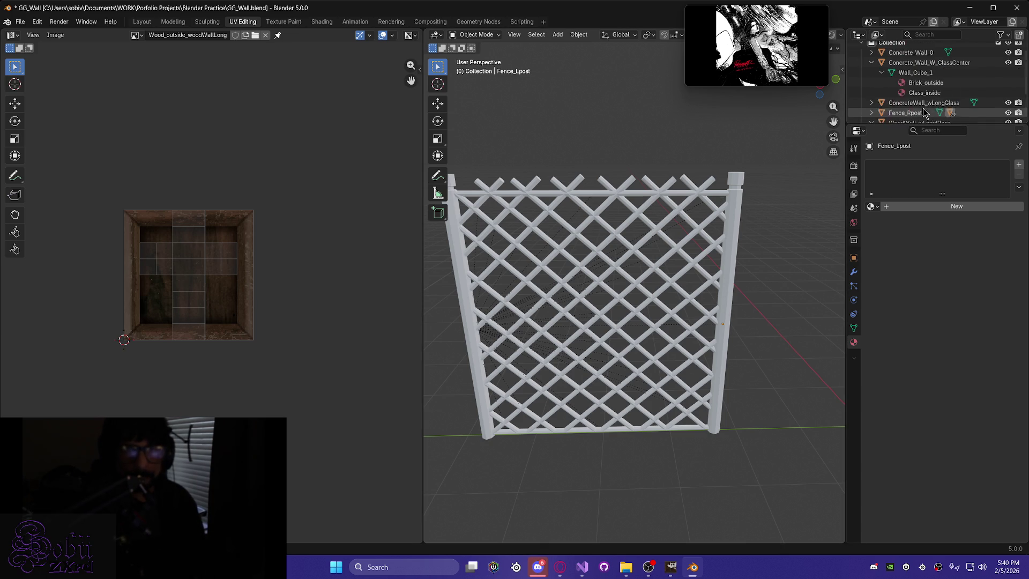
{"action": "scroll", "coordinate": [922, 112], "scroll_direction": "down", "scroll_amount": 5}
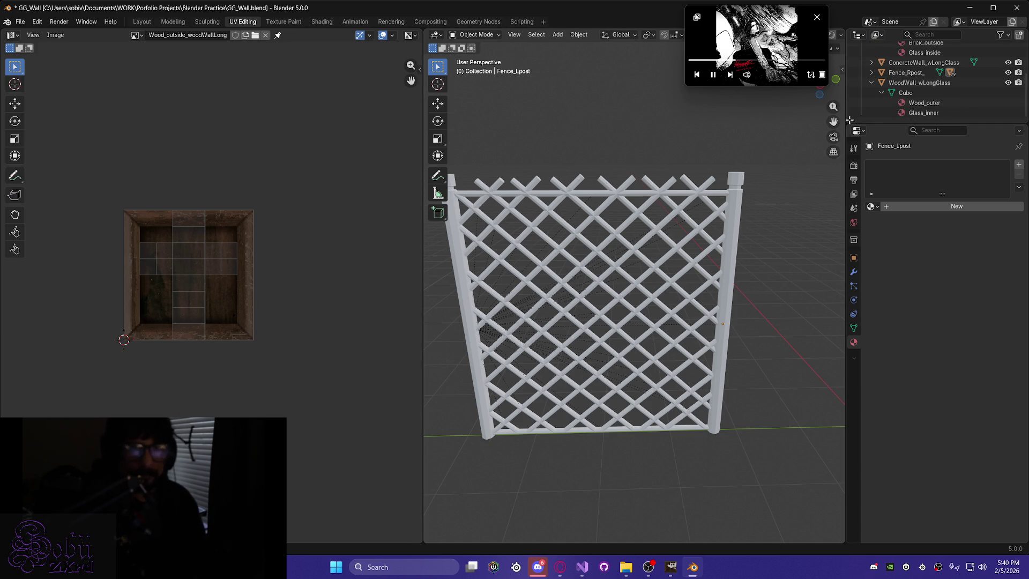
In the Outliner, select Fence_Rpost_ and every fence object through Fence_Lpost.
{"action": "left_click", "coordinate": [871, 83]}
{"action": "left_click", "coordinate": [871, 72]}
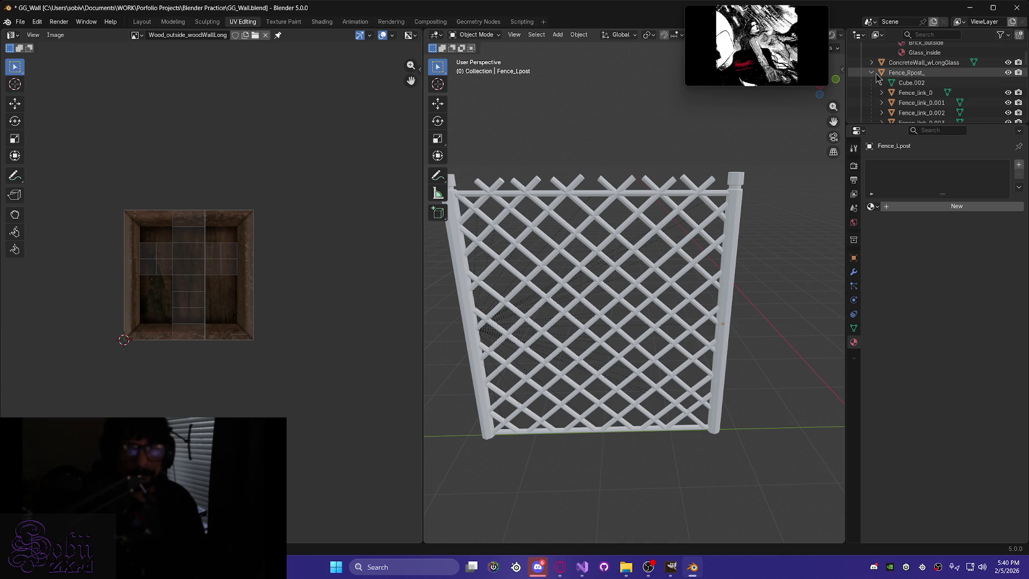
{"action": "left_click", "coordinate": [905, 74]}
{"action": "scroll", "coordinate": [911, 89], "scroll_direction": "down", "scroll_amount": 10}
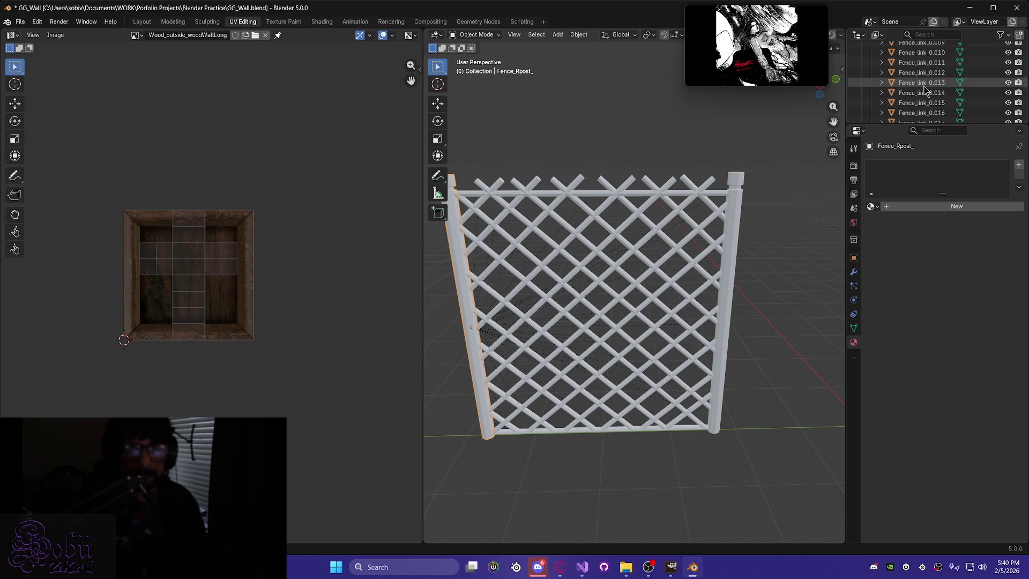
{"action": "left_click", "coordinate": [914, 94], "text": "shift"}
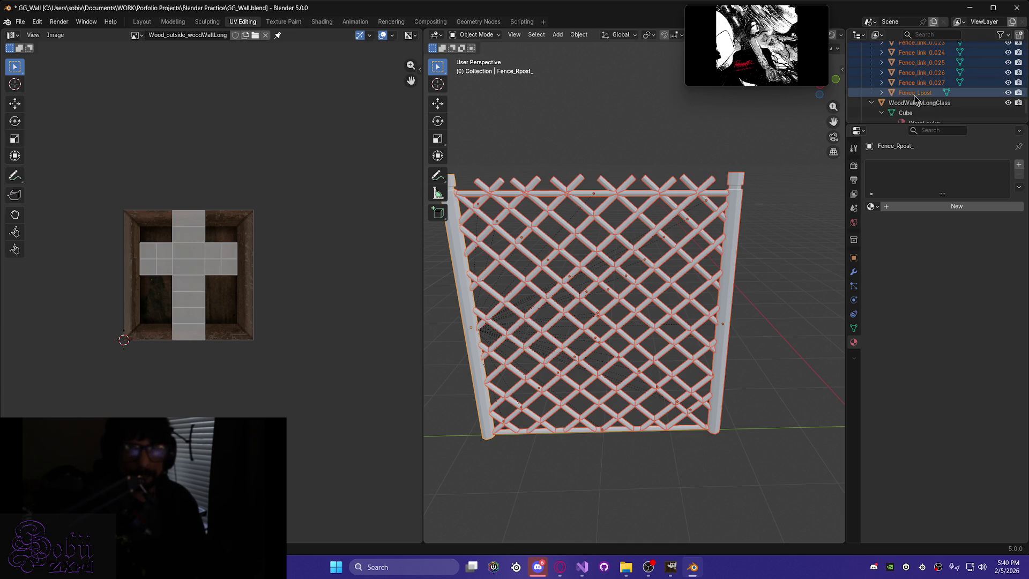
{"action": "left_click", "coordinate": [882, 92]}
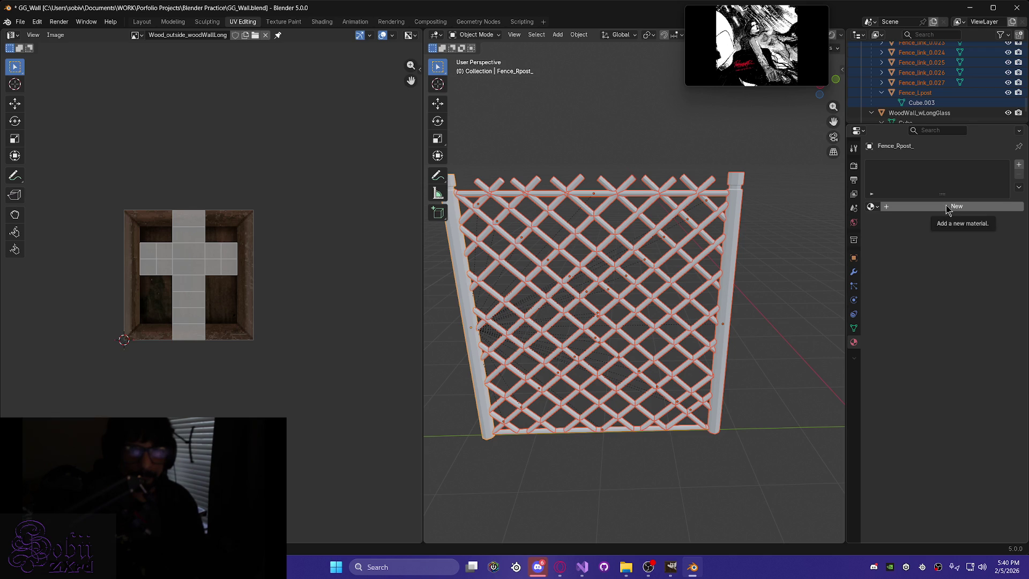
{"action": "scroll", "coordinate": [905, 103], "scroll_direction": "up", "scroll_amount": 4}
{"action": "left_click_drag", "start_coordinate": [905, 124], "coordinate": [908, 303]}
{"action": "scroll", "coordinate": [869, 209], "scroll_direction": "up", "scroll_amount": 5}
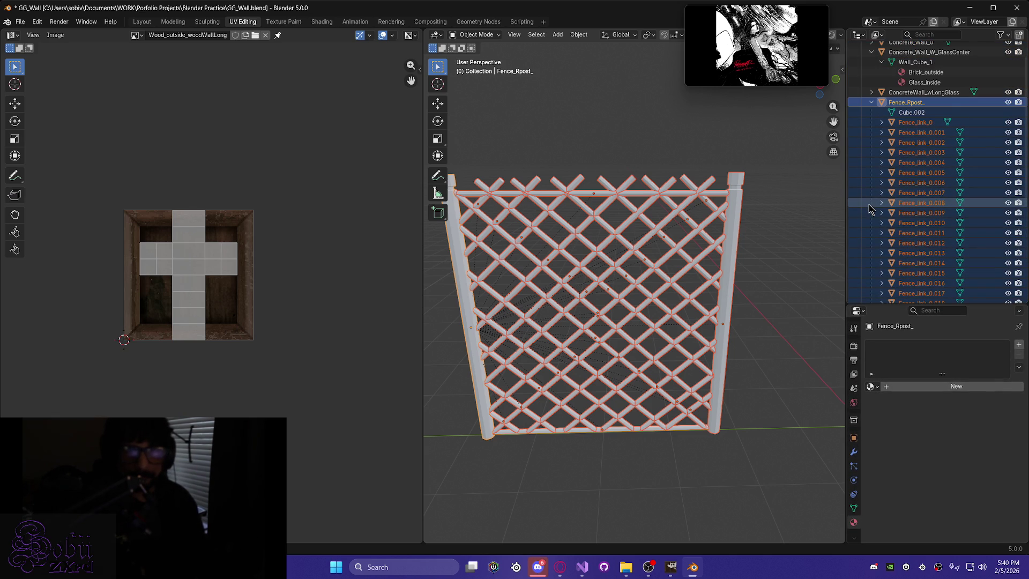
{"action": "scroll", "coordinate": [909, 116], "scroll_direction": "down", "scroll_amount": 7}
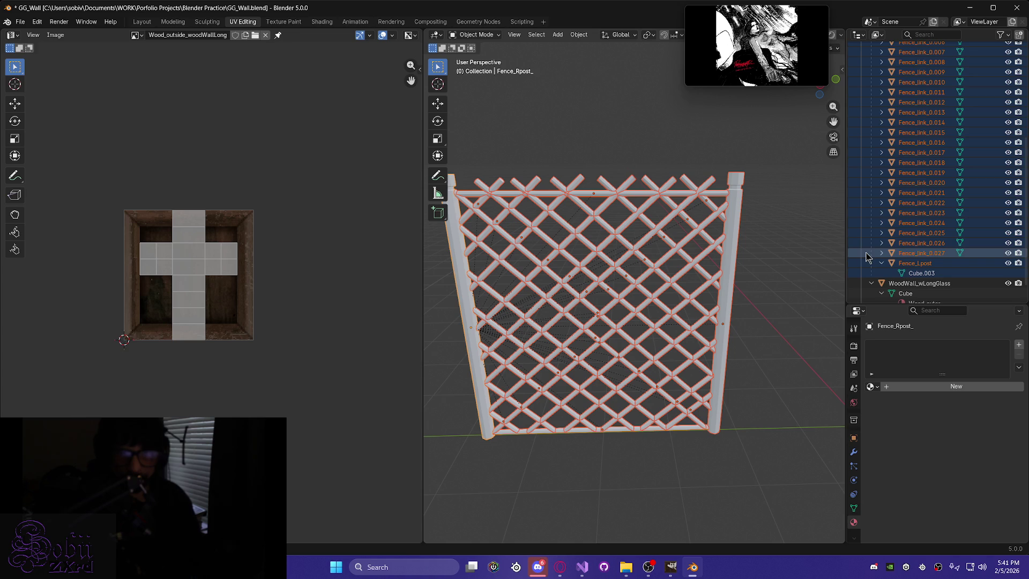
Create a new material for the fence objects and name it Fence_mat.
{"action": "left_click", "coordinate": [876, 386]}
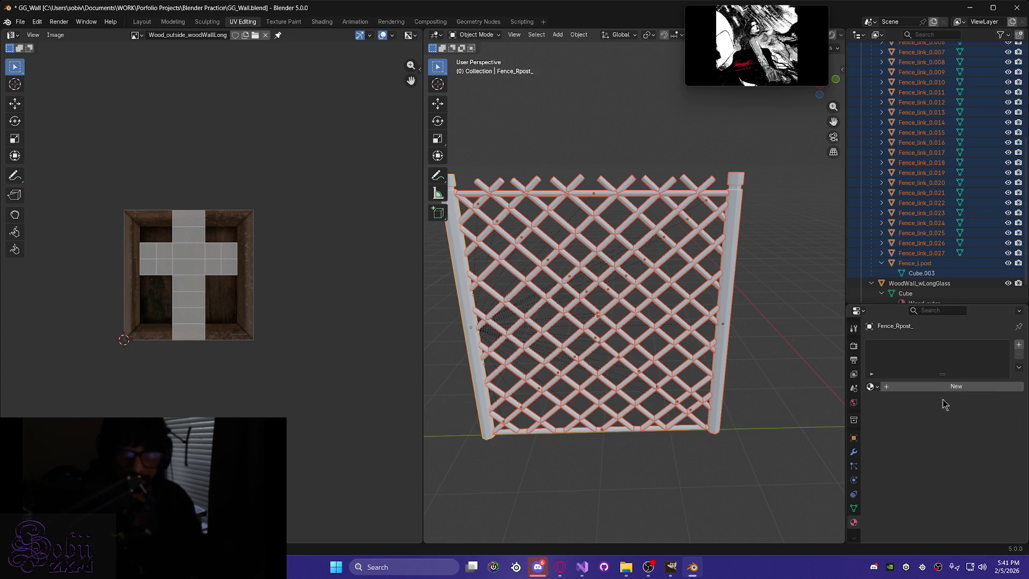
{"action": "left_click", "coordinate": [930, 387]}
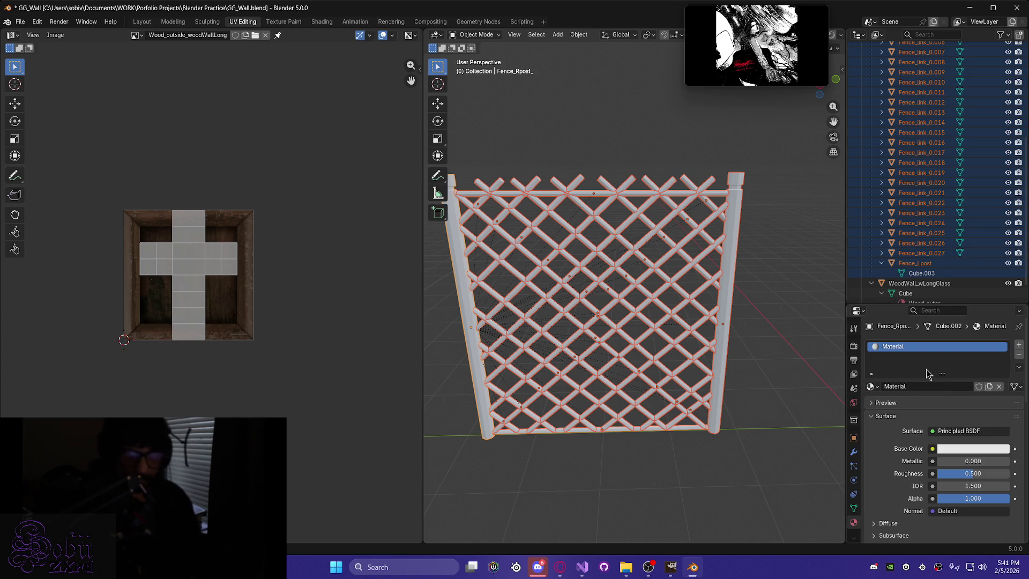
{"action": "key", "text": "F2"}
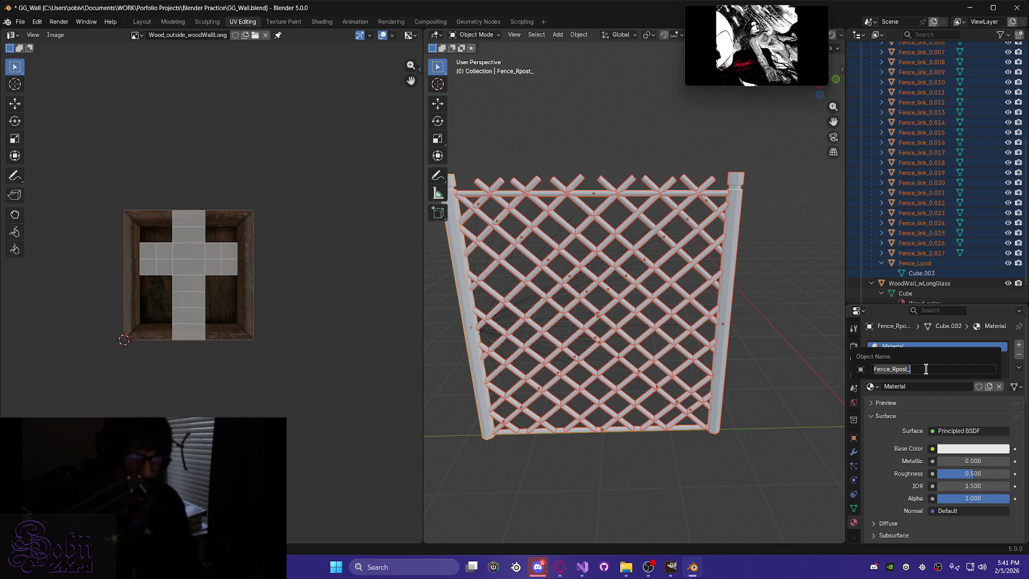
{"action": "left_click", "coordinate": [925, 368]}
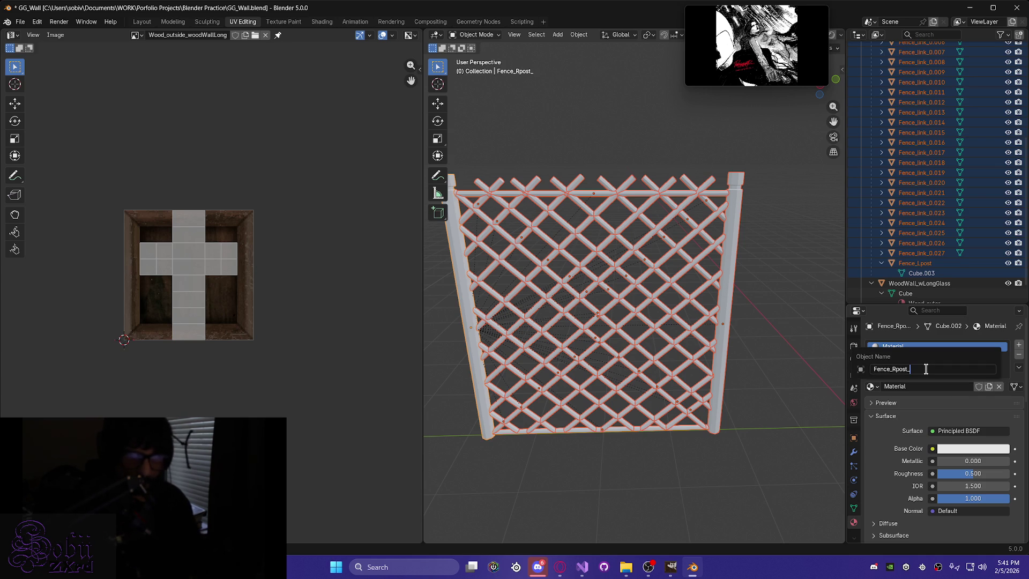
{"action": "double_click", "coordinate": [908, 347]}
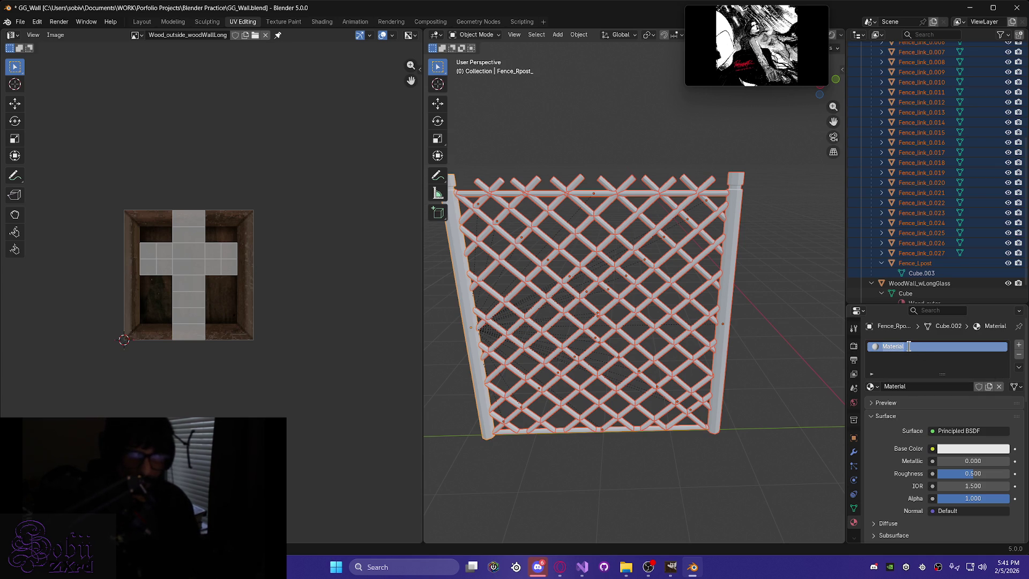
{"action": "type", "text": "Fence"}
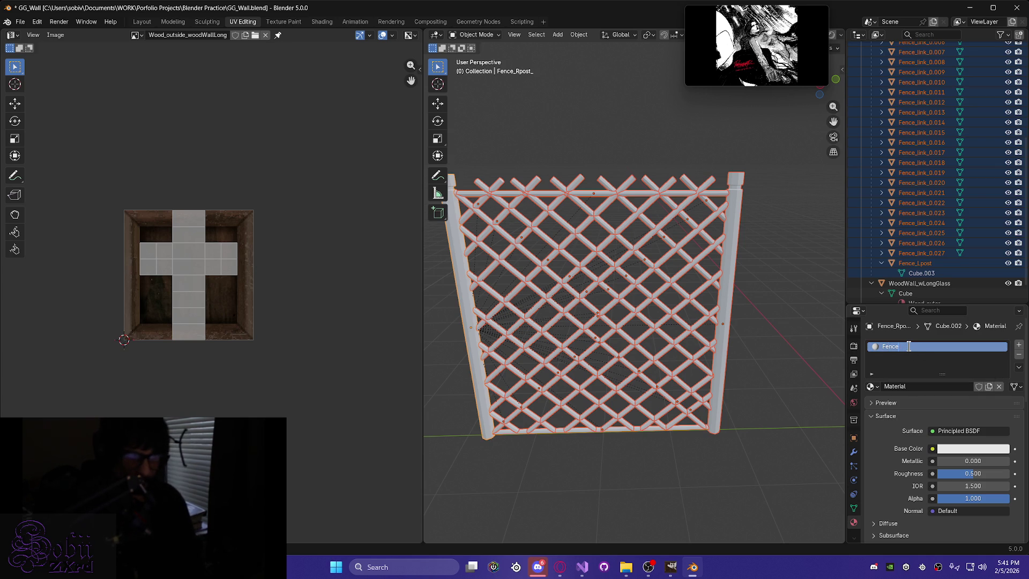
{"action": "type", "text": "_mat"}
{"action": "key", "text": "Return"}
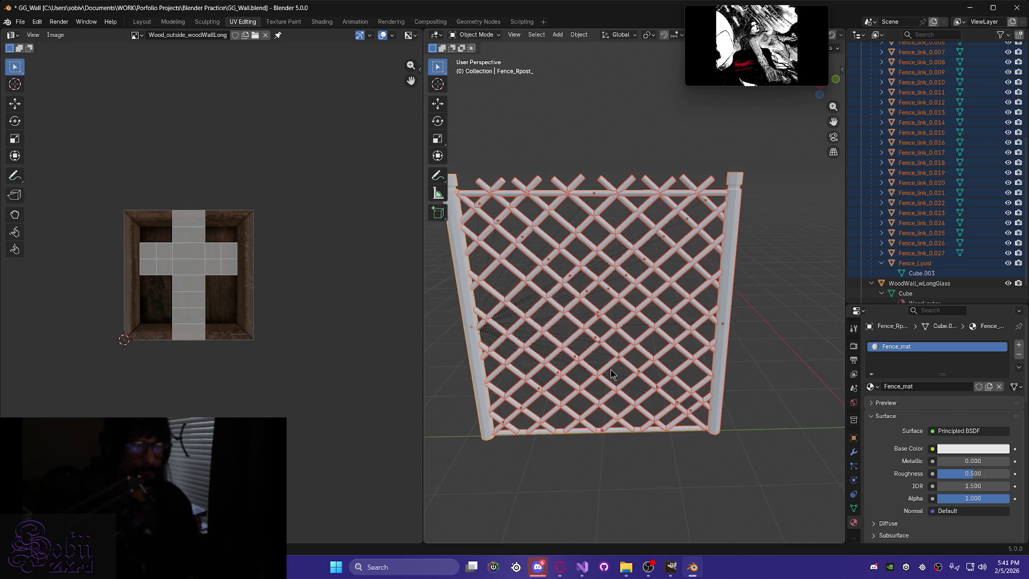
{"action": "middle_click_drag", "start_coordinate": [607, 360], "coordinate": [606, 358]}
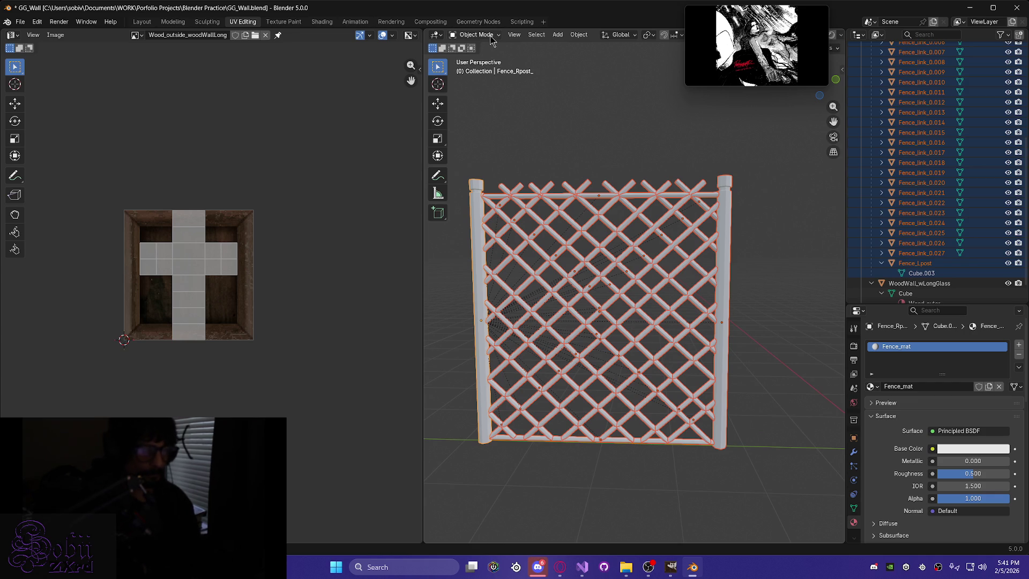
{"action": "mouse_move", "coordinate": [528, 192]}
{"action": "middle_mouse_down"}
{"action": "mouse_move", "coordinate": [557, 235]}
{"action": "mouse_move", "coordinate": [591, 246]}
{"action": "middle_mouse_up"}
In Edit Mode, select all fence geometry and project its UVs from the view.
{"action": "key", "text": "Tab"}
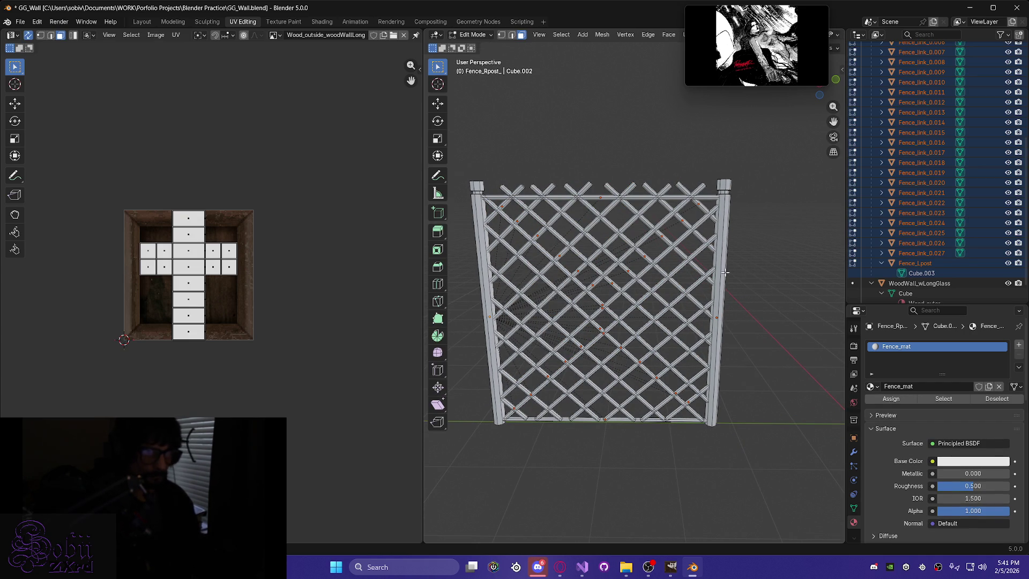
{"action": "key", "text": "a"}
{"action": "scroll", "coordinate": [914, 221], "scroll_direction": "up", "scroll_amount": 5}
{"action": "scroll", "coordinate": [914, 220], "scroll_direction": "down", "scroll_amount": 5}
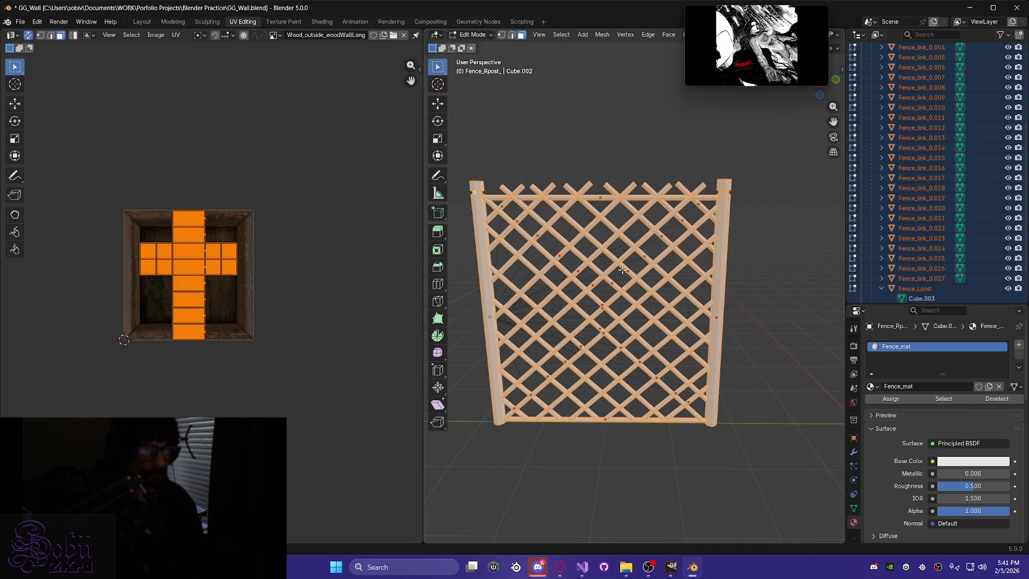
{"action": "middle_click_drag", "start_coordinate": [635, 277], "coordinate": [631, 279]}
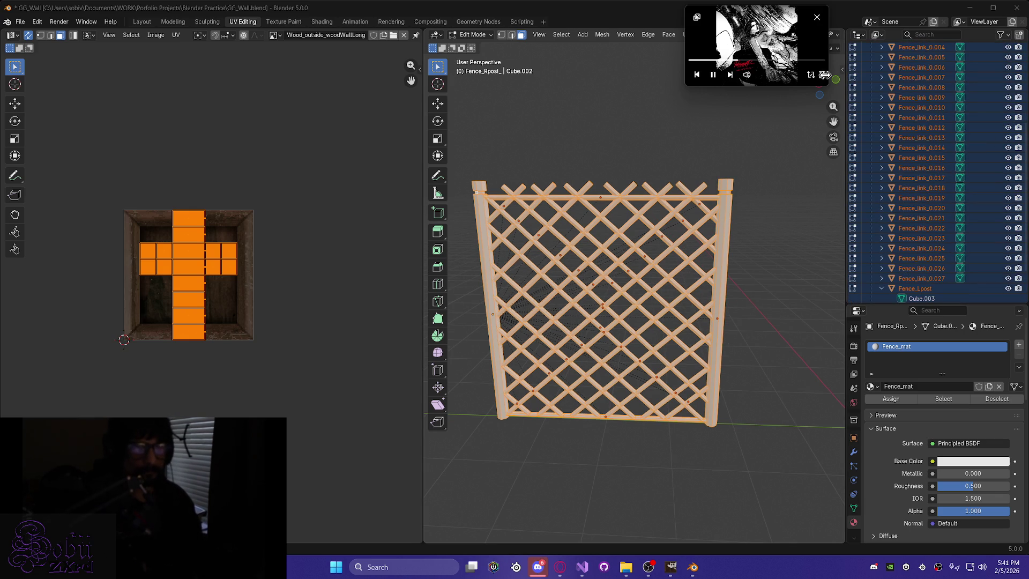
{"action": "left_click_drag", "start_coordinate": [758, 26], "coordinate": [959, 77]}
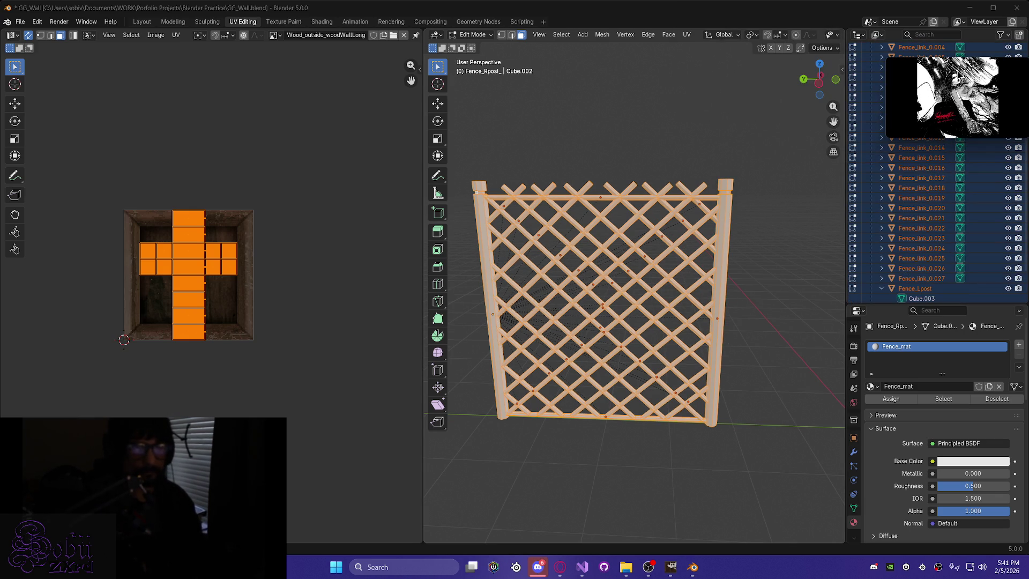
{"action": "left_click", "coordinate": [687, 34]}
{"action": "left_click", "coordinate": [720, 146]}
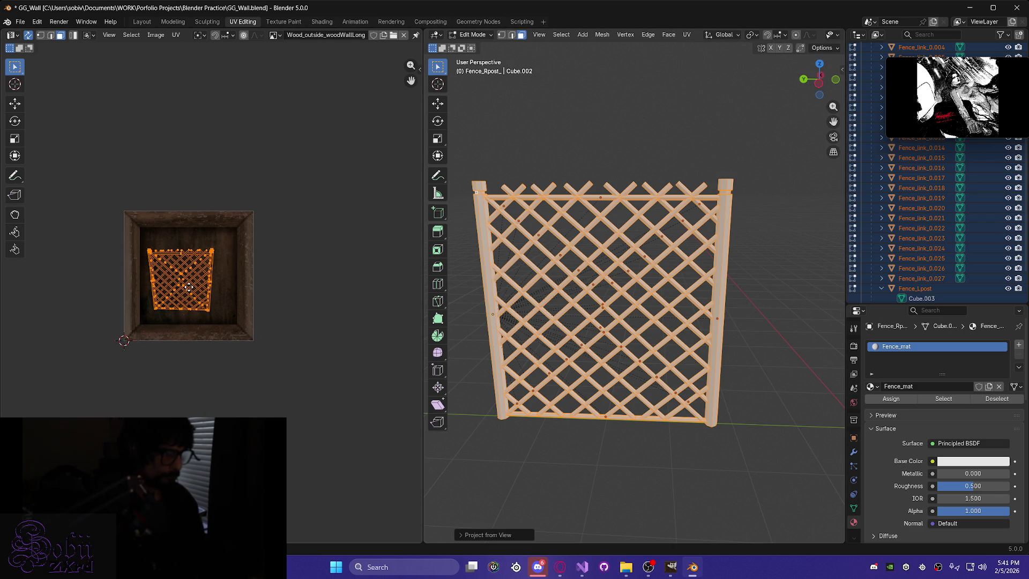
Move the projected UV island over the wood texture, finally nudging it slightly along X.
{"action": "middle_click_drag", "start_coordinate": [179, 286], "coordinate": [172, 284]}
{"action": "key", "text": "g"}
{"action": "key", "text": "y"}
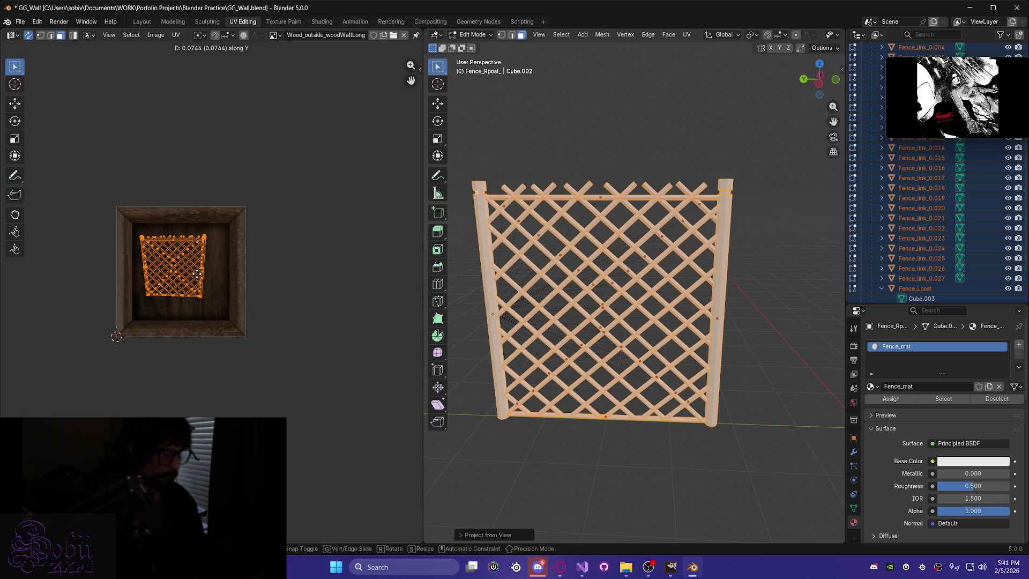
{"action": "left_click", "coordinate": [205, 277]}
{"action": "key", "text": "g"}
{"action": "left_click", "coordinate": [207, 276]}
{"action": "key", "text": "g"}
{"action": "key", "text": "y"}
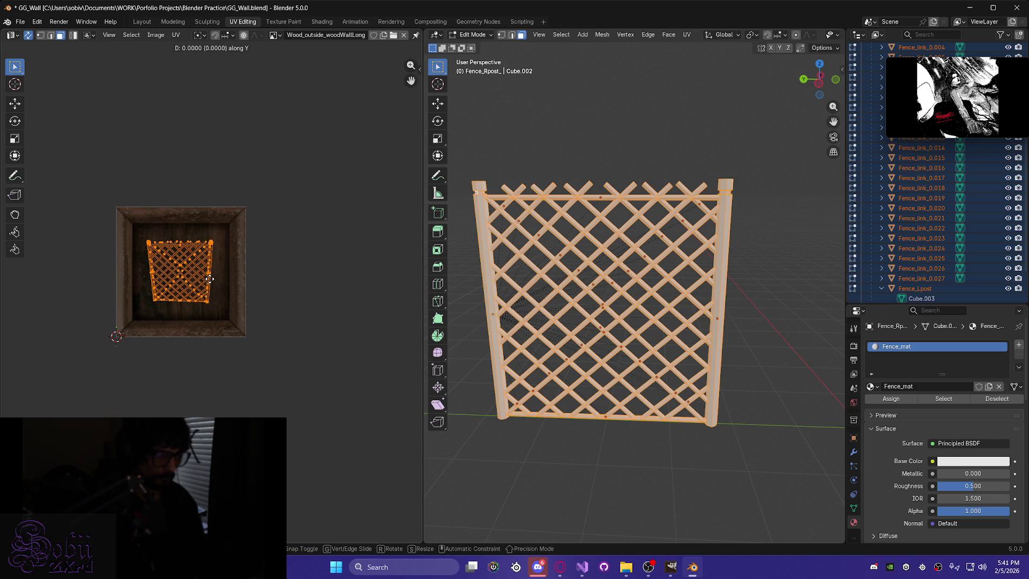
{"action": "right_click", "coordinate": [206, 282]}
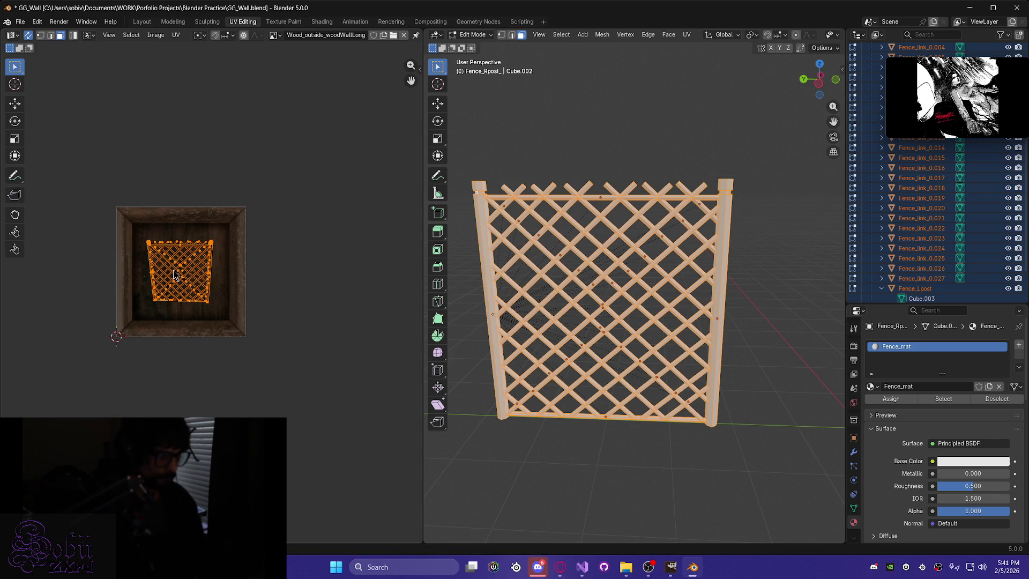
{"action": "key", "text": "g"}
{"action": "key", "text": "x"}
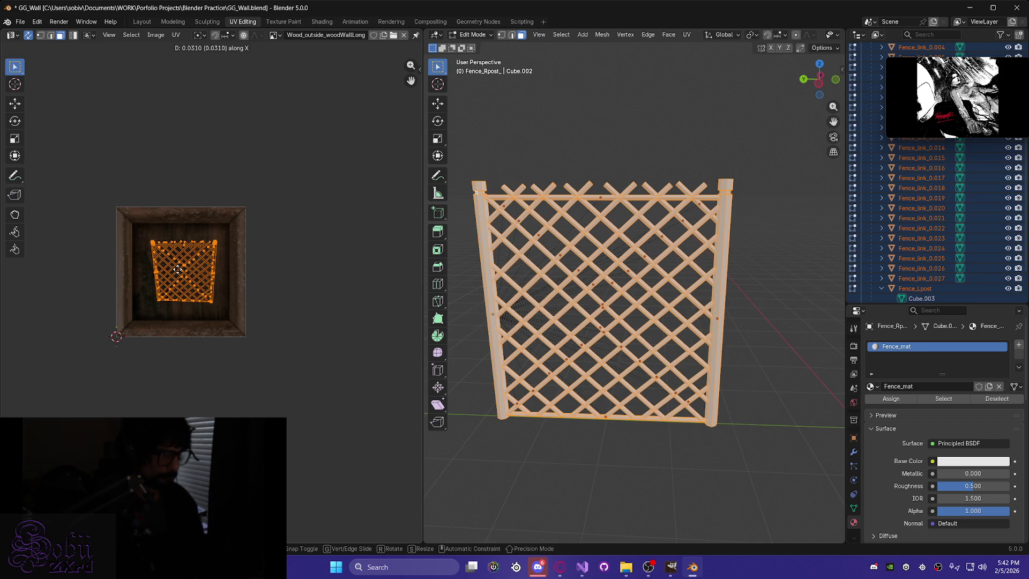
{"action": "left_click", "coordinate": [179, 273]}
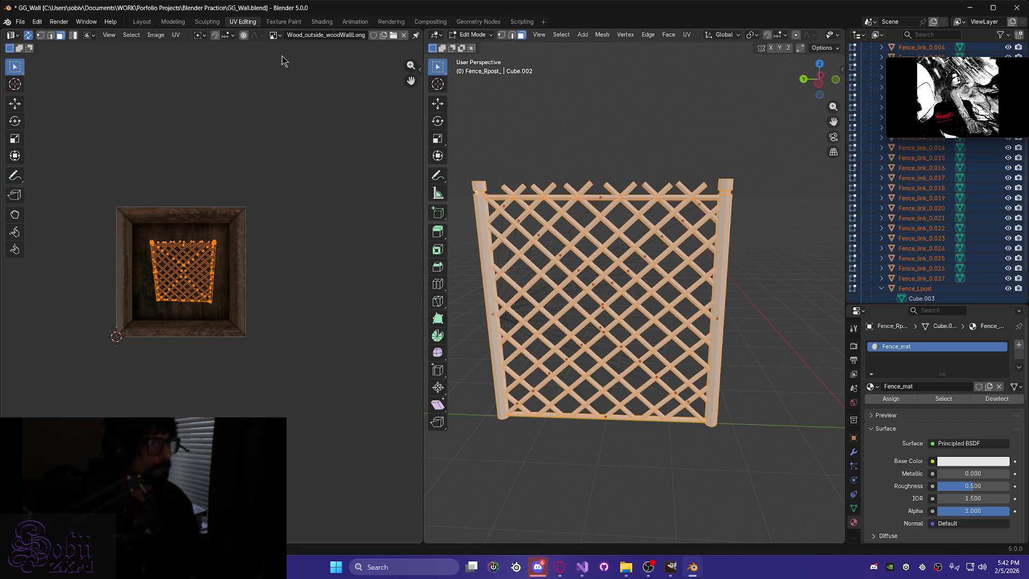
{"action": "left_click", "coordinate": [278, 34]}
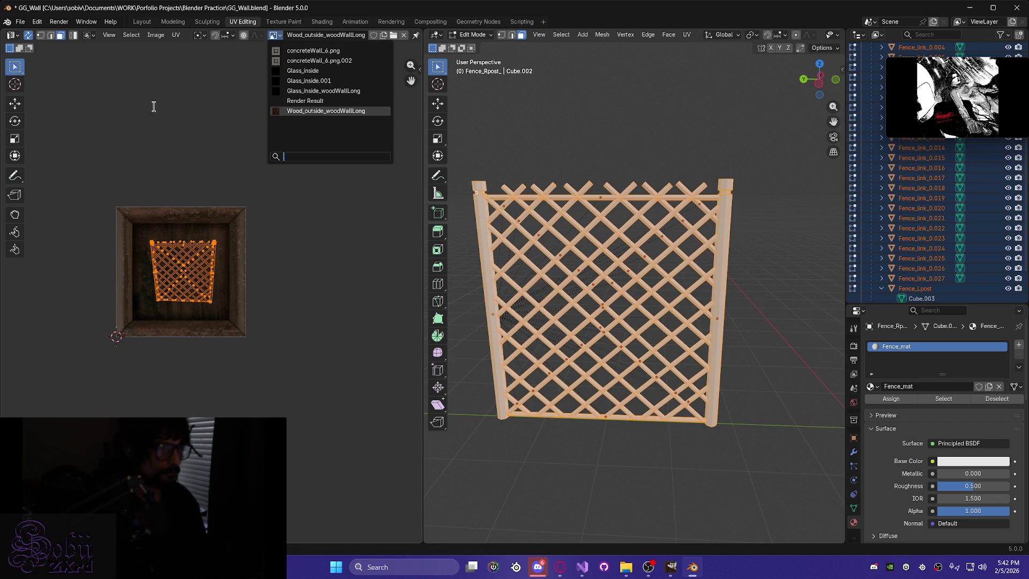
Create a 128 × 128 px image named Fence_text with a dark grey fill.
{"action": "left_click", "coordinate": [158, 36]}
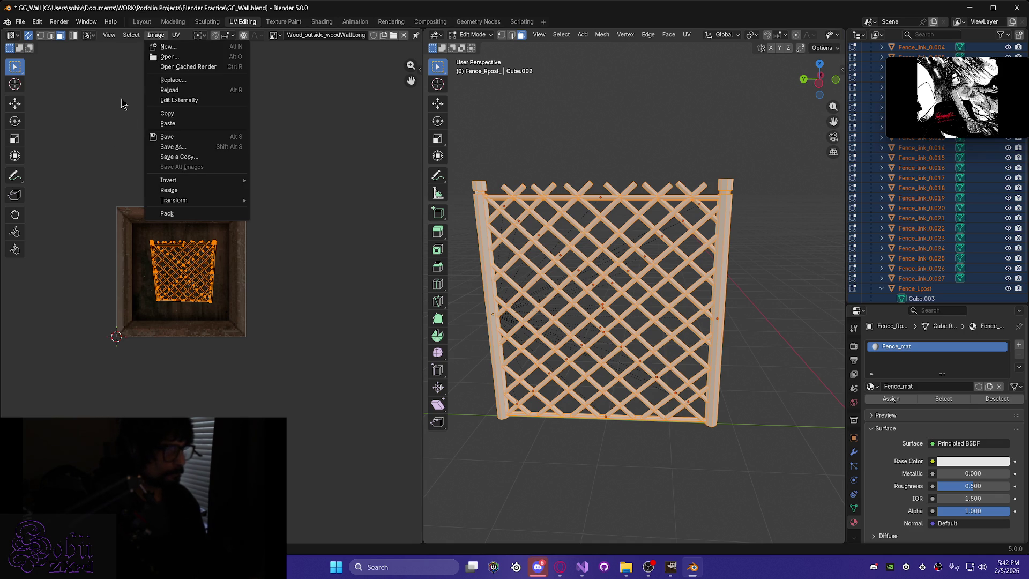
{"action": "left_click", "coordinate": [177, 47]}
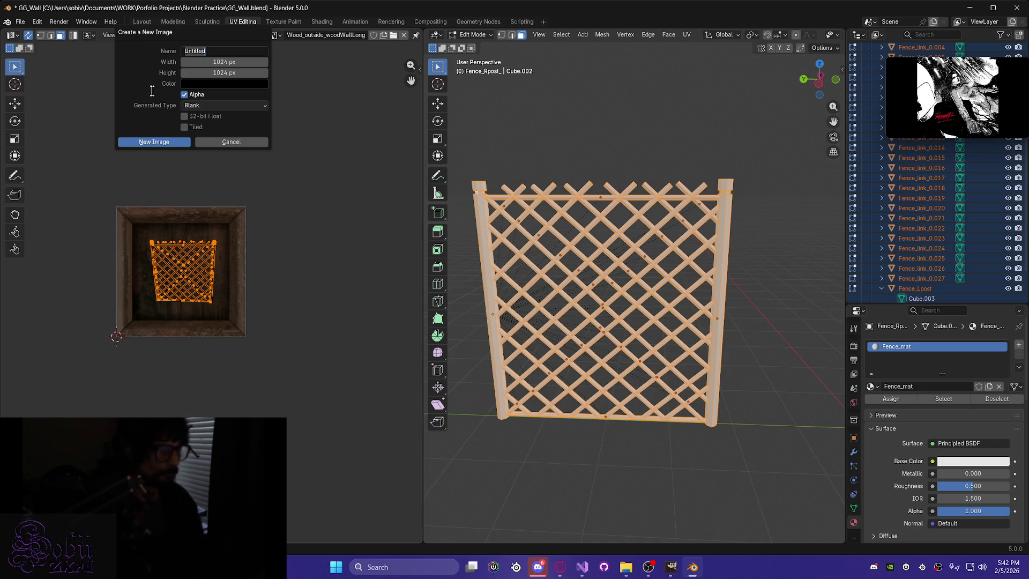
{"action": "type", "text": "Fence_text"}
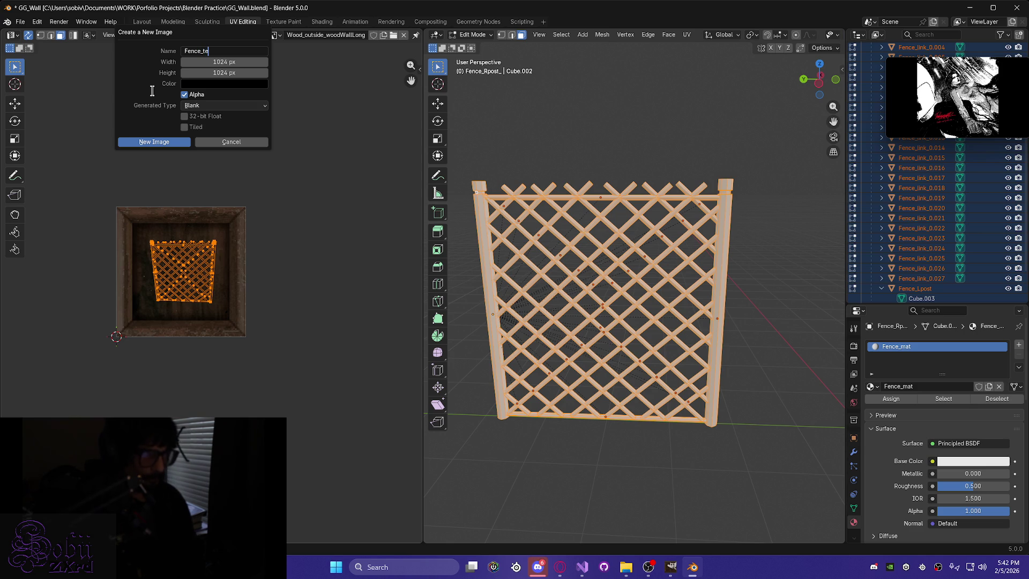
{"action": "left_click", "coordinate": [229, 63]}
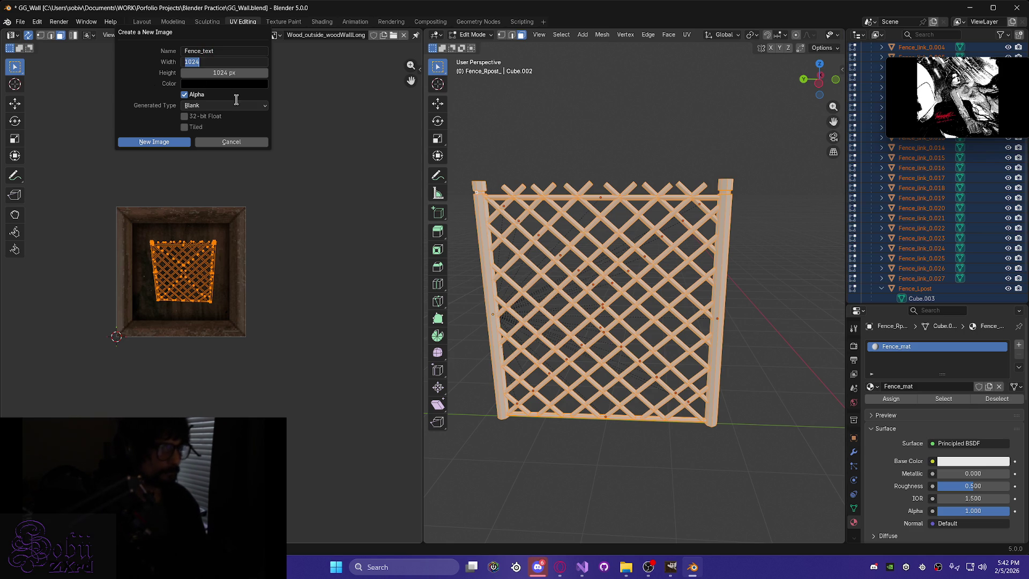
{"action": "type", "text": "128"}
{"action": "key", "text": "Return"}
{"action": "left_click", "coordinate": [217, 72]}
{"action": "type", "text": "128"}
{"action": "key", "text": "Return"}
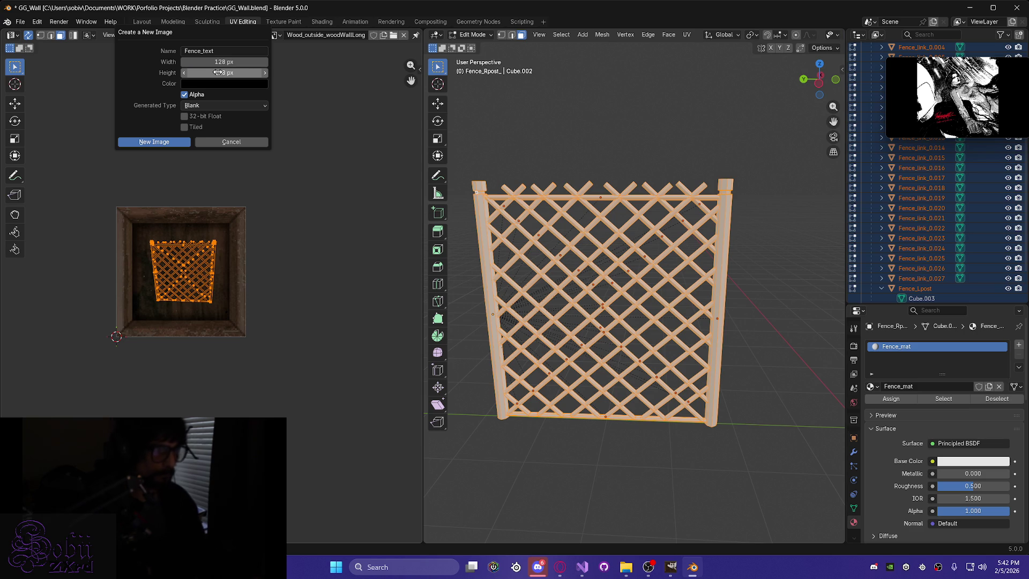
{"action": "left_click", "coordinate": [211, 85]}
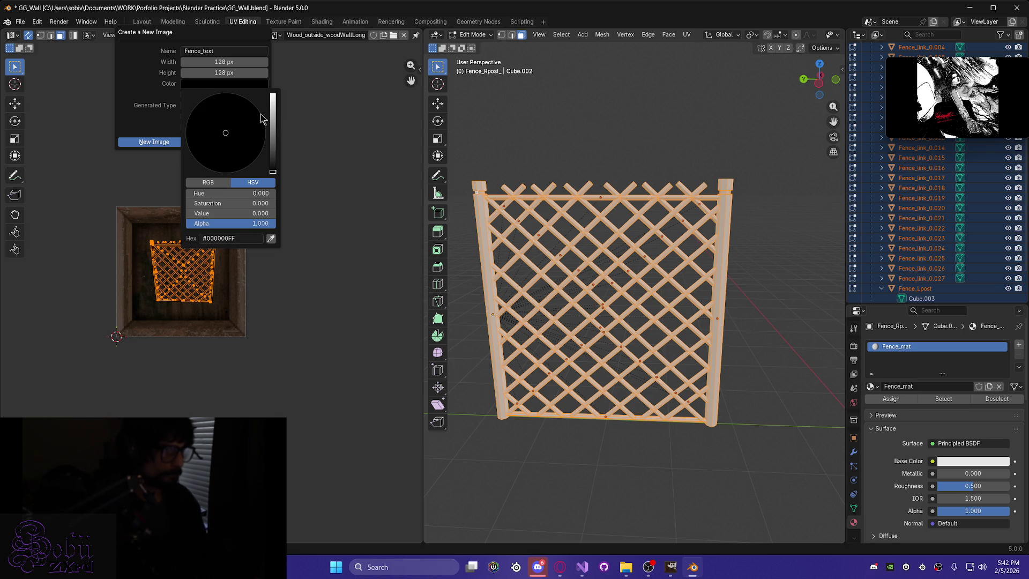
{"action": "left_click_drag", "start_coordinate": [273, 170], "coordinate": [272, 151]}
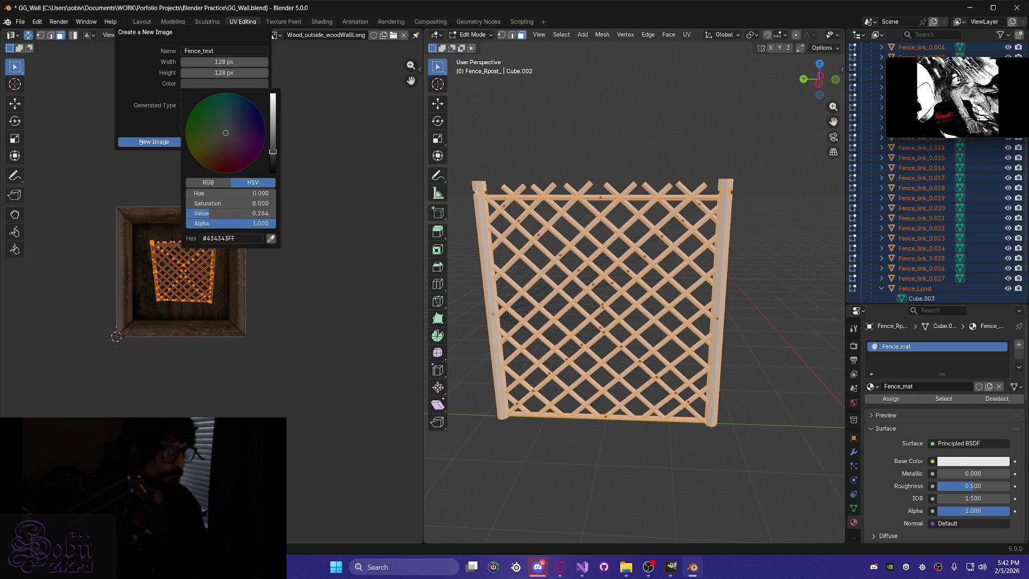
{"action": "left_click_drag", "start_coordinate": [273, 152], "coordinate": [225, 138]}
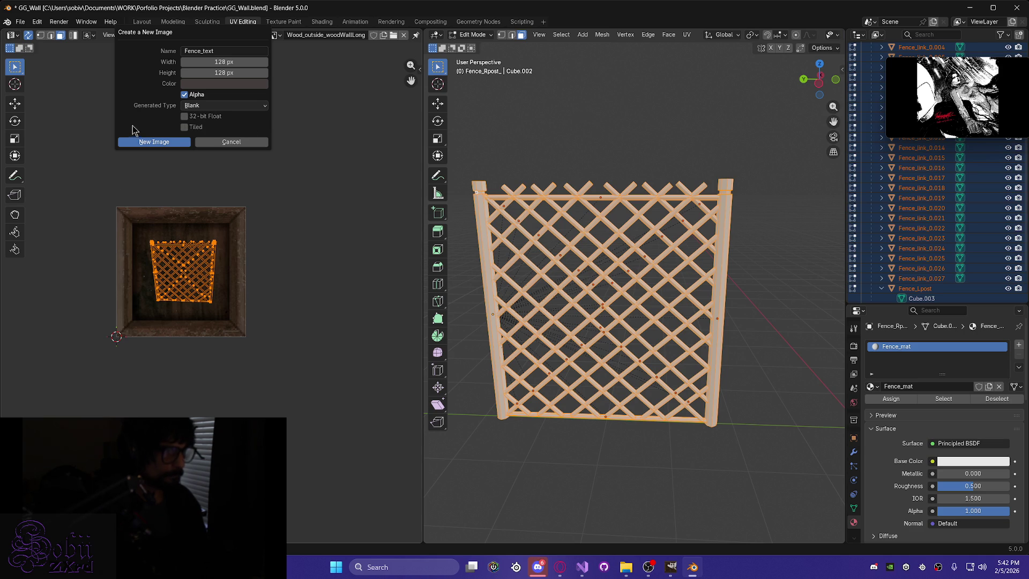
{"action": "left_click", "coordinate": [149, 142]}
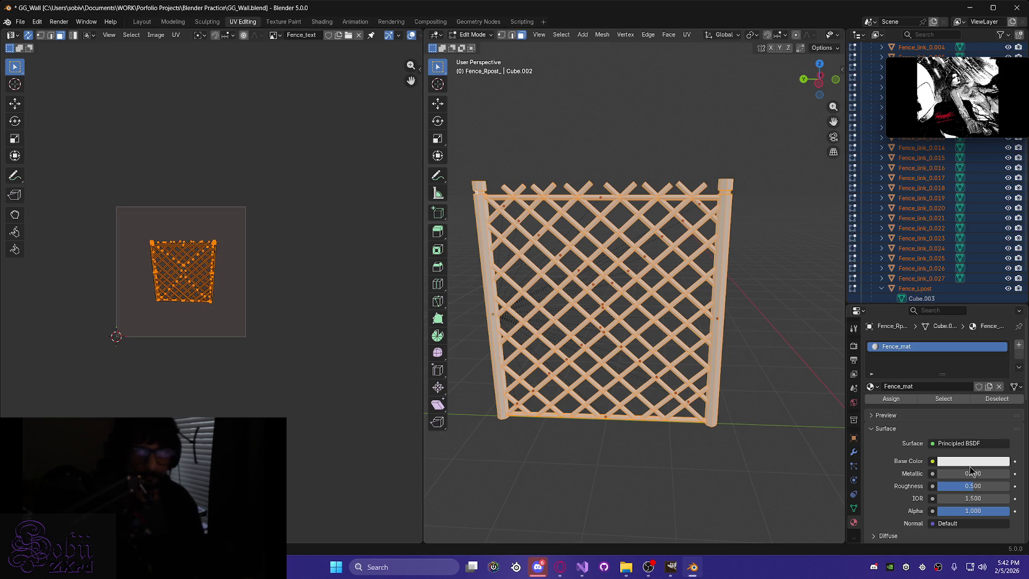
Connect an Image Texture using Fence_text to Fence_mat's Base Color.
{"action": "scroll", "coordinate": [885, 449], "scroll_direction": "down", "scroll_amount": 2}
{"action": "scroll", "coordinate": [885, 449], "scroll_direction": "down", "scroll_amount": 1}
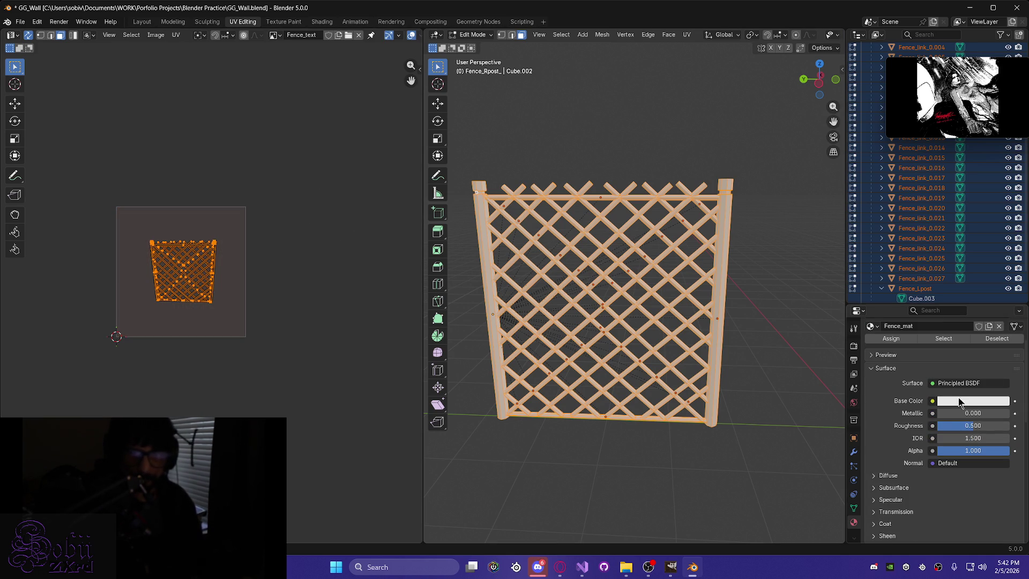
{"action": "left_click", "coordinate": [932, 402]}
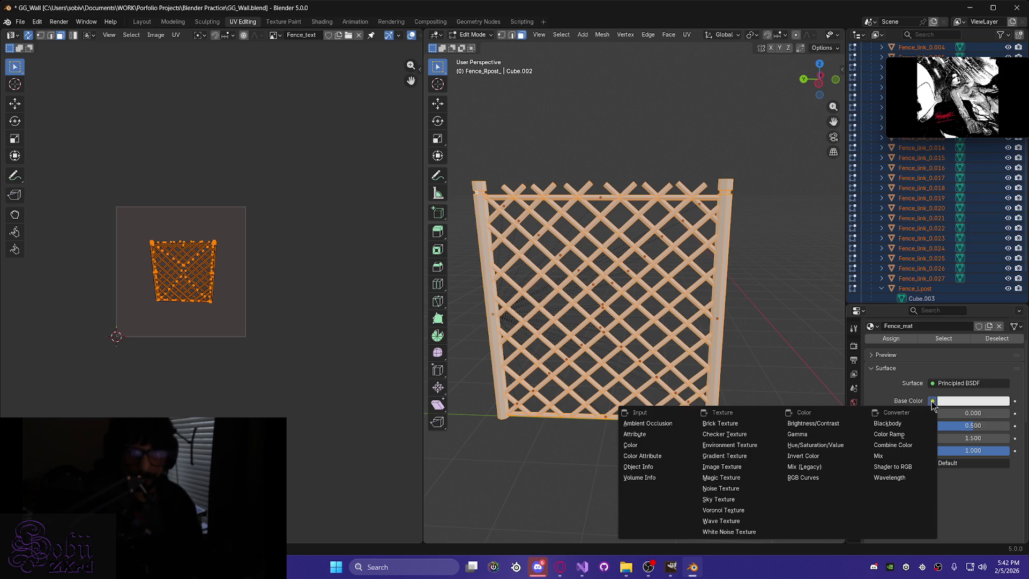
{"action": "left_click", "coordinate": [736, 465]}
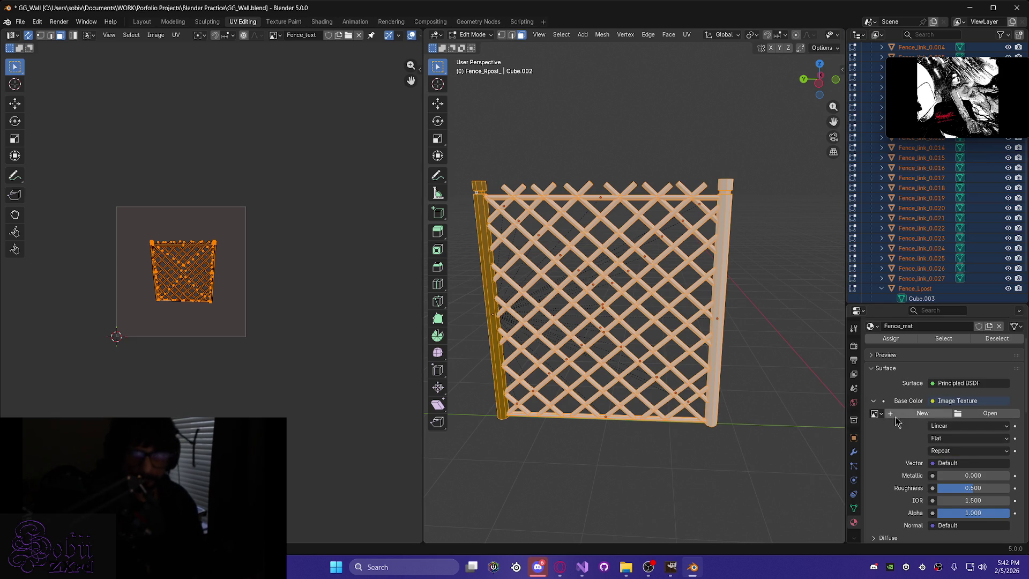
{"action": "left_click", "coordinate": [877, 414]}
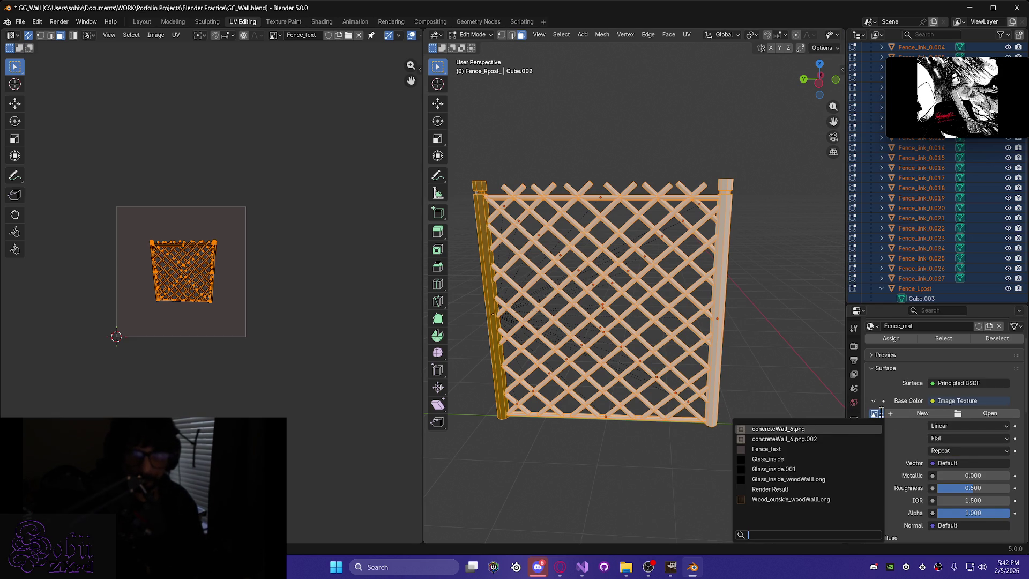
{"action": "left_click", "coordinate": [804, 450]}
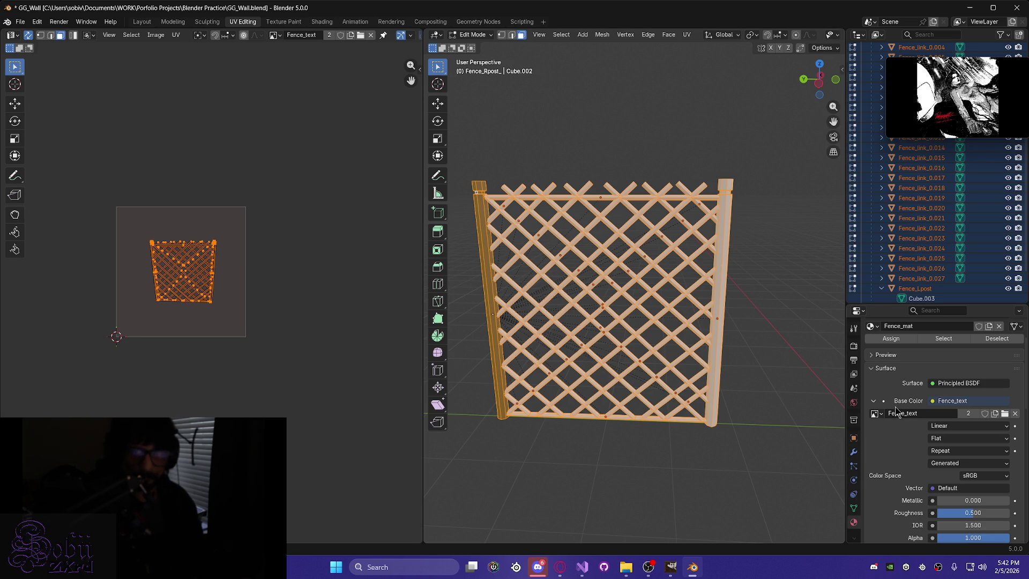
{"action": "left_click", "coordinate": [898, 340]}
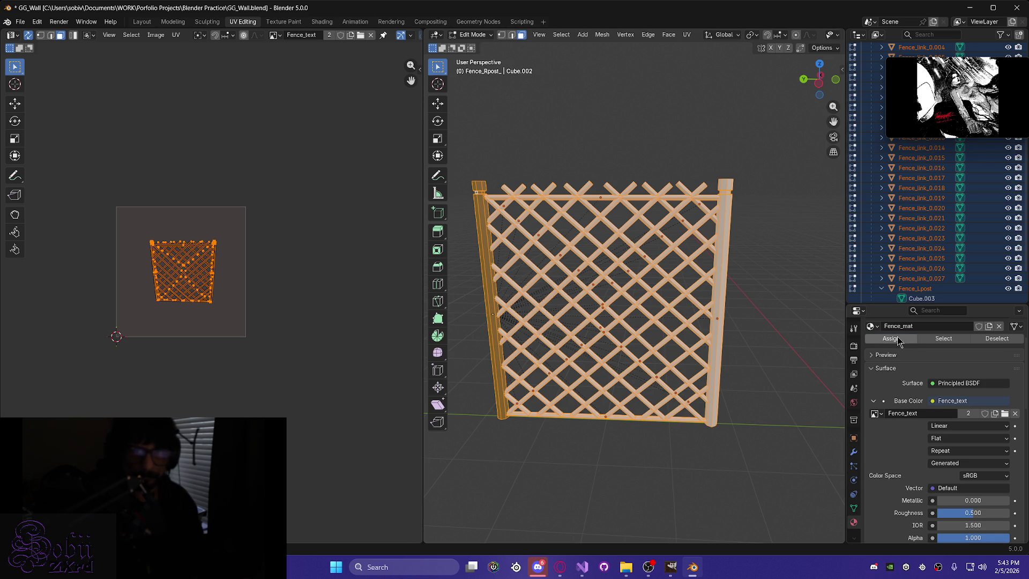
{"action": "mouse_move", "coordinate": [212, 346]}
{"action": "middle_mouse_down"}
{"action": "mouse_move", "coordinate": [227, 368]}
{"action": "mouse_move", "coordinate": [218, 361]}
{"action": "middle_mouse_up"}
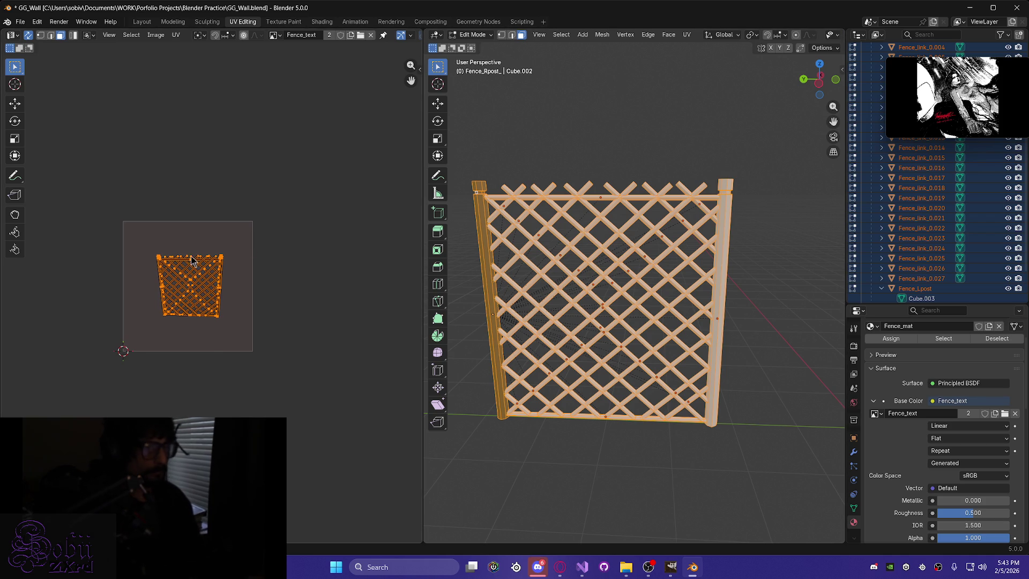
Unwrap the fence mesh and average the scale of its UV islands.
{"action": "key", "text": "u"}
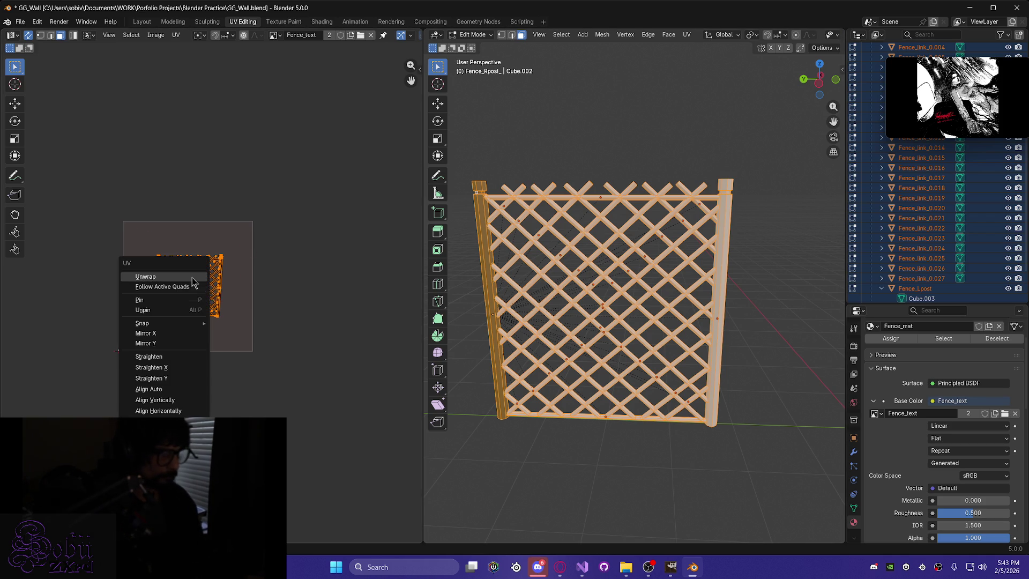
{"action": "left_click", "coordinate": [161, 276]}
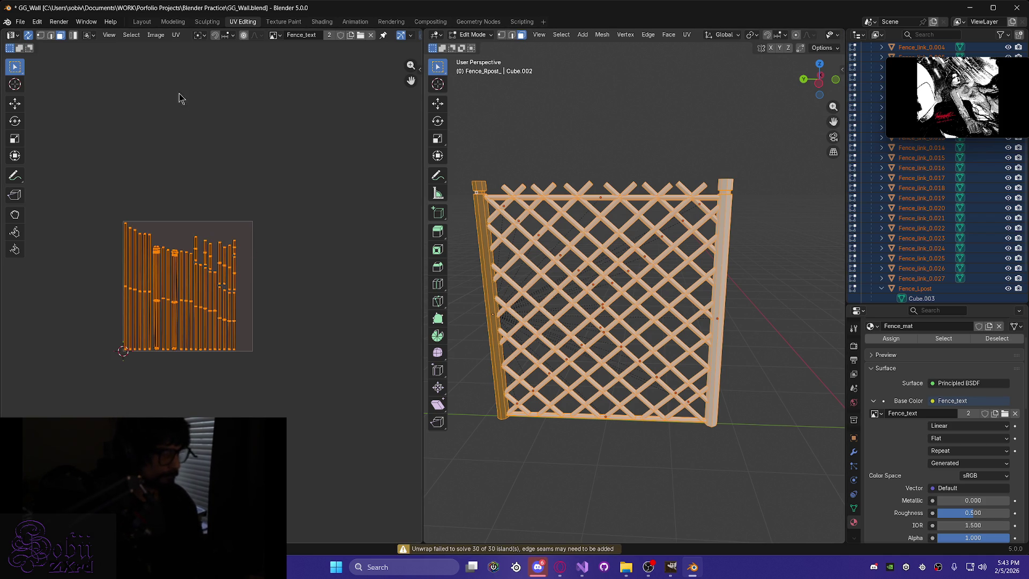
{"action": "left_click", "coordinate": [176, 35]}
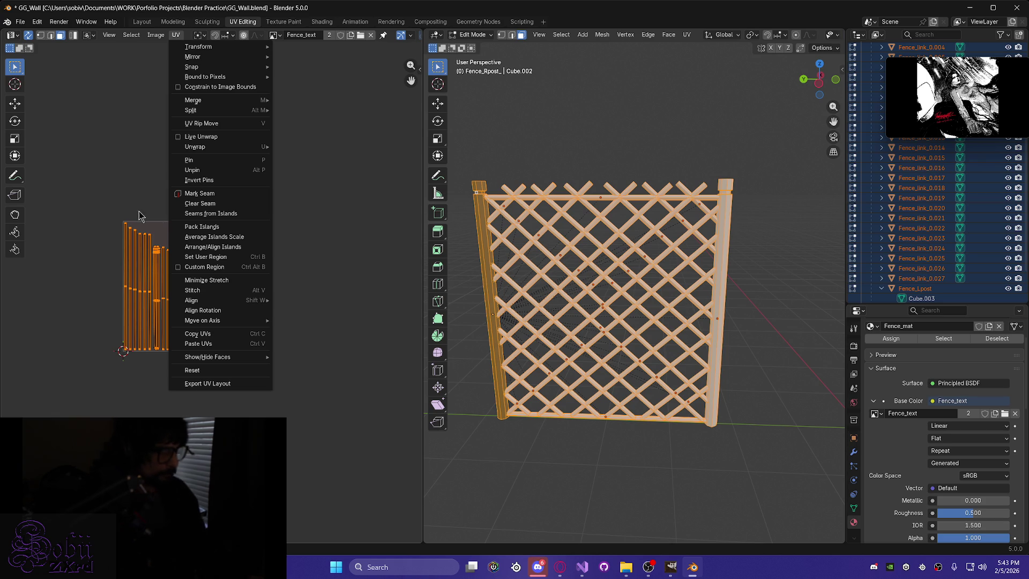
{"action": "left_click", "coordinate": [215, 237]}
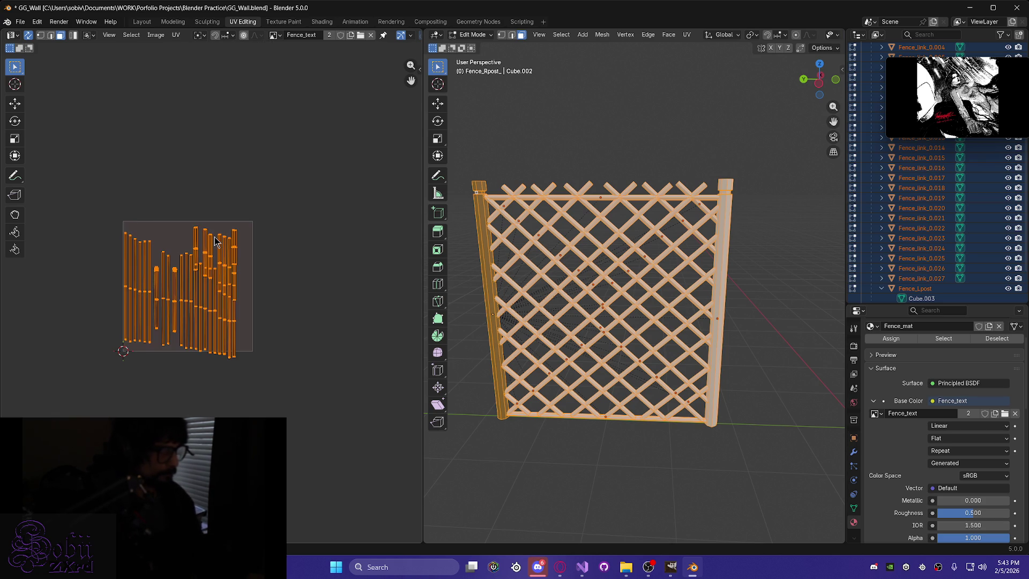
Pack the UV islands with a 0.035 margin and rotation turned off.
{"action": "left_click", "coordinate": [180, 35]}
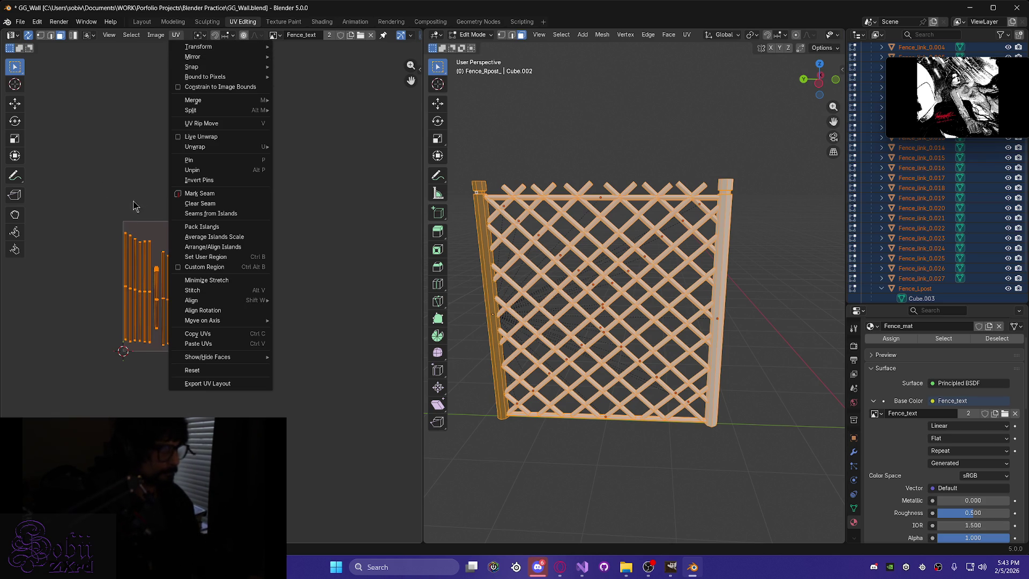
{"action": "left_click", "coordinate": [202, 227]}
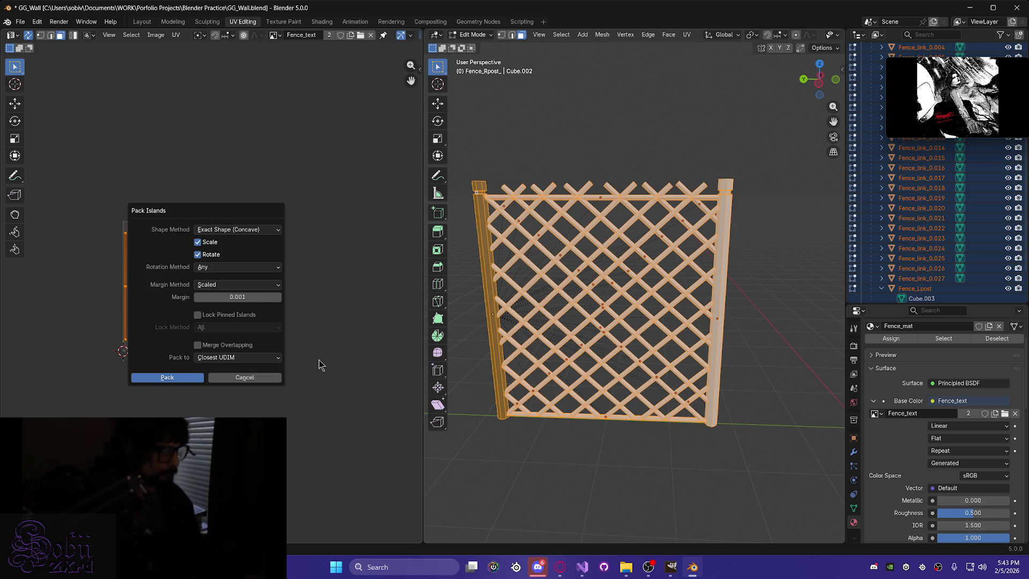
{"action": "left_click", "coordinate": [197, 256]}
{"action": "left_click", "coordinate": [248, 298]}
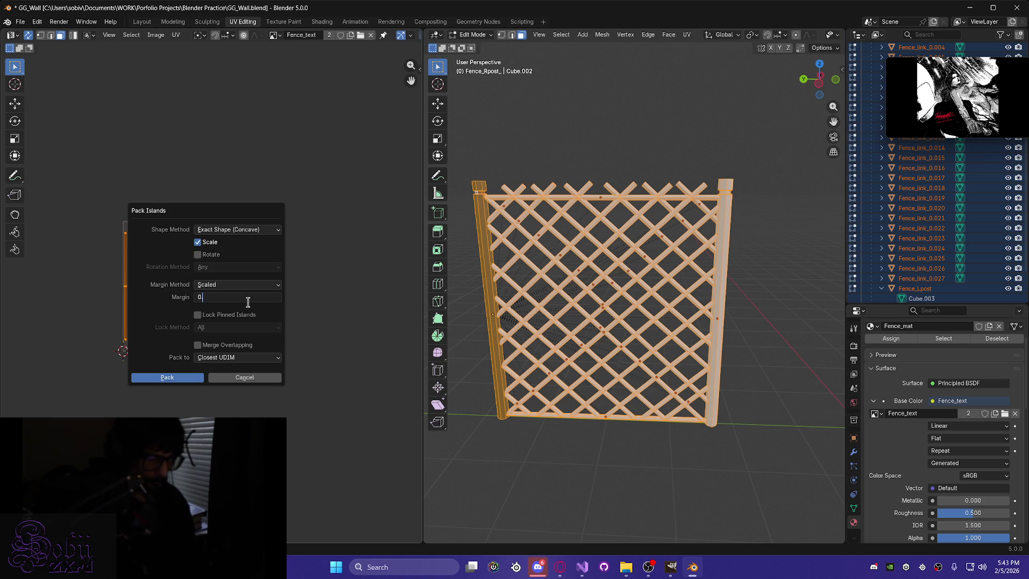
{"action": "type", "text": ".035"}
{"action": "key", "text": "Return"}
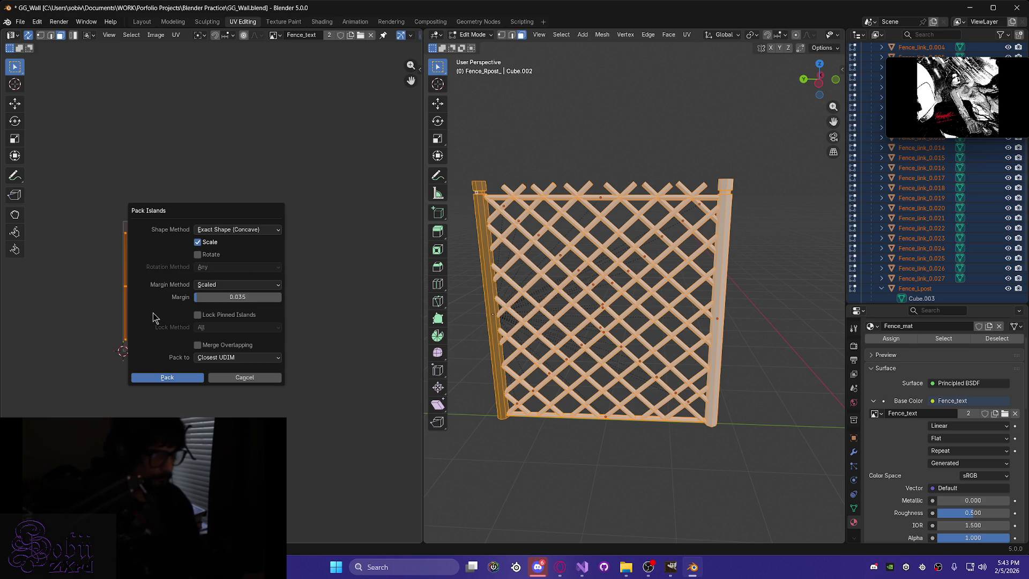
{"action": "left_click", "coordinate": [177, 378]}
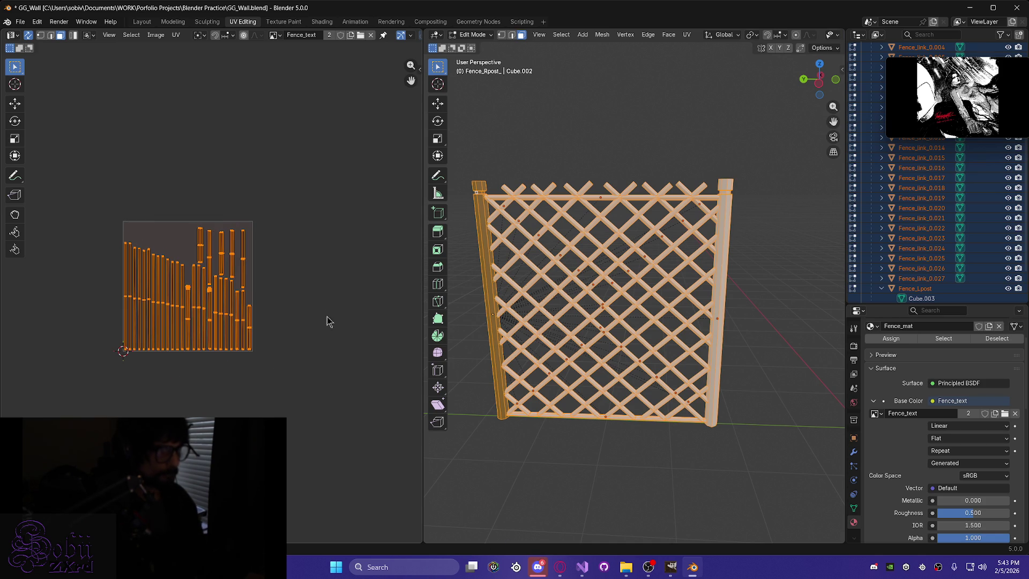
Save GG_Wall.blend and switch the viewport to Solid shading.
{"action": "key", "text": "ctrl+s"}
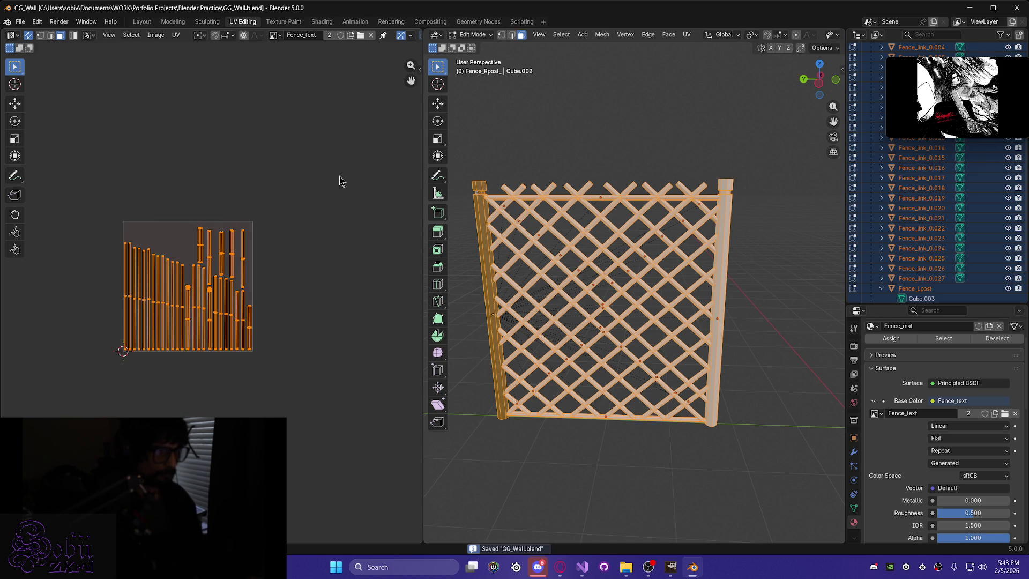
{"action": "mouse_move", "coordinate": [584, 343]}
{"action": "middle_mouse_down"}
{"action": "mouse_move", "coordinate": [601, 351]}
{"action": "mouse_move", "coordinate": [697, 283]}
{"action": "mouse_move", "coordinate": [691, 274]}
{"action": "mouse_move", "coordinate": [639, 273]}
{"action": "mouse_move", "coordinate": [653, 310]}
{"action": "middle_mouse_up"}
{"action": "scroll", "coordinate": [715, 275], "scroll_direction": "up", "scroll_amount": 6}
{"action": "scroll", "coordinate": [715, 276], "scroll_direction": "down", "scroll_amount": 5}
{"action": "key", "text": "z"}
{"action": "left_click", "coordinate": [740, 313]}
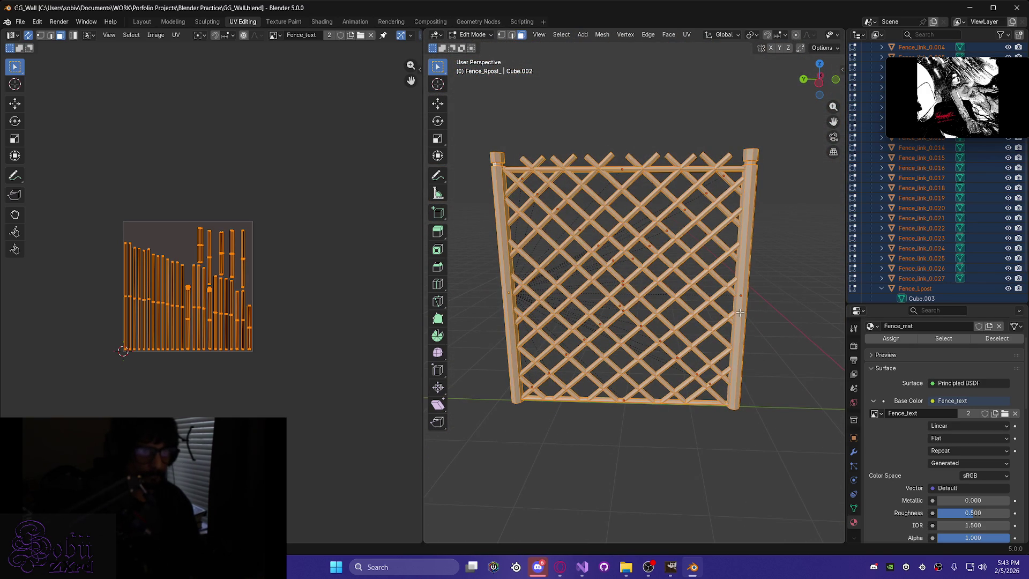
{"action": "scroll", "coordinate": [577, 247], "scroll_direction": "up", "scroll_amount": 5}
{"action": "scroll", "coordinate": [579, 257], "scroll_direction": "down", "scroll_amount": 5}
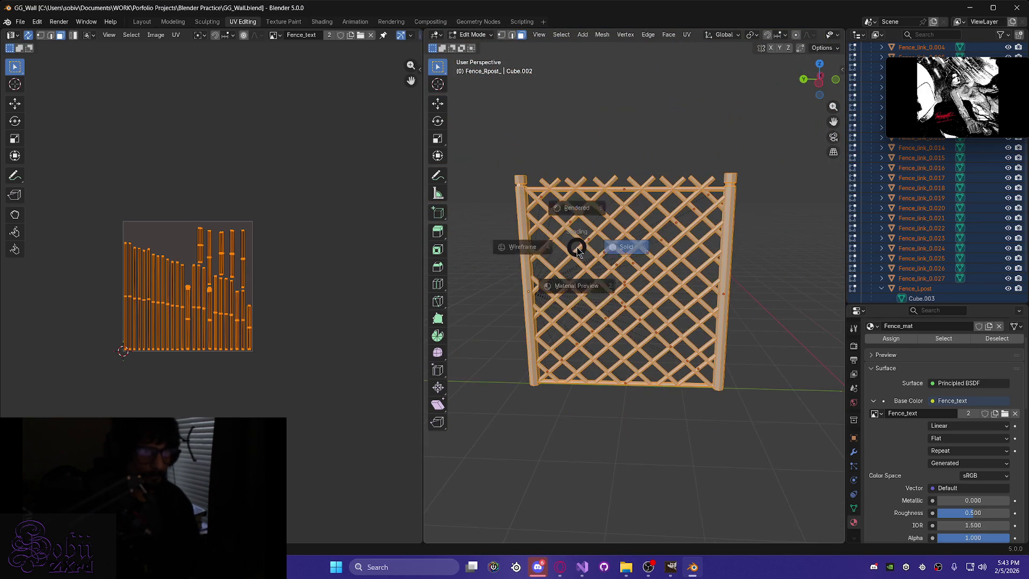
{"action": "scroll", "coordinate": [582, 290], "scroll_direction": "up", "scroll_amount": 2}
{"action": "scroll", "coordinate": [582, 290], "scroll_direction": "down", "scroll_amount": 2}
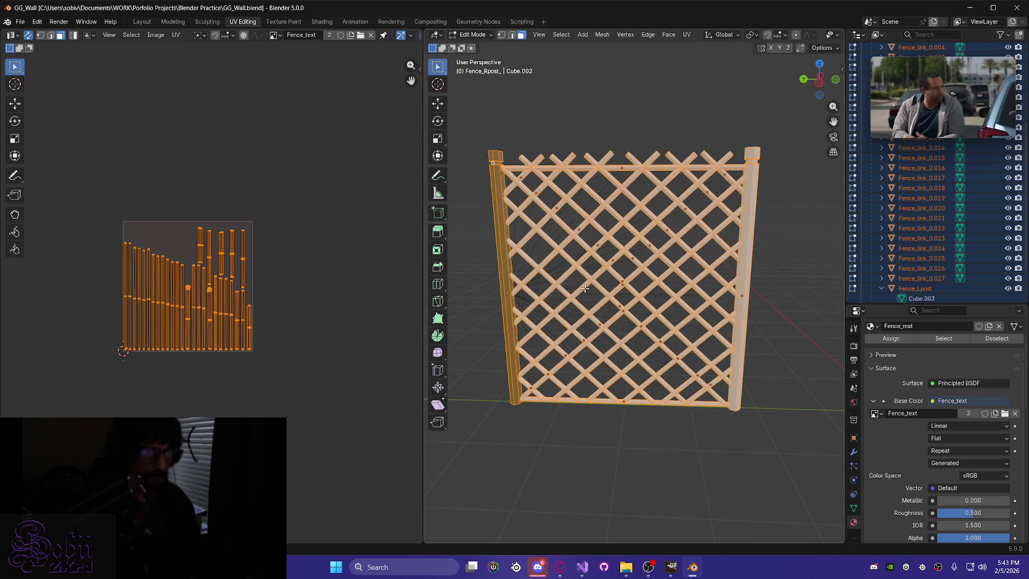
{"action": "mouse_move", "coordinate": [588, 256]}
{"action": "middle_mouse_down"}
{"action": "mouse_move", "coordinate": [691, 343]}
{"action": "mouse_move", "coordinate": [644, 445]}
{"action": "mouse_move", "coordinate": [615, 443]}
{"action": "middle_mouse_up"}
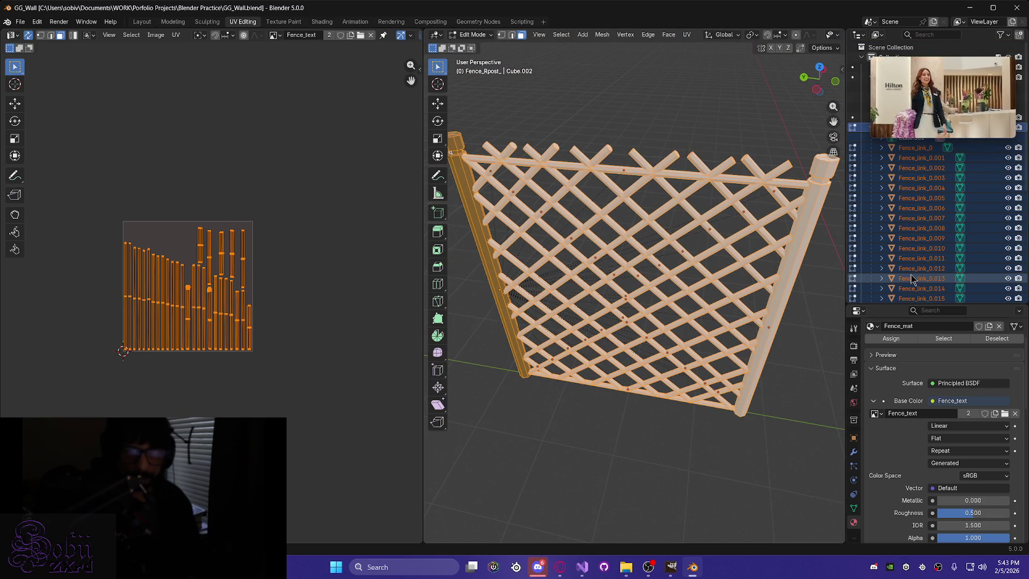
{"action": "scroll", "coordinate": [916, 214], "scroll_direction": "up", "scroll_amount": 5}
{"action": "mouse_move", "coordinate": [928, 74]}
{"action": "left_mouse_down"}
{"action": "mouse_move", "coordinate": [854, 36]}
{"action": "mouse_move", "coordinate": [787, 22]}
{"action": "left_mouse_up"}
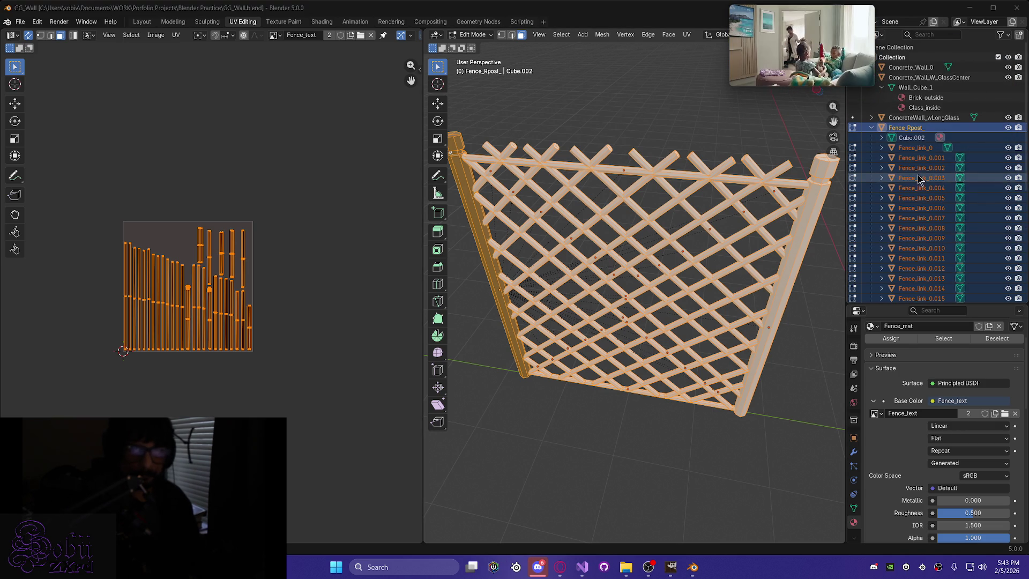
{"action": "middle_click_drag", "start_coordinate": [597, 289], "coordinate": [605, 268]}
Select all linked fence pieces, toggle one diagonal bar off and on, save, and deselect.
{"action": "key", "text": "ctrl+l"}
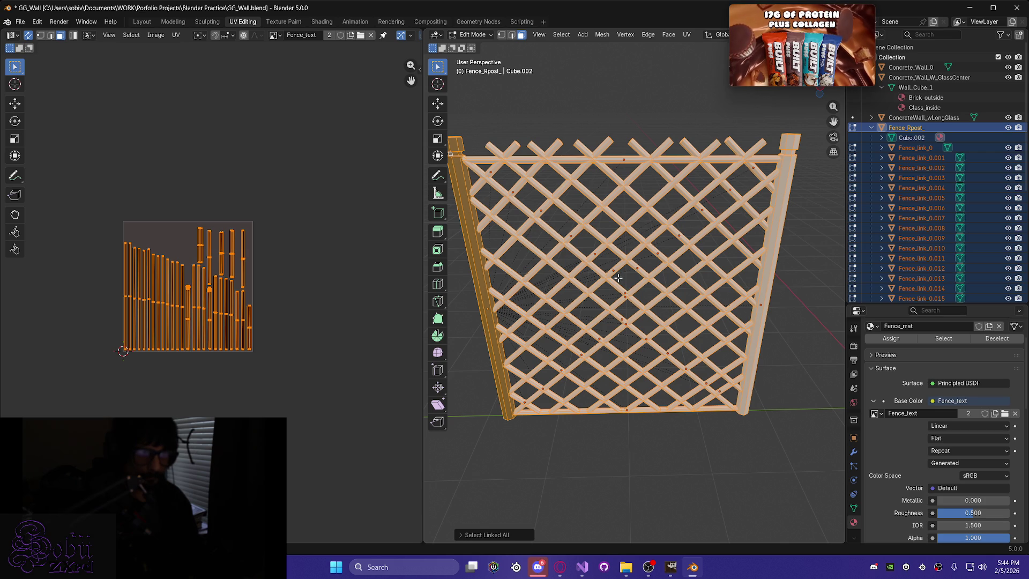
{"action": "key", "text": "shift+l"}
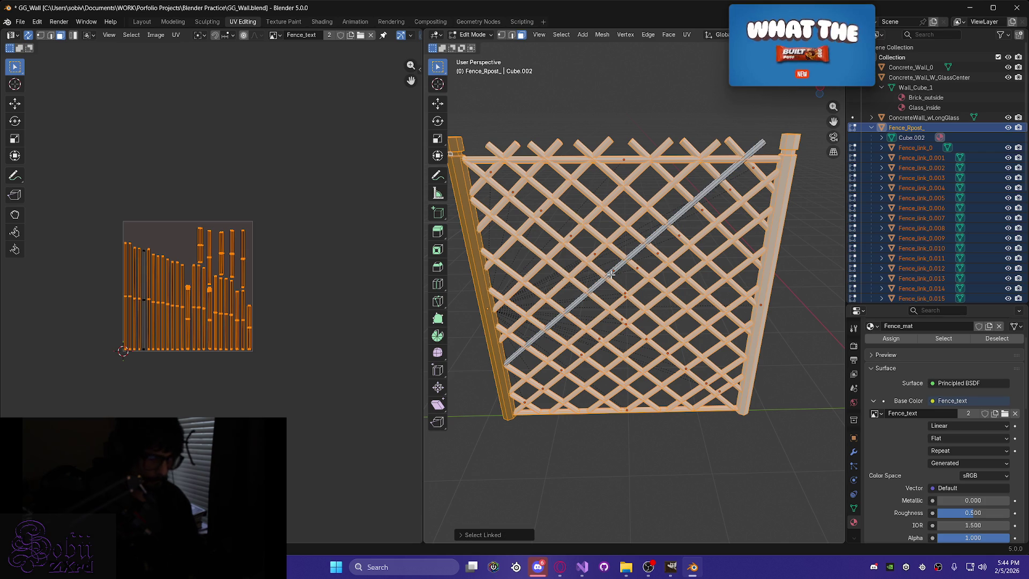
{"action": "key", "text": "l"}
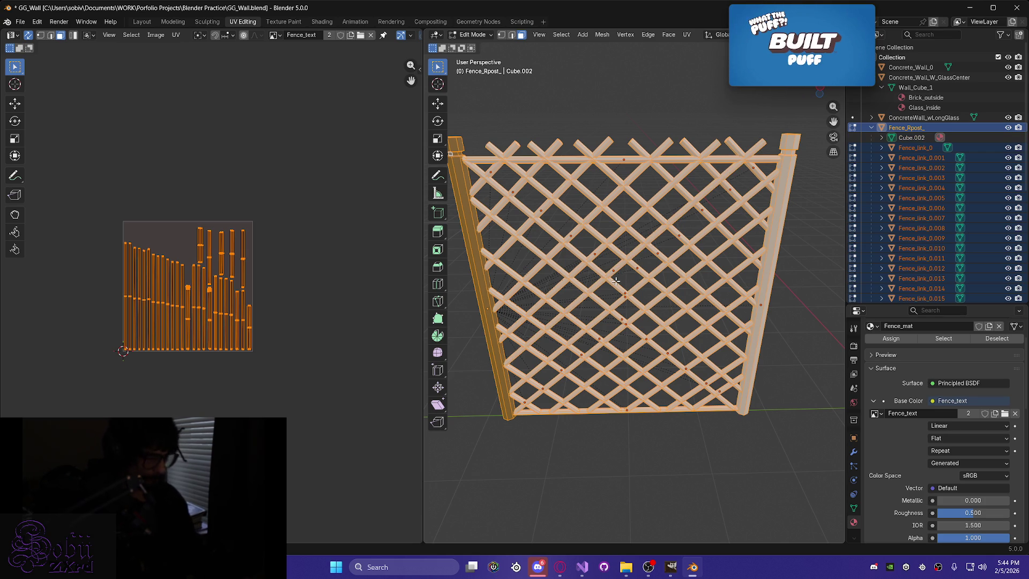
{"action": "key", "text": "ctrl+s"}
{"action": "middle_click_drag", "start_coordinate": [623, 283], "coordinate": [649, 381]}
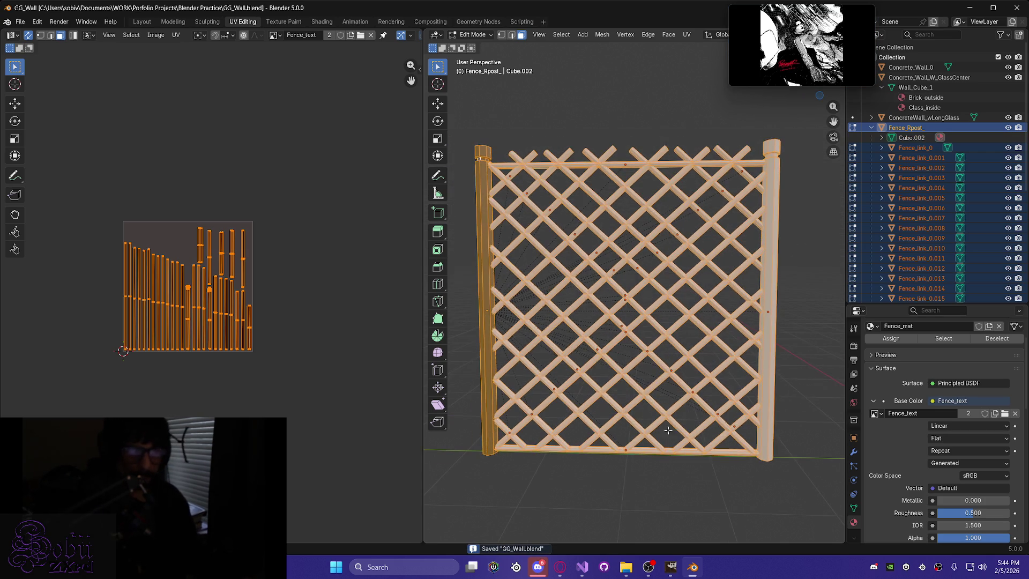
{"action": "left_click", "coordinate": [681, 500]}
{"action": "mouse_move", "coordinate": [594, 341]}
{"action": "middle_mouse_down"}
{"action": "mouse_move", "coordinate": [568, 348]}
{"action": "mouse_move", "coordinate": [552, 386]}
{"action": "mouse_move", "coordinate": [711, 230]}
{"action": "mouse_move", "coordinate": [710, 271]}
{"action": "mouse_move", "coordinate": [657, 273]}
{"action": "mouse_move", "coordinate": [675, 303]}
{"action": "mouse_move", "coordinate": [629, 248]}
{"action": "mouse_move", "coordinate": [710, 261]}
{"action": "mouse_move", "coordinate": [638, 316]}
{"action": "mouse_move", "coordinate": [621, 300]}
{"action": "mouse_move", "coordinate": [650, 319]}
{"action": "mouse_move", "coordinate": [610, 303]}
{"action": "mouse_move", "coordinate": [614, 322]}
{"action": "middle_mouse_up"}
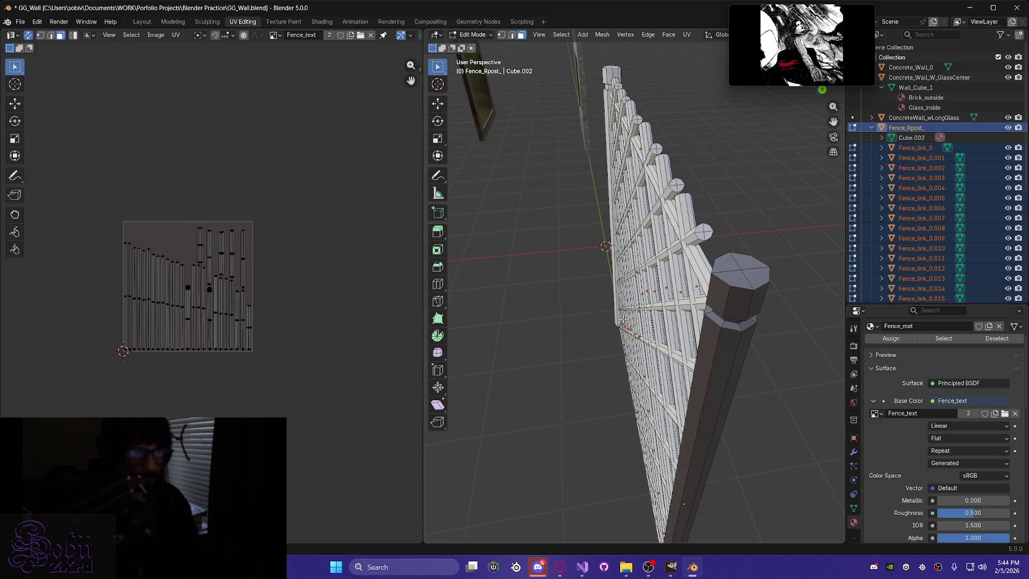
In the Layout workspace, put the fence into Edit Mode with vertex selection.
{"action": "left_click", "coordinate": [151, 23]}
{"action": "middle_click_drag", "start_coordinate": [308, 194], "coordinate": [278, 264]}
{"action": "scroll", "coordinate": [278, 264], "scroll_direction": "up", "scroll_amount": 5}
{"action": "mouse_move", "coordinate": [271, 138]}
{"action": "middle_mouse_down"}
{"action": "mouse_move", "coordinate": [416, 230]}
{"action": "mouse_move", "coordinate": [504, 242]}
{"action": "middle_mouse_up"}
{"action": "scroll", "coordinate": [526, 209], "scroll_direction": "down", "scroll_amount": 6}
{"action": "scroll", "coordinate": [529, 191], "scroll_direction": "up", "scroll_amount": 3}
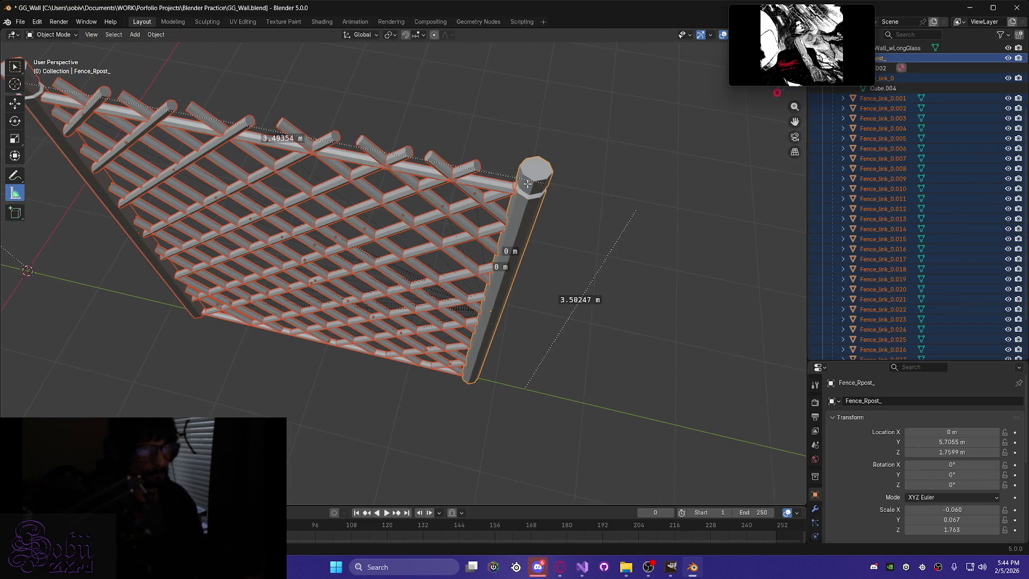
{"action": "scroll", "coordinate": [531, 182], "scroll_direction": "down", "scroll_amount": 2}
{"action": "key", "text": "Tab"}
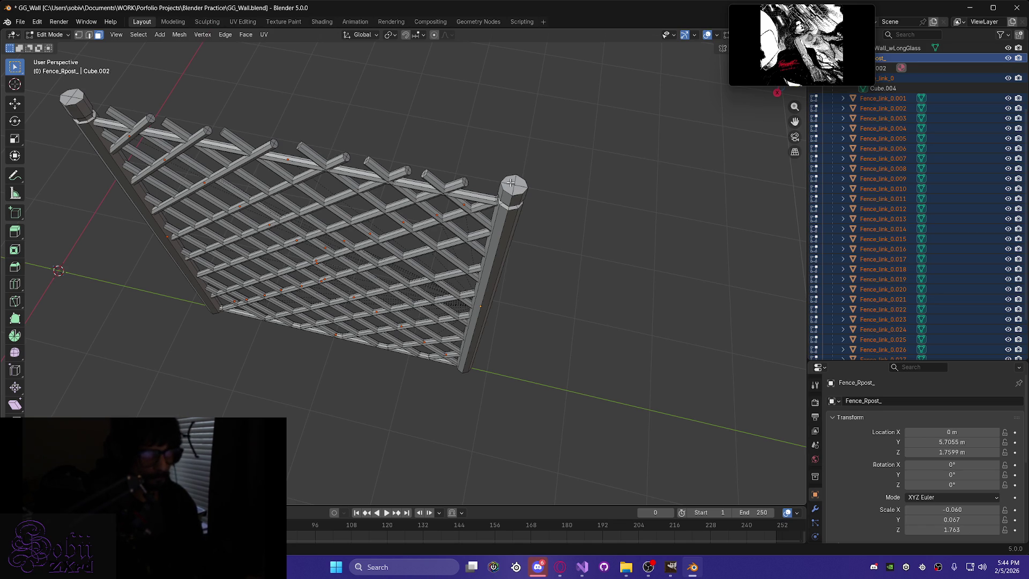
{"action": "left_click", "coordinate": [78, 34]}
{"action": "scroll", "coordinate": [545, 180], "scroll_direction": "up", "scroll_amount": 5}
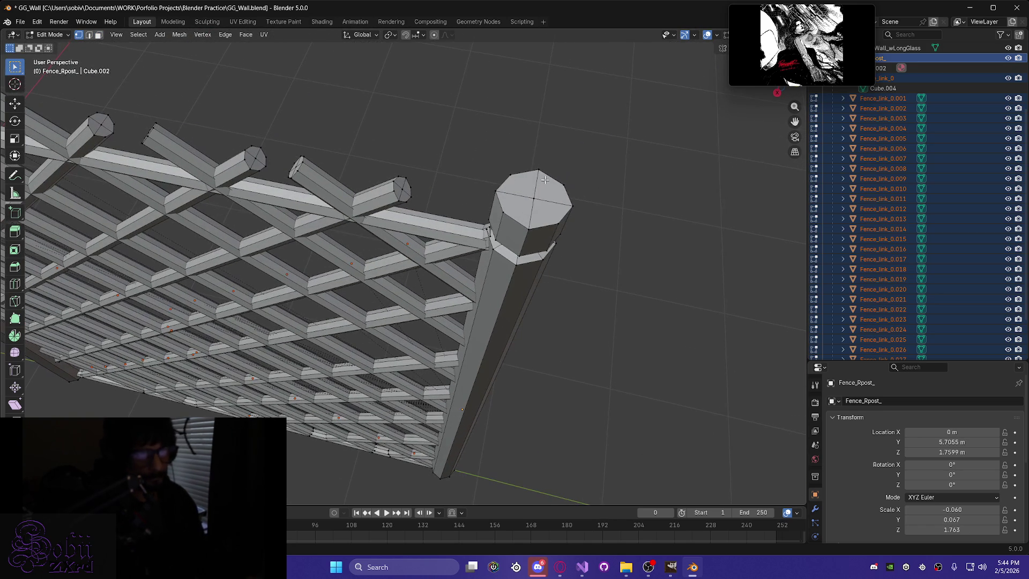
{"action": "mouse_move", "coordinate": [536, 195]}
{"action": "middle_mouse_down"}
{"action": "mouse_move", "coordinate": [546, 119]}
{"action": "mouse_move", "coordinate": [554, 133]}
{"action": "middle_mouse_up"}
{"action": "middle_click_drag", "start_coordinate": [329, 245], "coordinate": [506, 168], "text": "shift"}
{"action": "scroll", "coordinate": [299, 257], "scroll_direction": "down", "scroll_amount": 4}
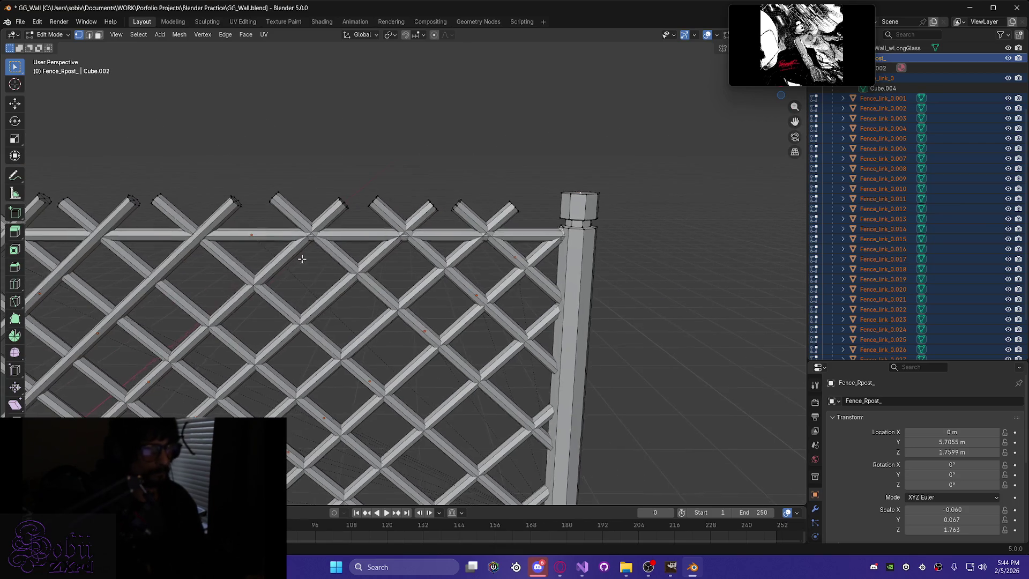
{"action": "scroll", "coordinate": [461, 237], "scroll_direction": "up", "scroll_amount": 3}
{"action": "mouse_move", "coordinate": [233, 192]}
{"action": "middle_mouse_down"}
{"action": "mouse_move", "coordinate": [75, 190]}
{"action": "mouse_move", "coordinate": [65, 172]}
{"action": "mouse_move", "coordinate": [239, 177]}
{"action": "middle_mouse_up"}
Raise both post-top centre vertices about 0.045 m along Z, then save the file.
{"action": "left_click", "coordinate": [62, 172]}
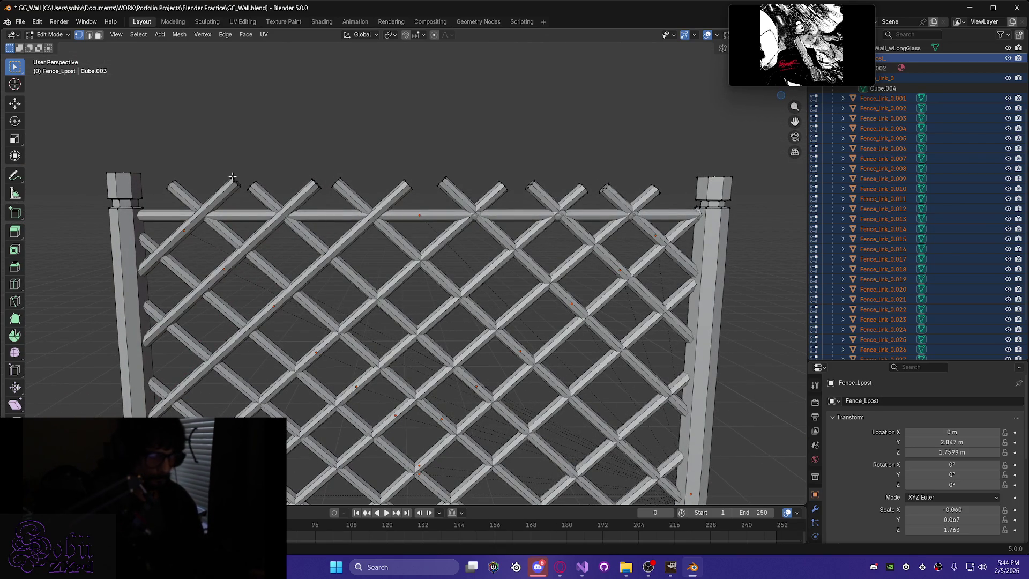
{"action": "key", "text": "g"}
{"action": "key", "text": "z"}
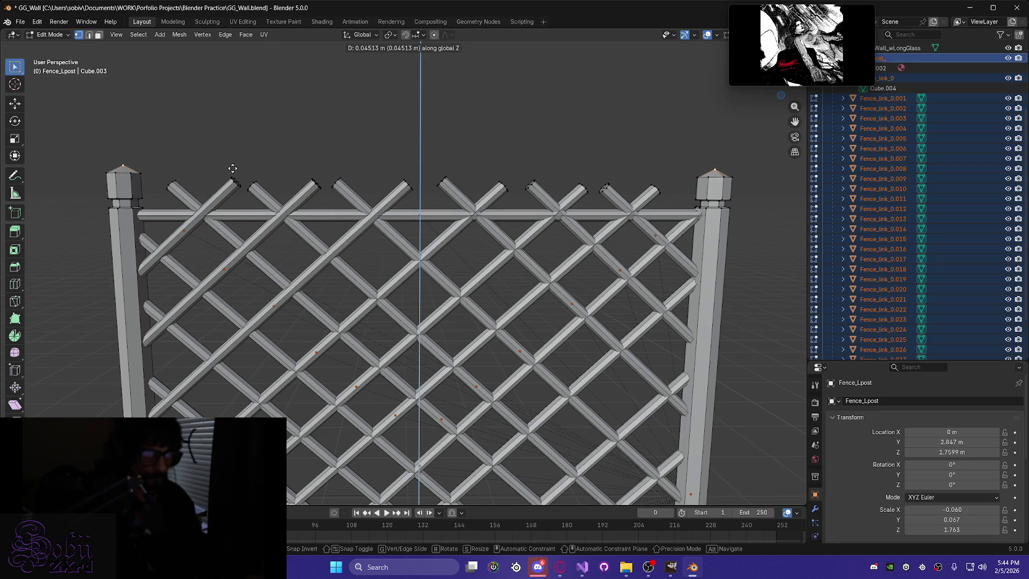
{"action": "left_click", "coordinate": [232, 169]}
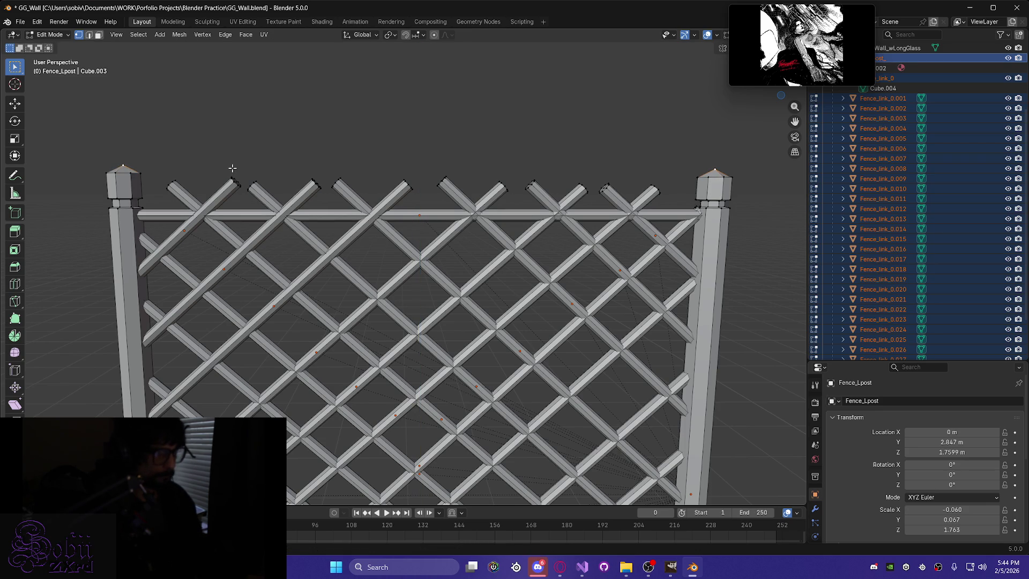
{"action": "key", "text": "ctrl+s"}
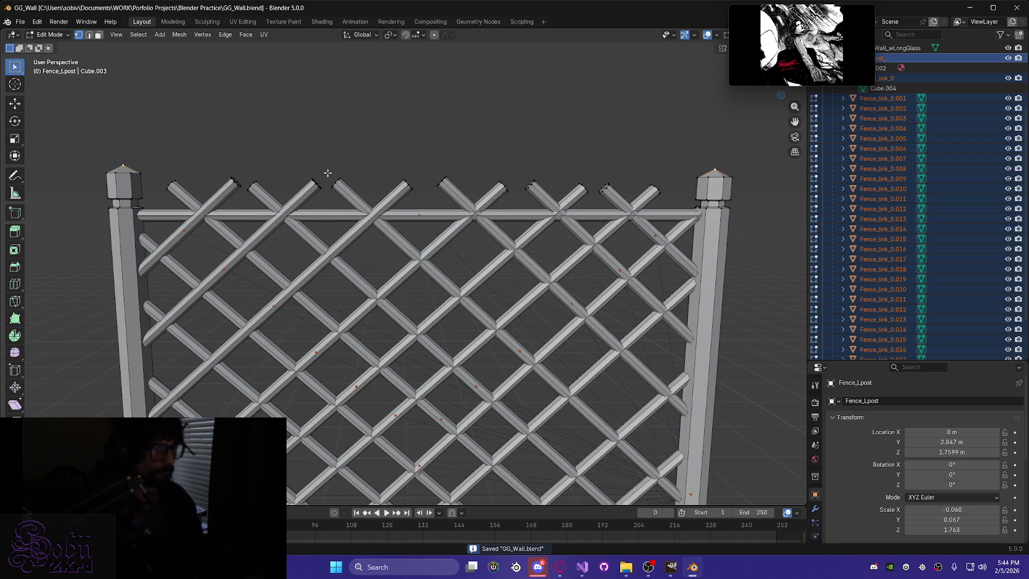
{"action": "scroll", "coordinate": [400, 221], "scroll_direction": "down", "scroll_amount": 5}
{"action": "middle_click_drag", "start_coordinate": [452, 388], "coordinate": [459, 380]}
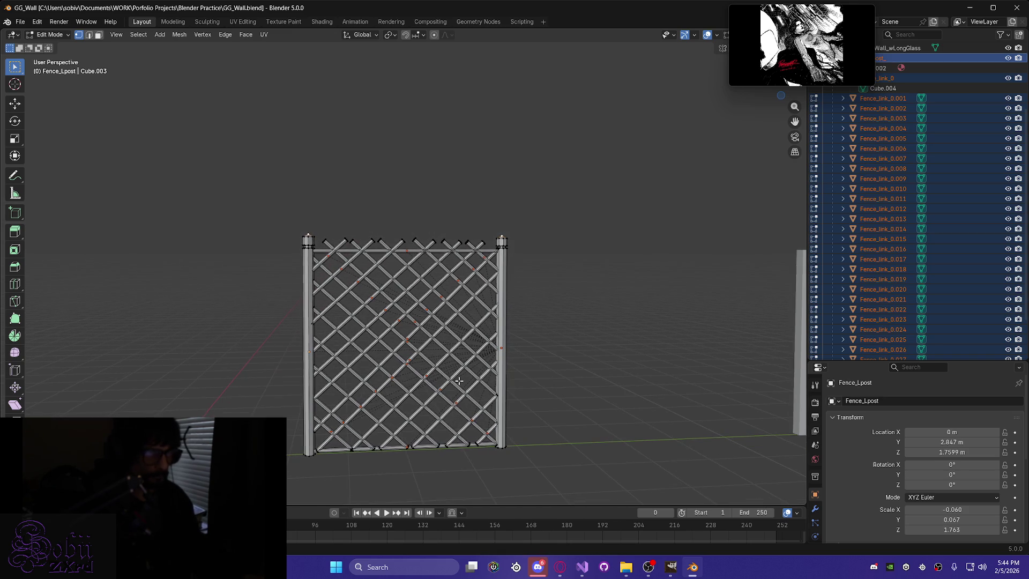
{"action": "left_click", "coordinate": [99, 35]}
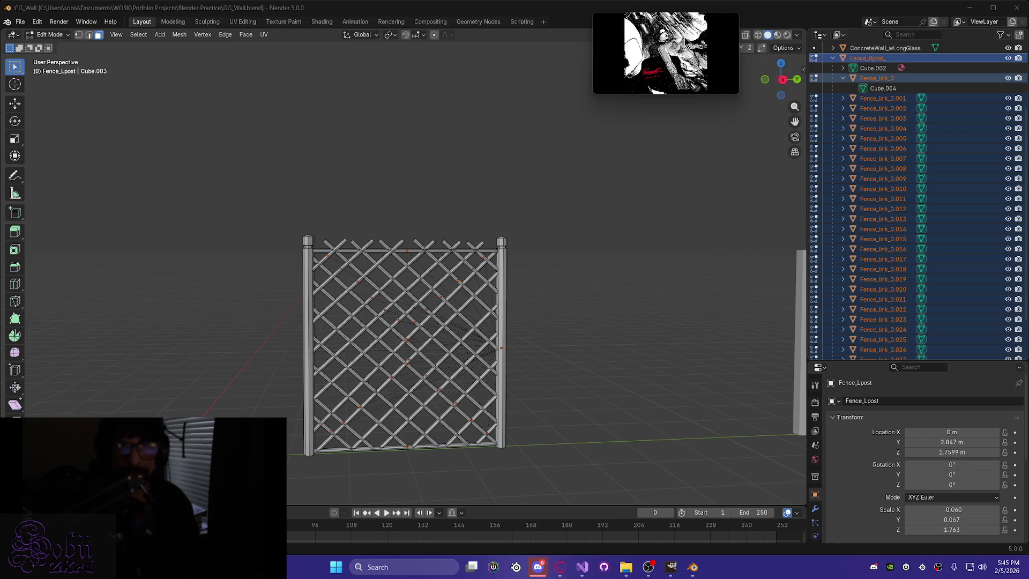
In Object Mode, select Fence_Rpost_ together with all Fence_link pieces and Fence_Lpost.
{"action": "scroll", "coordinate": [916, 122], "scroll_direction": "up", "scroll_amount": 4}
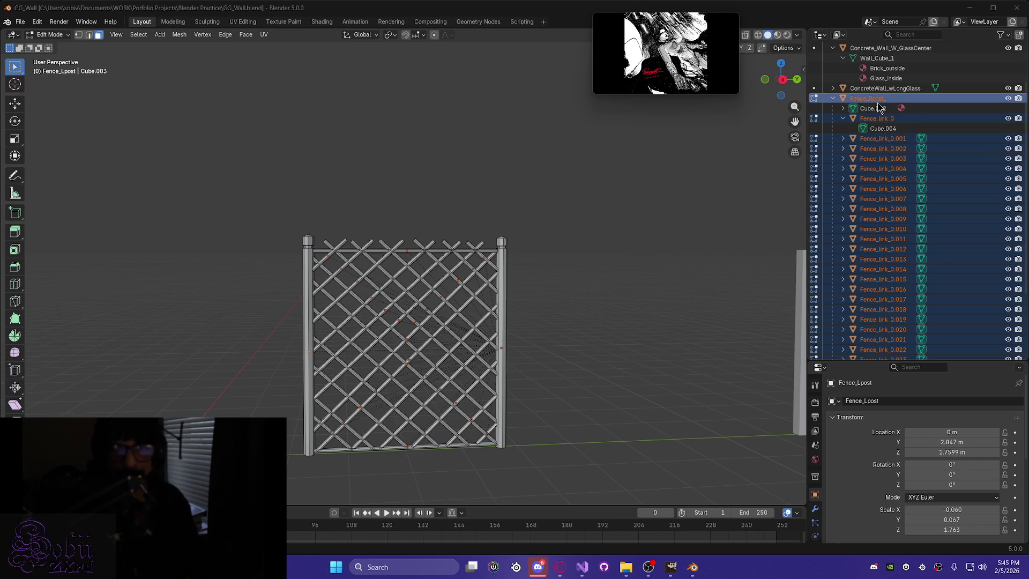
{"action": "left_click", "coordinate": [868, 98]}
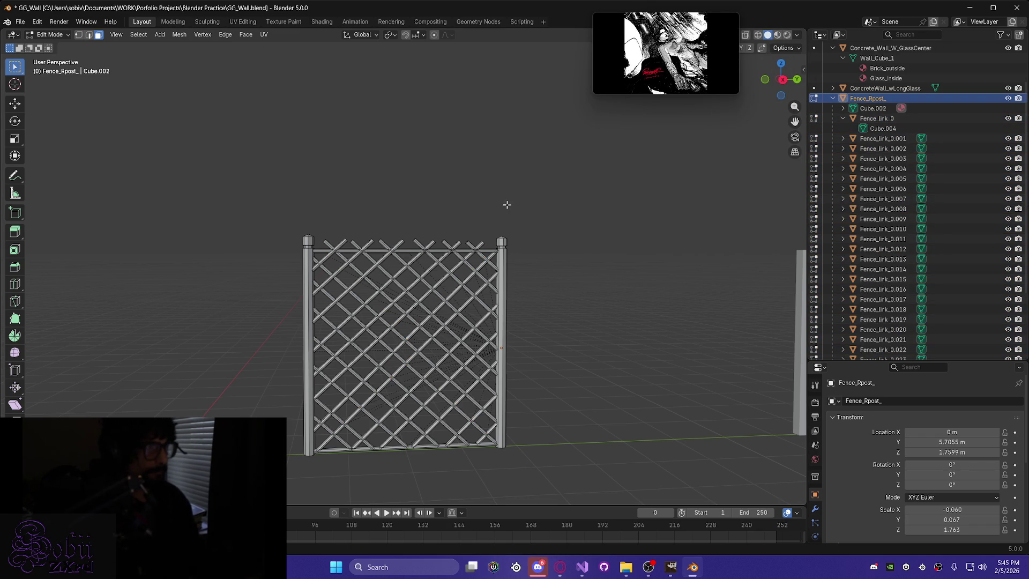
{"action": "key", "text": "Tab"}
{"action": "scroll", "coordinate": [851, 270], "scroll_direction": "down", "scroll_amount": 9}
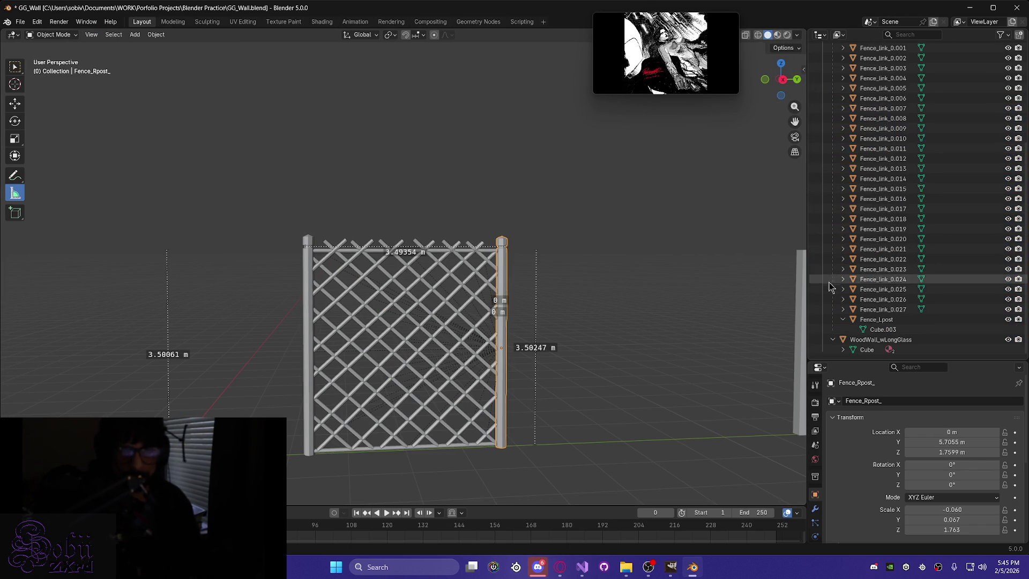
{"action": "left_click", "coordinate": [878, 329], "text": "shift"}
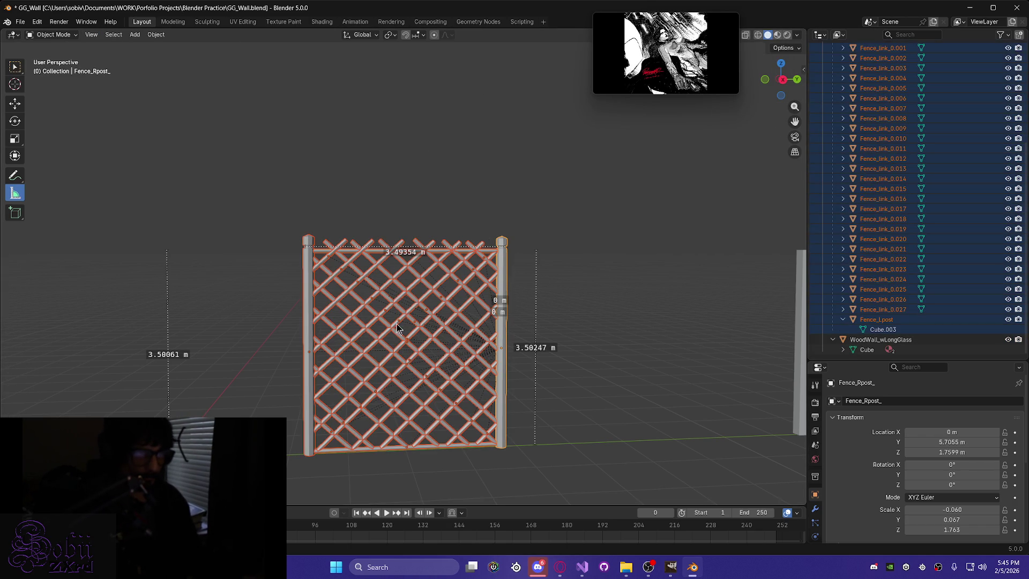
{"action": "scroll", "coordinate": [397, 328], "scroll_direction": "down", "scroll_amount": 3}
{"action": "mouse_move", "coordinate": [397, 328]}
{"action": "middle_mouse_down"}
{"action": "mouse_move", "coordinate": [333, 333]}
{"action": "mouse_move", "coordinate": [510, 363]}
{"action": "mouse_move", "coordinate": [560, 317]}
{"action": "middle_mouse_up"}
{"action": "mouse_move", "coordinate": [225, 367]}
{"action": "middle_mouse_down"}
{"action": "mouse_move", "coordinate": [219, 410]}
{"action": "mouse_move", "coordinate": [134, 375]}
{"action": "mouse_move", "coordinate": [73, 363]}
{"action": "mouse_move", "coordinate": [69, 376]}
{"action": "mouse_move", "coordinate": [74, 365]}
{"action": "middle_mouse_up"}
{"action": "scroll", "coordinate": [222, 386], "scroll_direction": "up", "scroll_amount": 5}
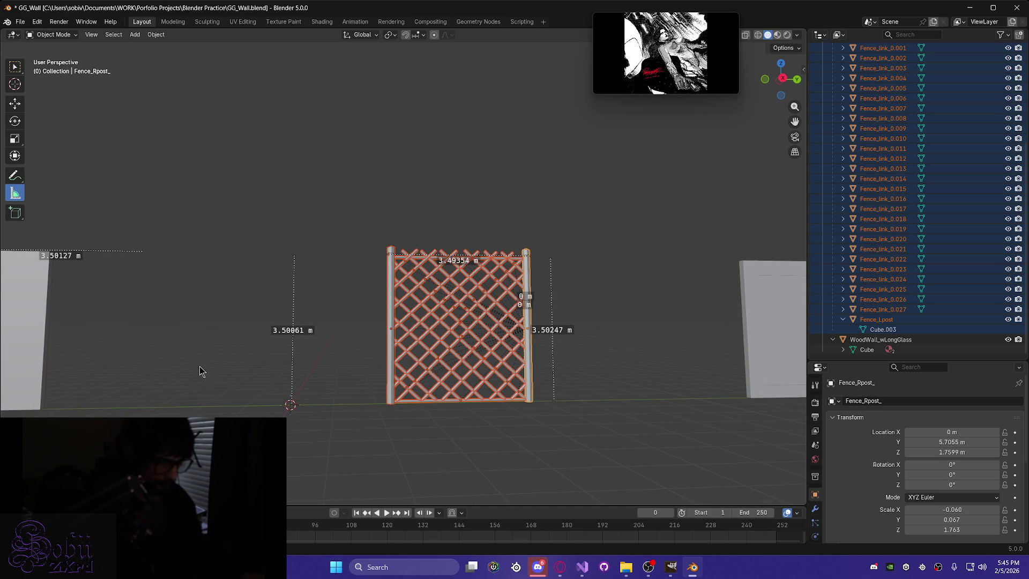
Move the whole selected fence along the Y axis.
{"action": "key", "text": "g"}
{"action": "key", "text": "x"}
{"action": "key", "text": "y"}
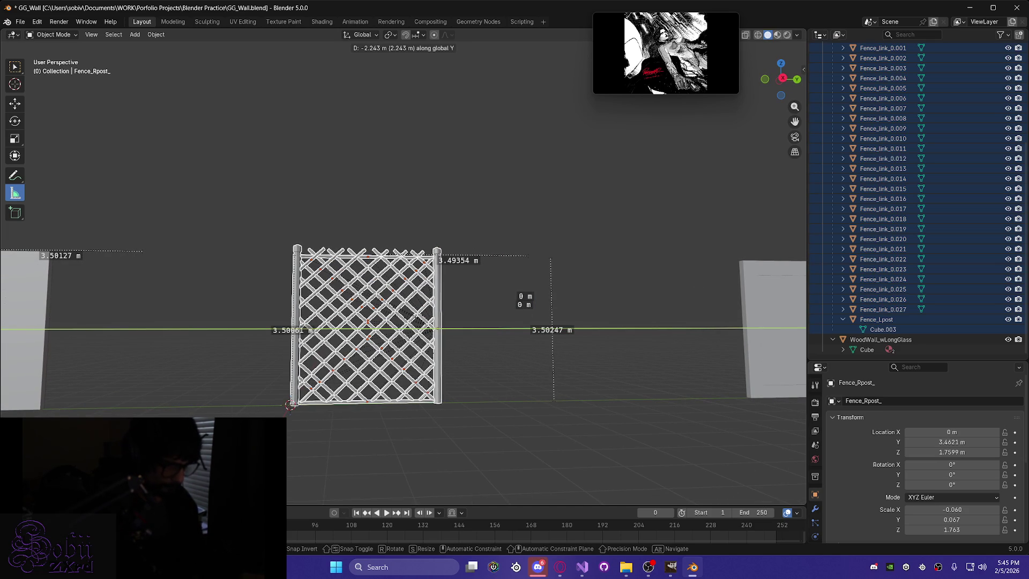
{"action": "key", "text": "Return"}
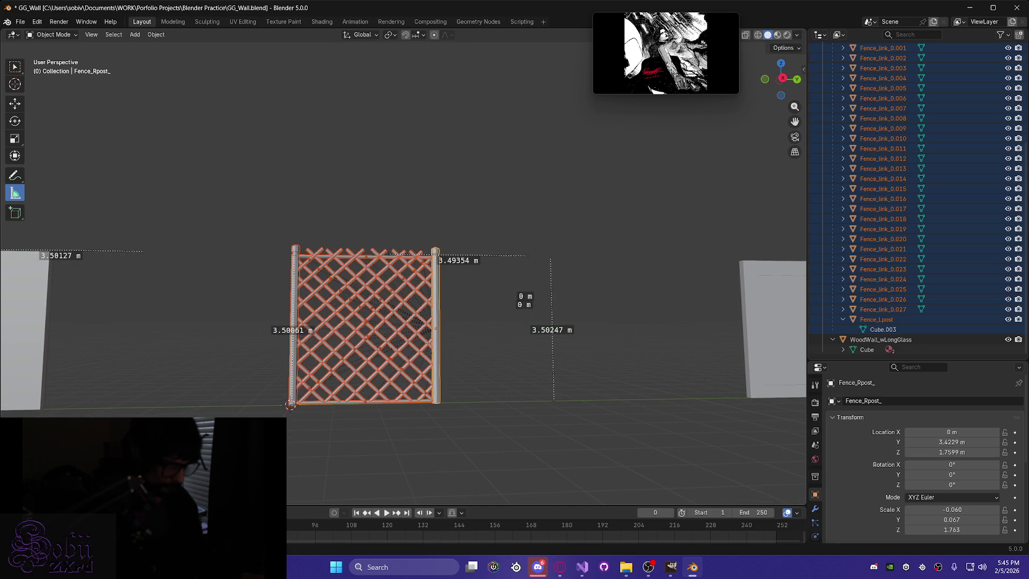
Keep only Fence_Rpost_ selected and move it along Y toward the origin.
{"action": "scroll", "coordinate": [347, 359], "scroll_direction": "up", "scroll_amount": 5}
{"action": "mouse_move", "coordinate": [347, 359]}
{"action": "middle_mouse_down"}
{"action": "mouse_move", "coordinate": [578, 353]}
{"action": "mouse_move", "coordinate": [551, 354]}
{"action": "mouse_move", "coordinate": [589, 284]}
{"action": "middle_mouse_up"}
{"action": "scroll", "coordinate": [620, 276], "scroll_direction": "up", "scroll_amount": 1}
{"action": "scroll", "coordinate": [622, 272], "scroll_direction": "down", "scroll_amount": 5}
{"action": "middle_click_drag", "start_coordinate": [452, 260], "coordinate": [464, 283]}
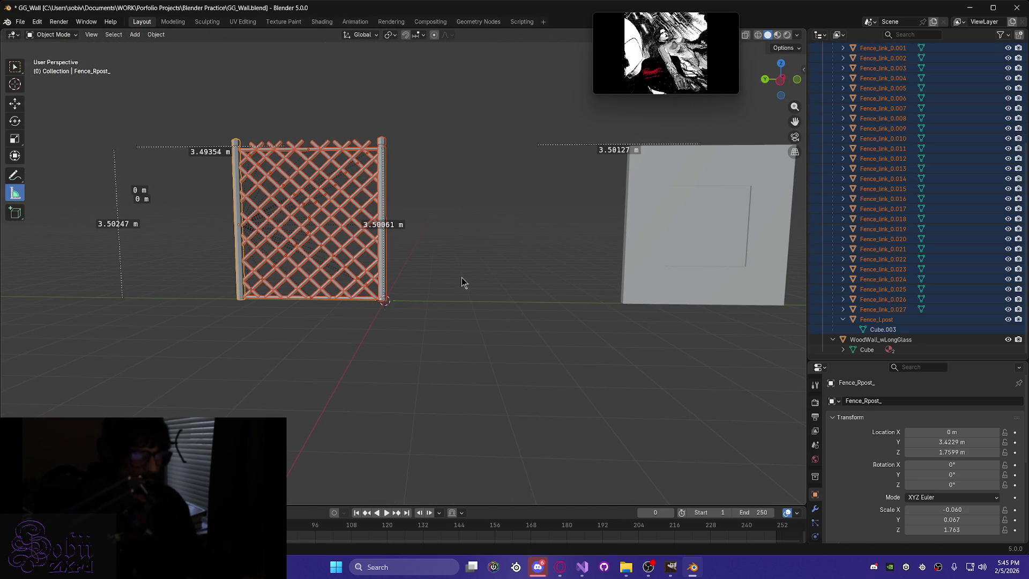
{"action": "scroll", "coordinate": [915, 209], "scroll_direction": "up", "scroll_amount": 5}
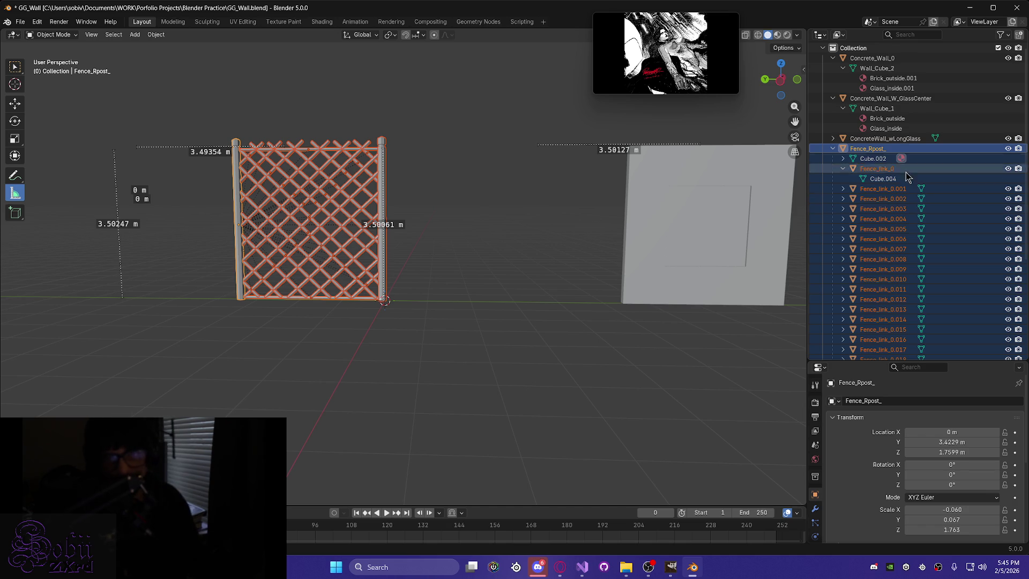
{"action": "left_click", "coordinate": [913, 149]}
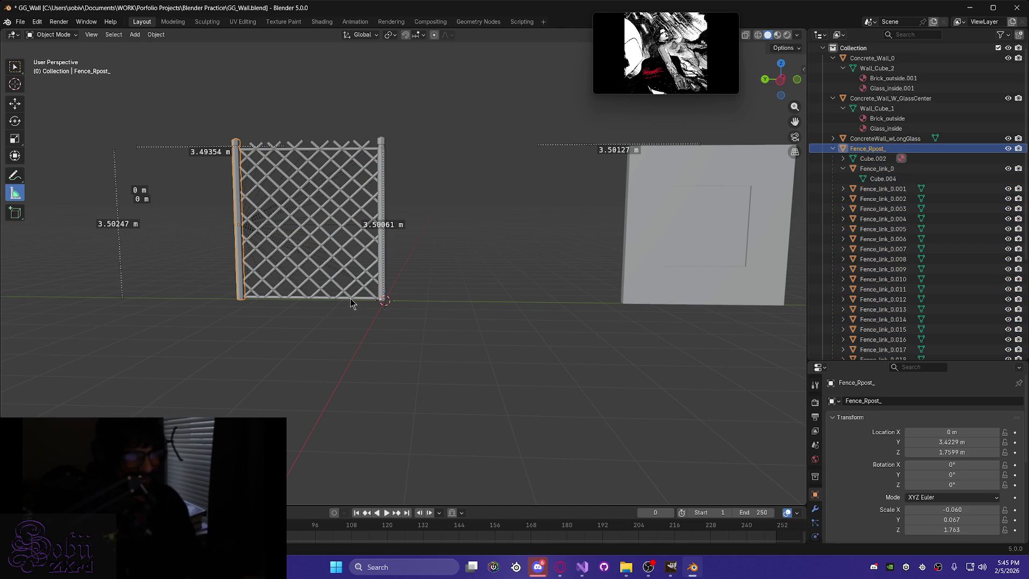
{"action": "key", "text": "g"}
{"action": "key", "text": "y"}
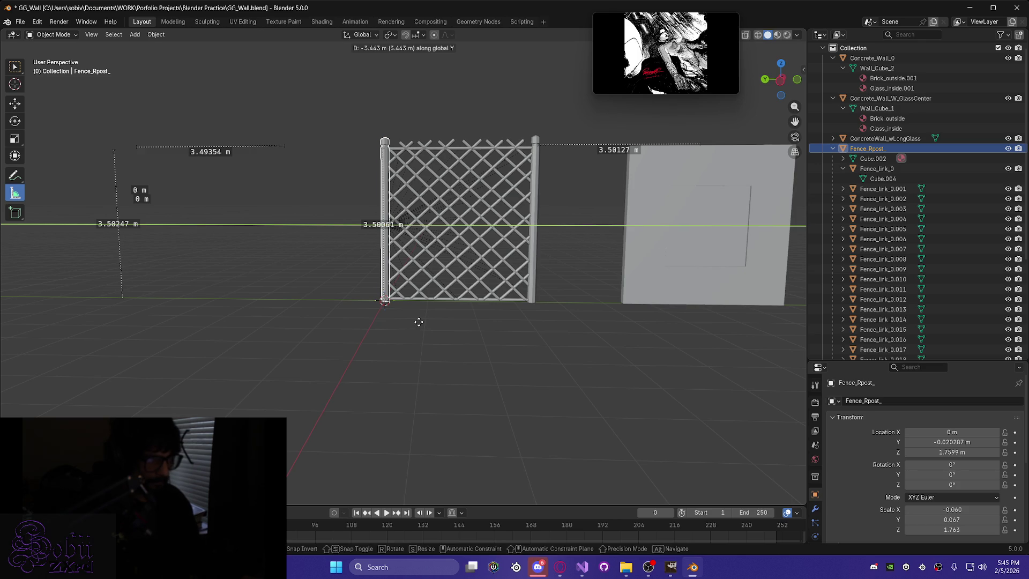
{"action": "left_click", "coordinate": [418, 322]}
Nudge Fence_Rpost_ along Y to about -0.0097 m and save GG_Wall.blend.
{"action": "scroll", "coordinate": [318, 317], "scroll_direction": "up", "scroll_amount": 5}
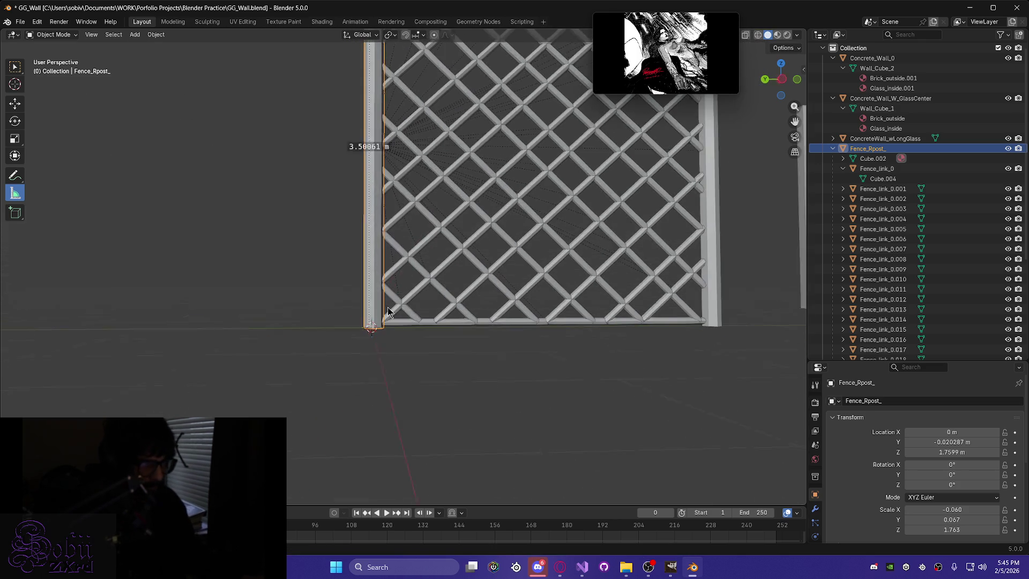
{"action": "middle_click_drag", "start_coordinate": [382, 306], "coordinate": [344, 347]}
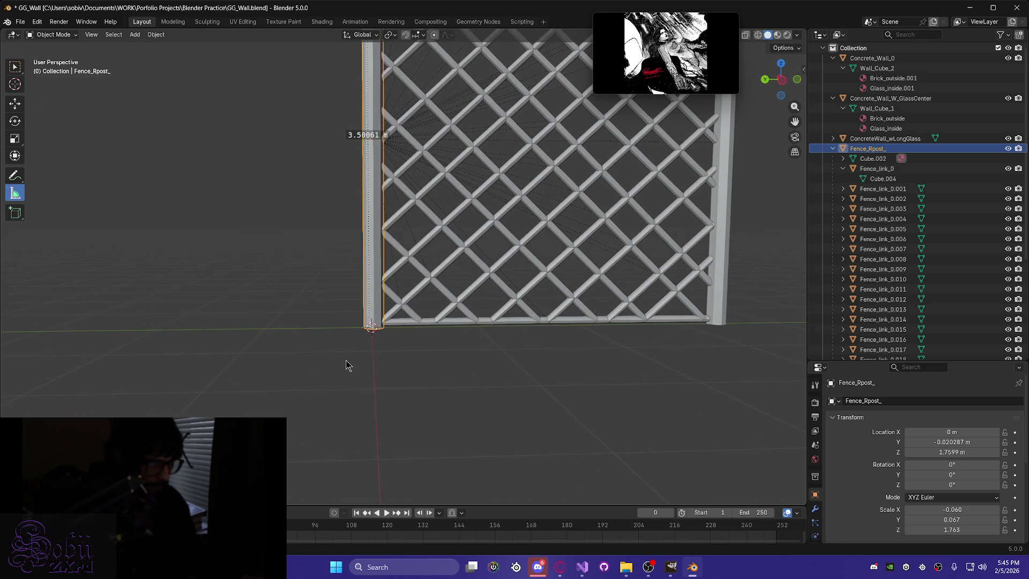
{"action": "scroll", "coordinate": [348, 361], "scroll_direction": "up", "scroll_amount": 4}
{"action": "key", "text": "g"}
{"action": "key", "text": "y"}
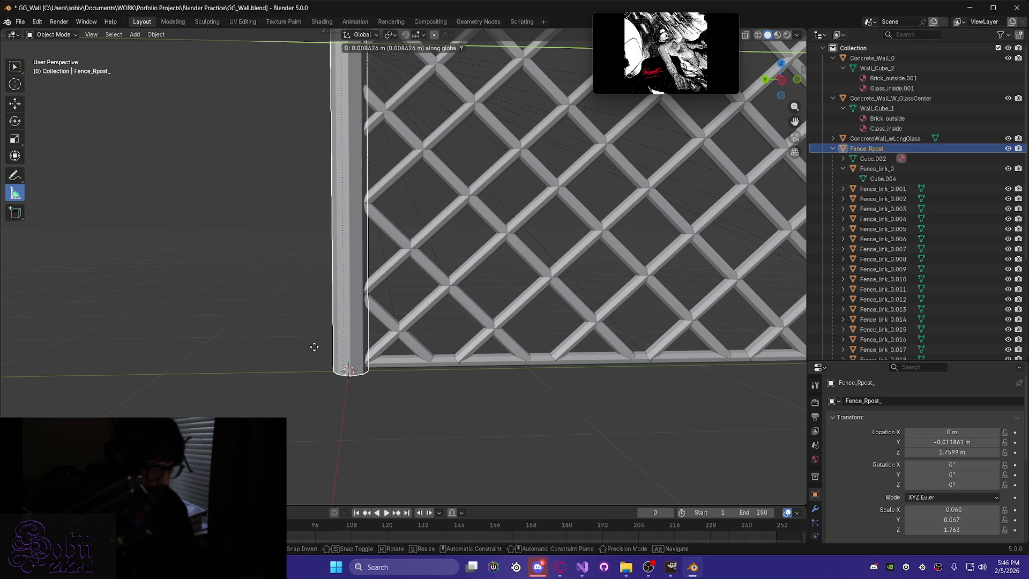
{"action": "left_click", "coordinate": [315, 349]}
{"action": "mouse_move", "coordinate": [315, 349]}
{"action": "middle_mouse_down"}
{"action": "mouse_move", "coordinate": [288, 326]}
{"action": "mouse_move", "coordinate": [252, 340]}
{"action": "mouse_move", "coordinate": [298, 348]}
{"action": "middle_mouse_up"}
{"action": "scroll", "coordinate": [324, 339], "scroll_direction": "down", "scroll_amount": 5}
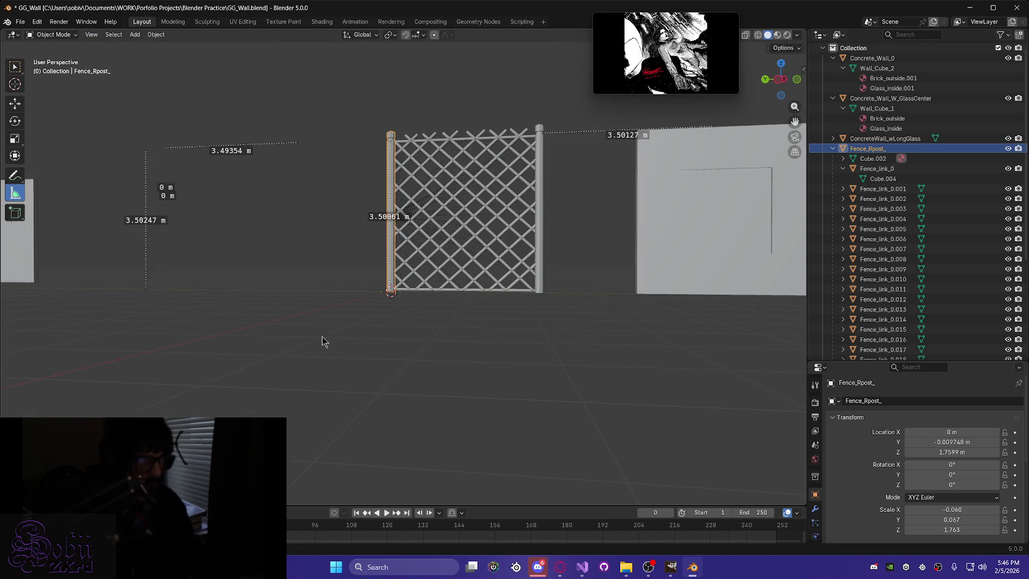
{"action": "middle_click_drag", "start_coordinate": [359, 337], "coordinate": [361, 340]}
{"action": "key", "text": "ctrl+s"}
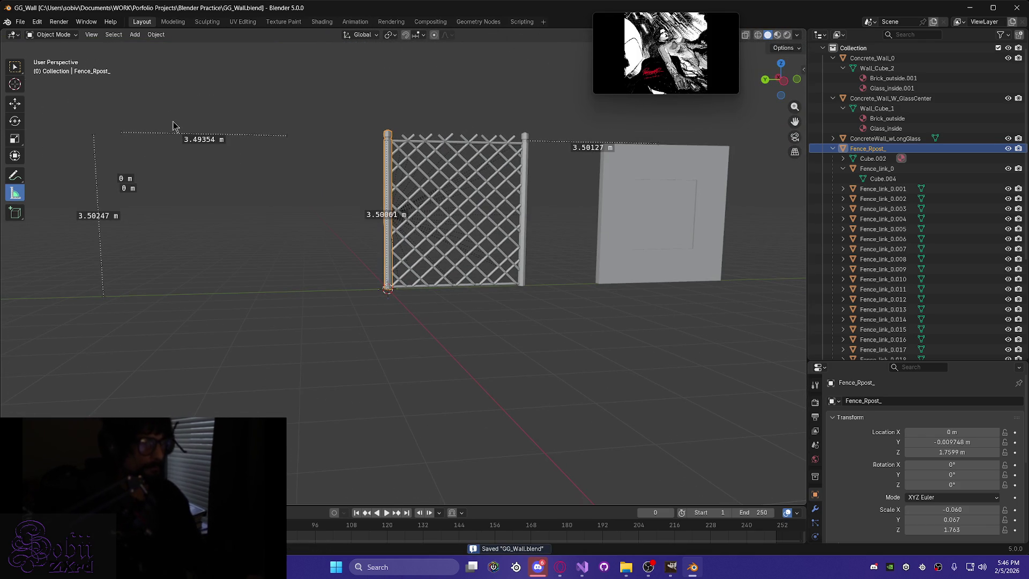
{"action": "left_click", "coordinate": [20, 22]}
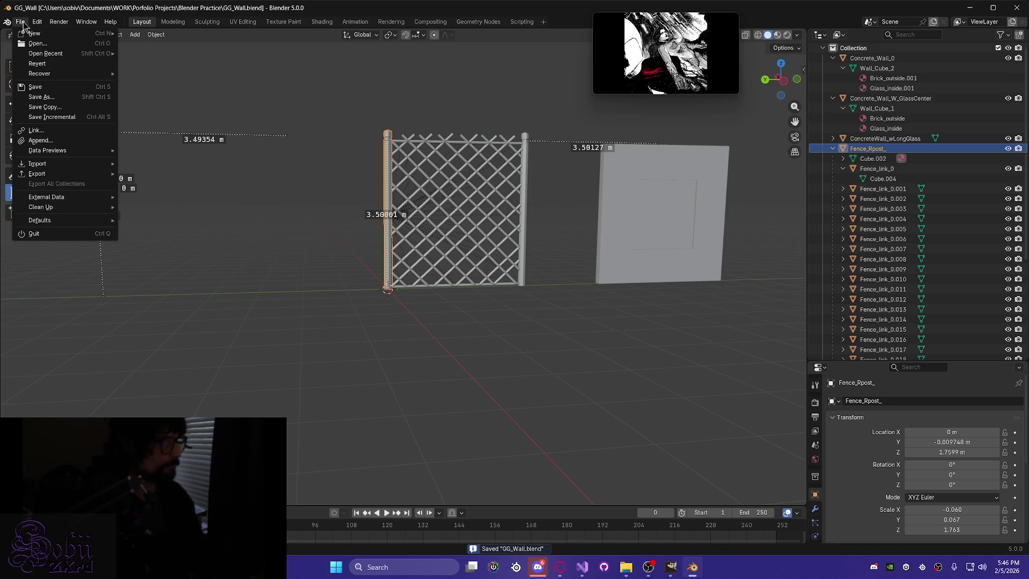
Select all fence links with Fence_Lpost and show their Material properties.
{"action": "mouse_move", "coordinate": [37, 21]}
{"action": "mouse_move", "coordinate": [62, 54]}
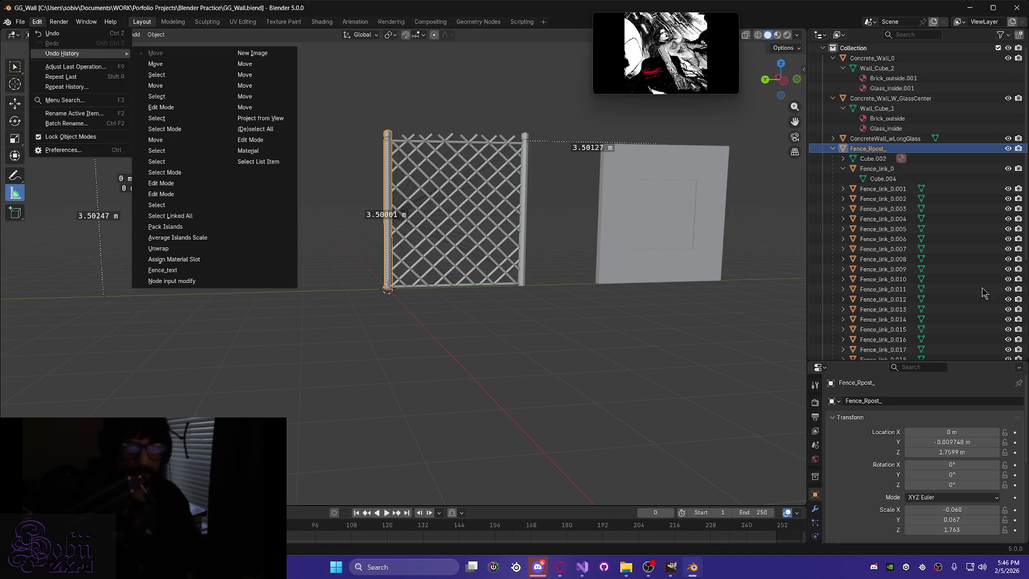
{"action": "scroll", "coordinate": [858, 257], "scroll_direction": "down", "scroll_amount": 5}
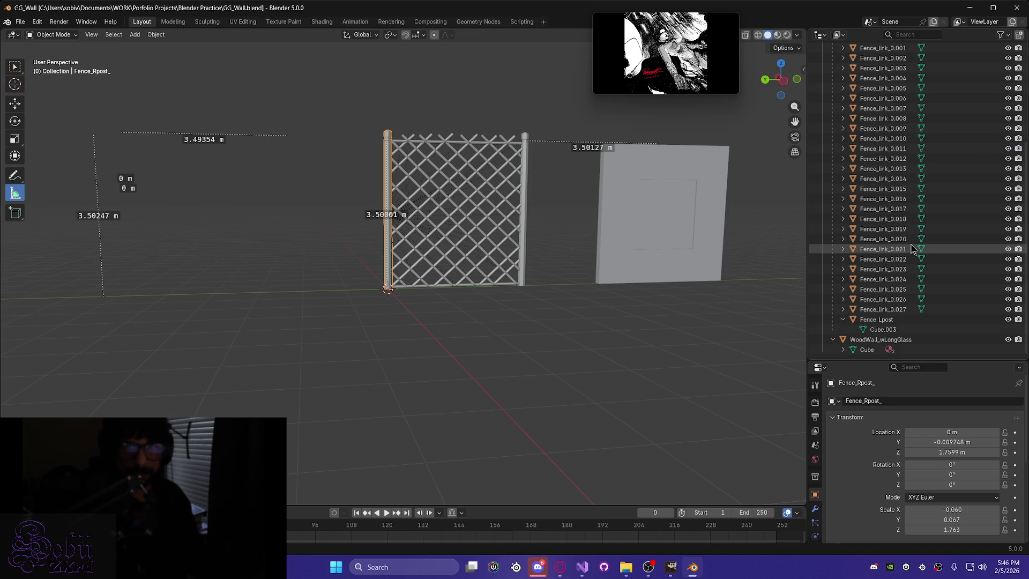
{"action": "left_click", "coordinate": [876, 320], "text": "shift"}
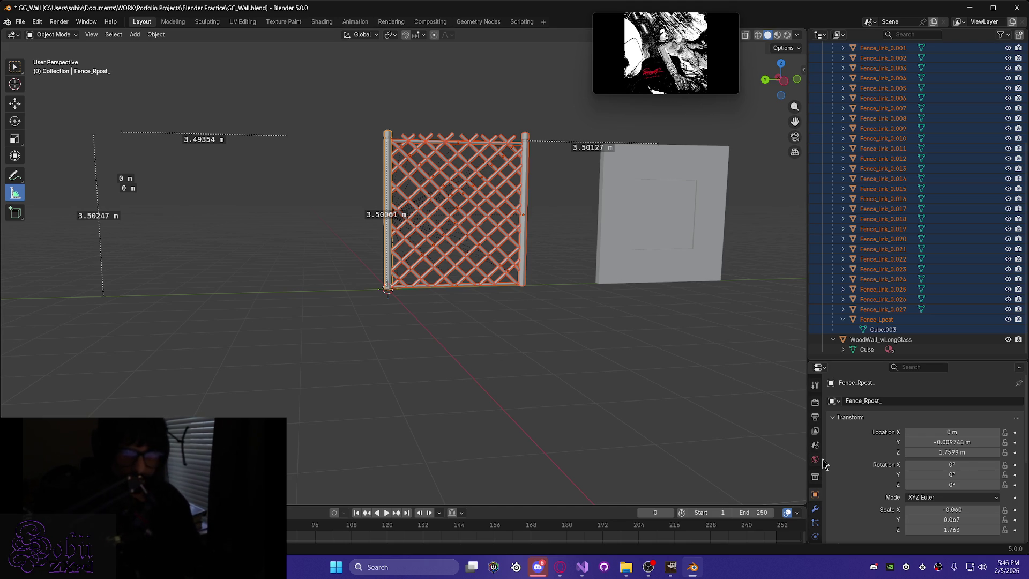
{"action": "scroll", "coordinate": [831, 343], "scroll_direction": "up", "scroll_amount": 5}
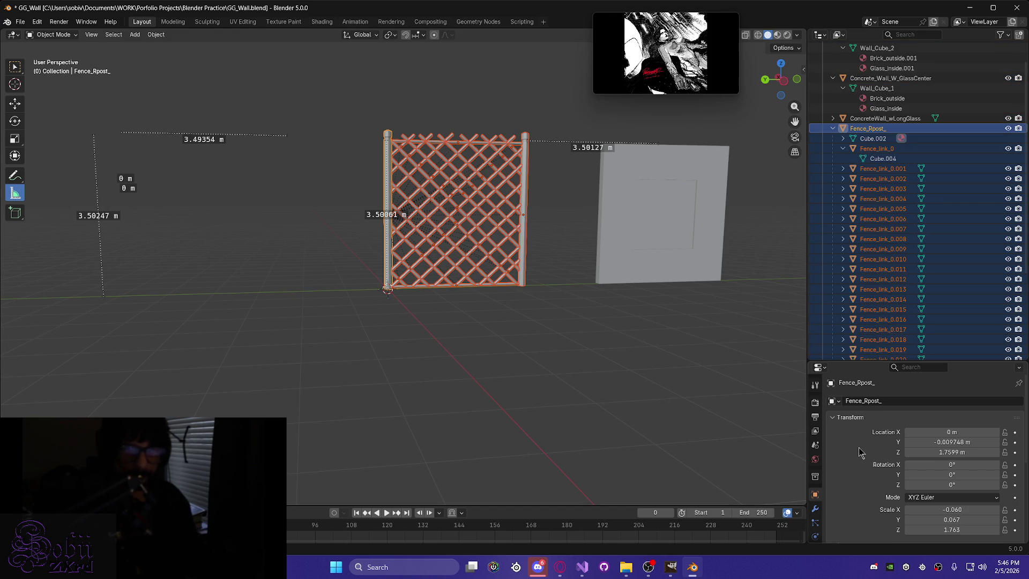
{"action": "scroll", "coordinate": [815, 487], "scroll_direction": "down", "scroll_amount": 3}
{"action": "left_click", "coordinate": [815, 517]}
Select only Fence_link_0 to check which material it carries.
{"action": "scroll", "coordinate": [862, 485], "scroll_direction": "down", "scroll_amount": 4}
{"action": "scroll", "coordinate": [863, 485], "scroll_direction": "up", "scroll_amount": 4}
{"action": "scroll", "coordinate": [862, 485], "scroll_direction": "down", "scroll_amount": 12}
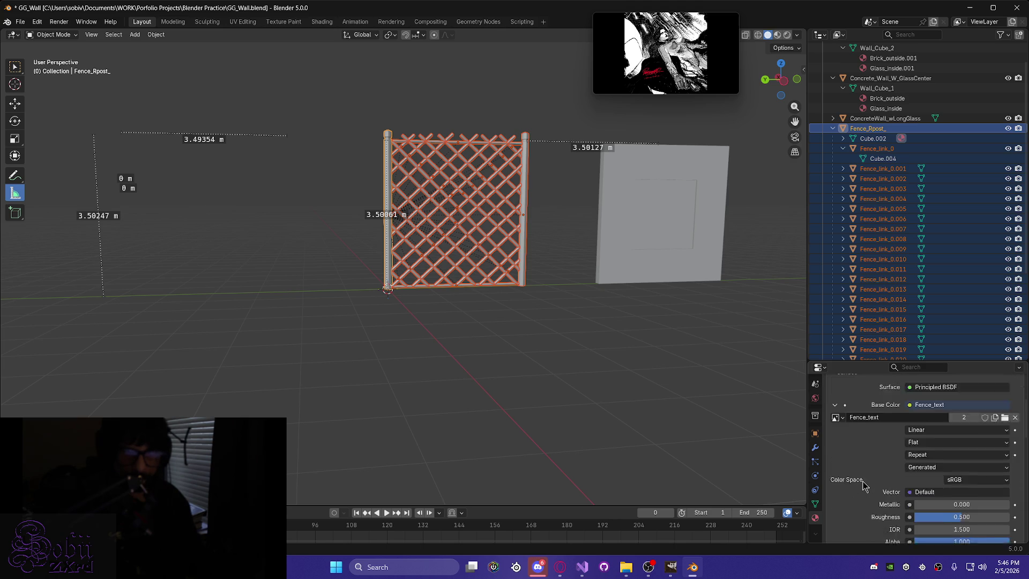
{"action": "scroll", "coordinate": [863, 485], "scroll_direction": "up", "scroll_amount": 6}
{"action": "scroll", "coordinate": [864, 485], "scroll_direction": "up", "scroll_amount": 6}
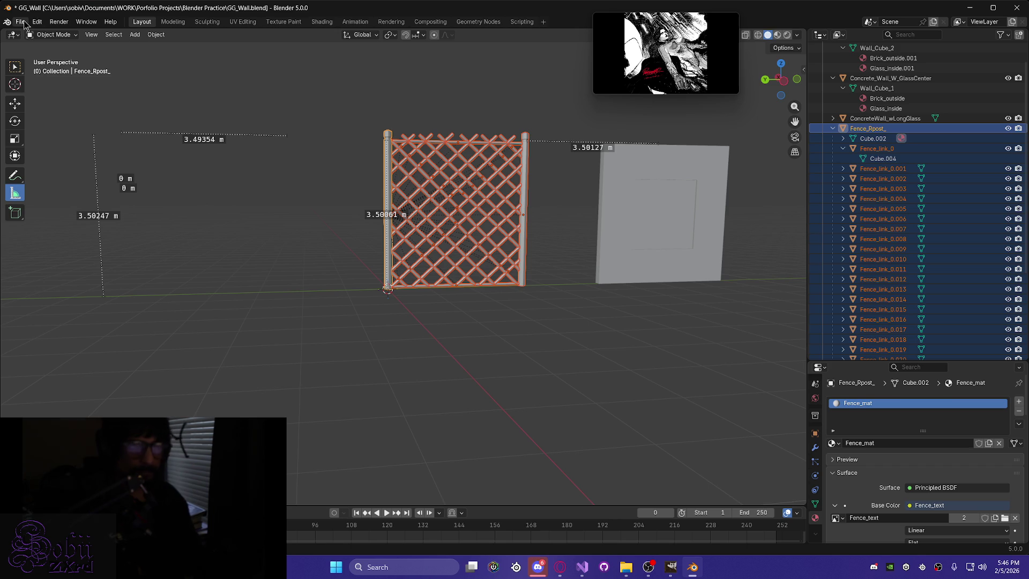
{"action": "scroll", "coordinate": [892, 225], "scroll_direction": "down", "scroll_amount": 3}
{"action": "scroll", "coordinate": [892, 225], "scroll_direction": "up", "scroll_amount": 2}
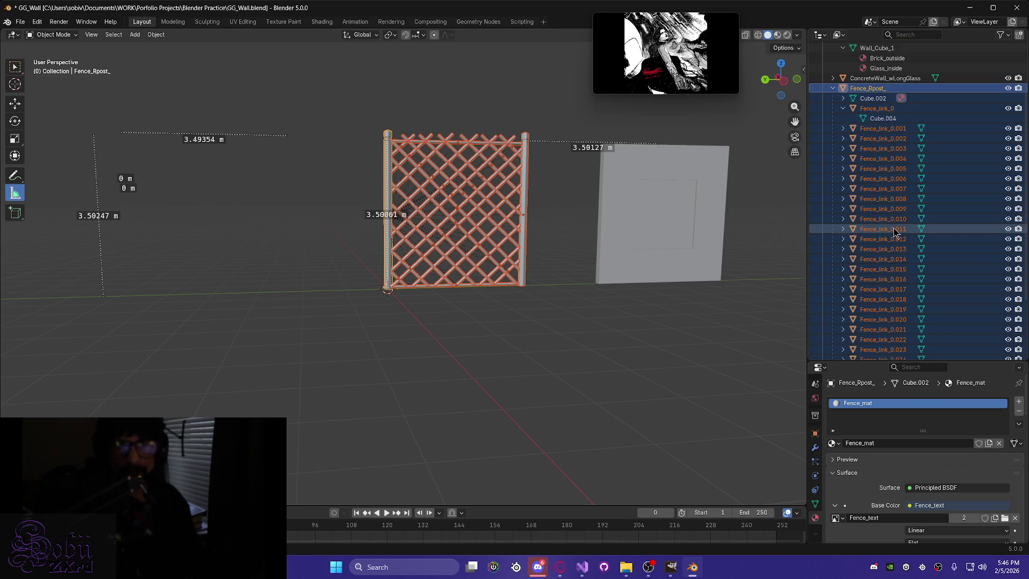
{"action": "scroll", "coordinate": [893, 232], "scroll_direction": "down", "scroll_amount": 4}
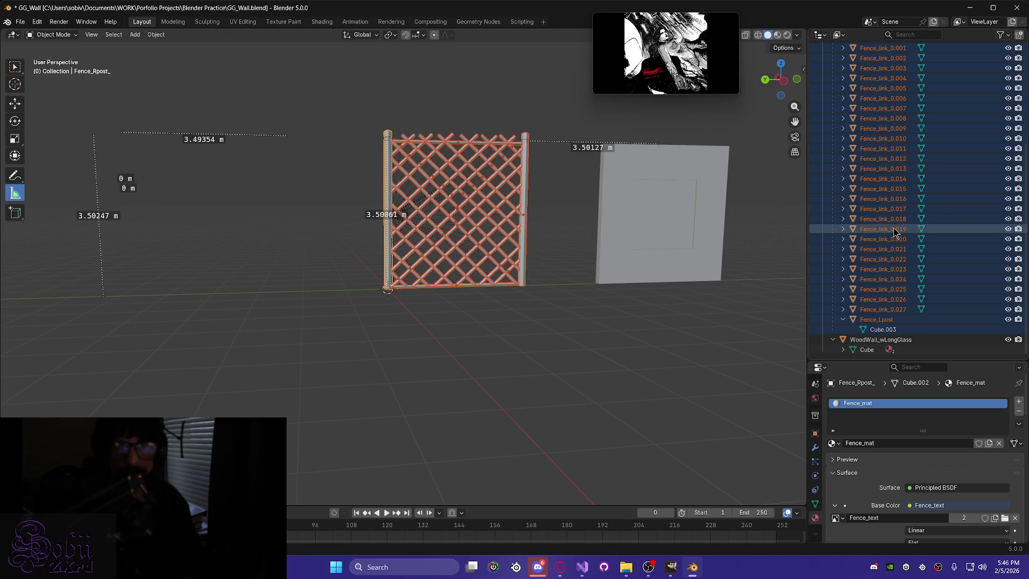
{"action": "scroll", "coordinate": [893, 232], "scroll_direction": "up", "scroll_amount": 4}
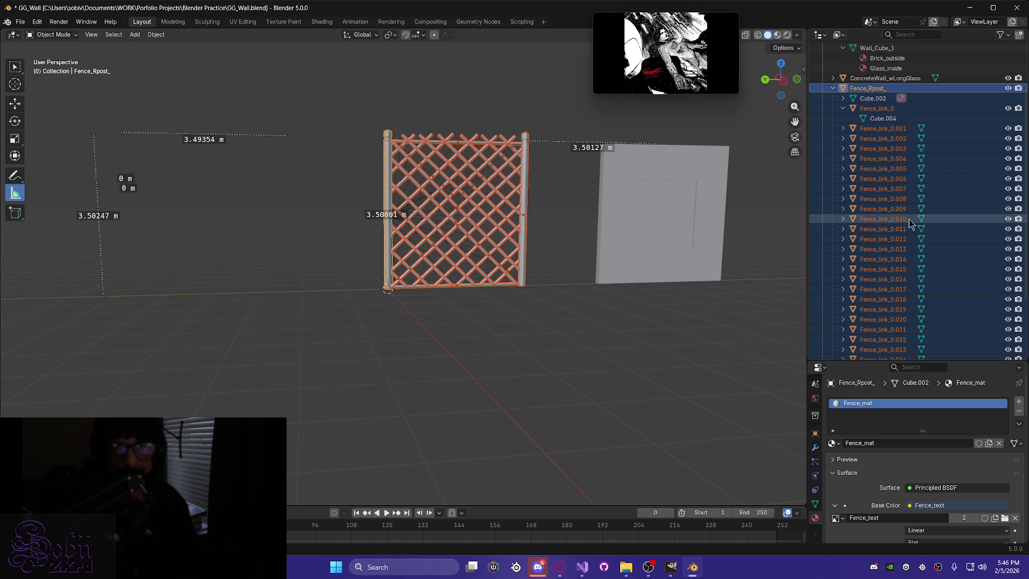
{"action": "left_click", "coordinate": [876, 108]}
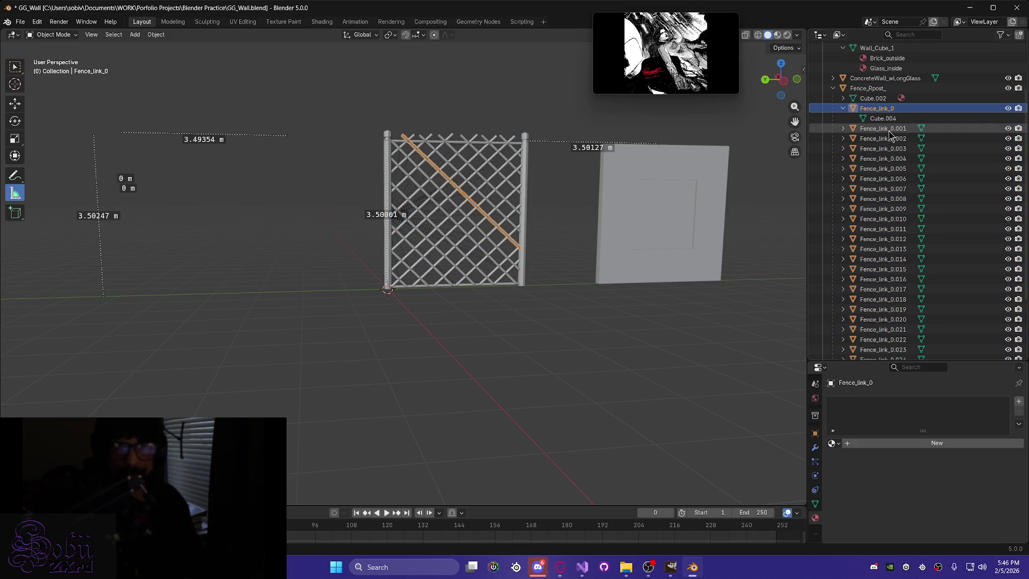
Reselect all fence links, making Fence_Rpost_ with Fence_mat the active object.
{"action": "scroll", "coordinate": [901, 311], "scroll_direction": "down", "scroll_amount": 5}
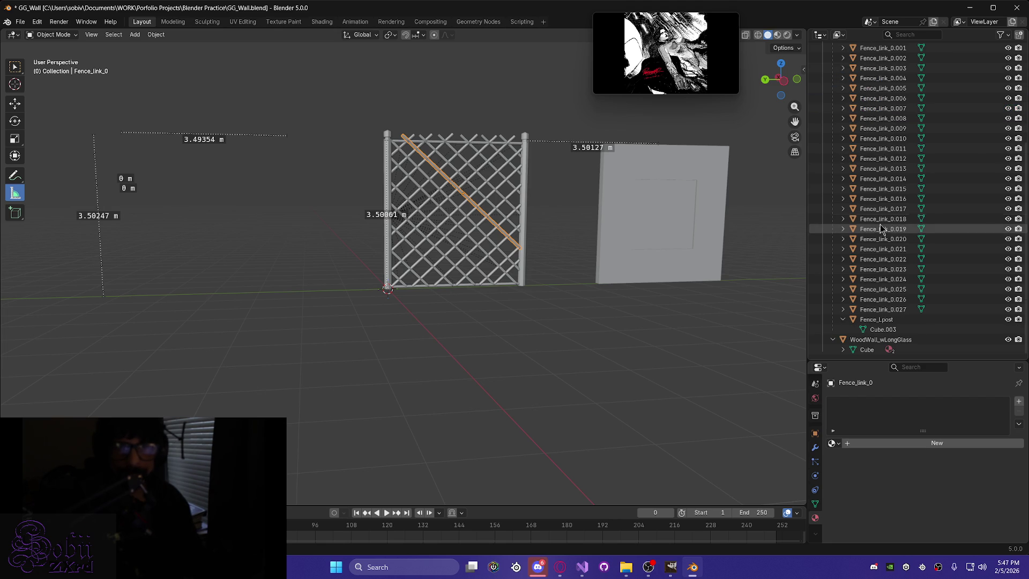
{"action": "left_click", "coordinate": [900, 311], "text": "shift"}
{"action": "scroll", "coordinate": [889, 214], "scroll_direction": "up", "scroll_amount": 7}
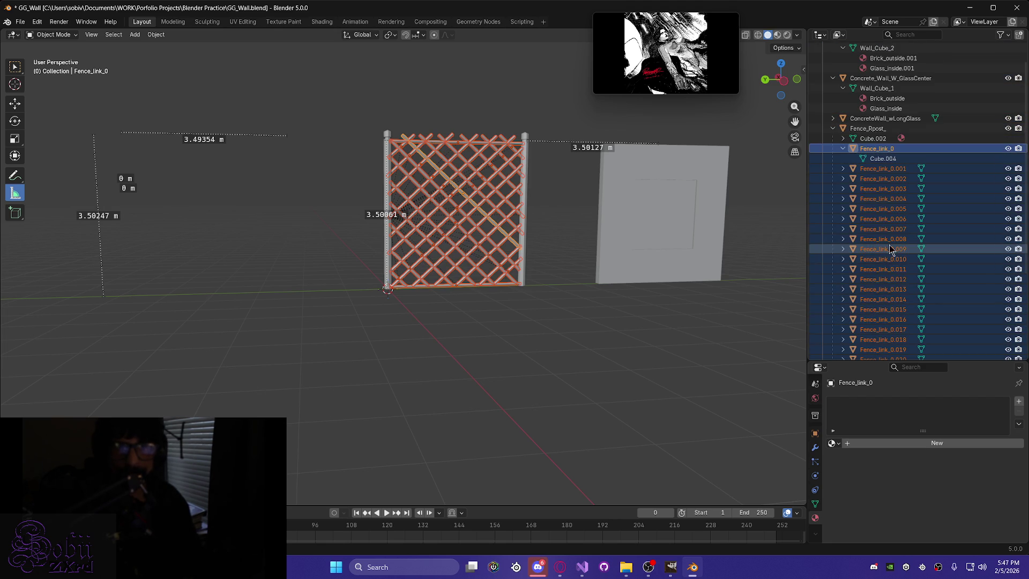
{"action": "left_click", "coordinate": [876, 131], "text": "ctrl"}
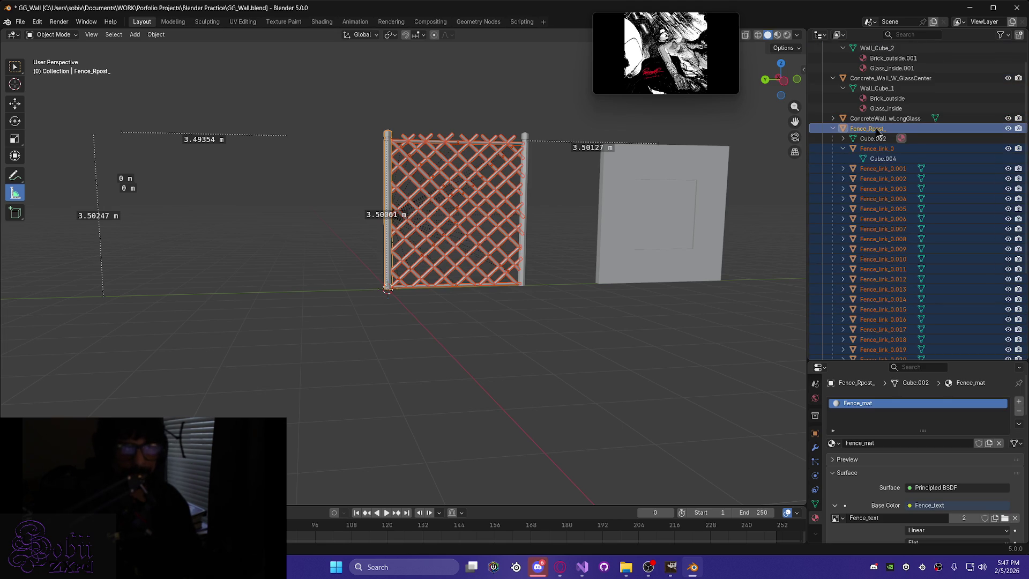
{"action": "middle_click_drag", "start_coordinate": [460, 329], "coordinate": [425, 324]}
Link Fence_mat from Fence_Rpost_ to all selected fence links and posts.
{"action": "key", "text": "ctrl+l"}
{"action": "mouse_move", "coordinate": [428, 323]}
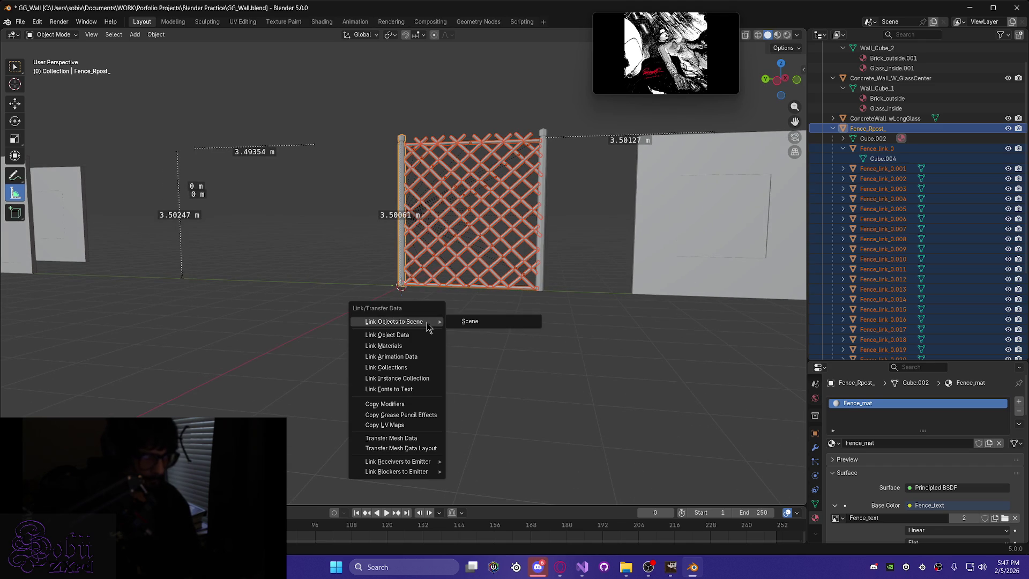
{"action": "left_click", "coordinate": [418, 346]}
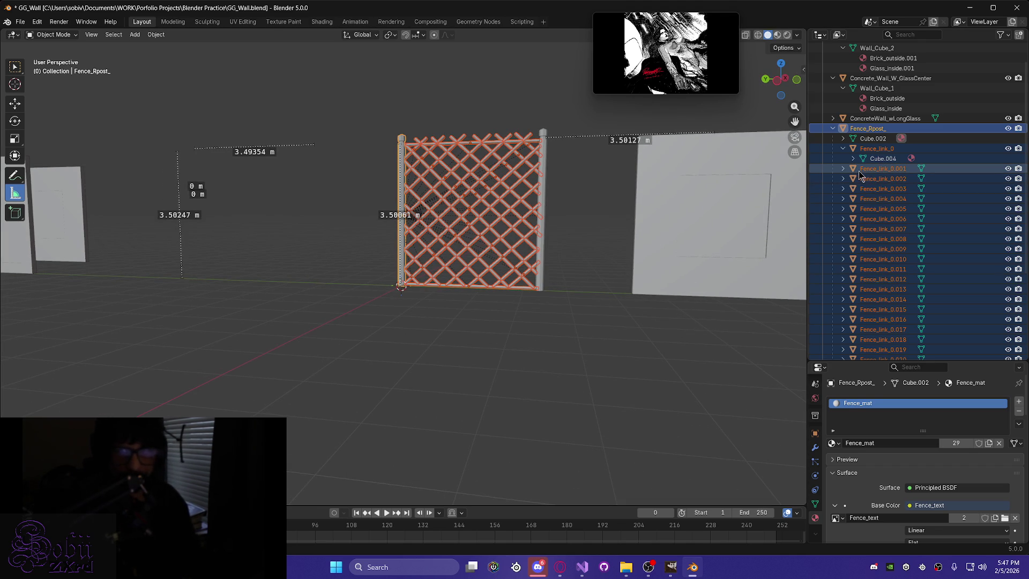
Expand Fence_link_0.001 through Fence_link_0.009 in the Outliner to check their materials.
{"action": "left_click", "coordinate": [844, 169]}
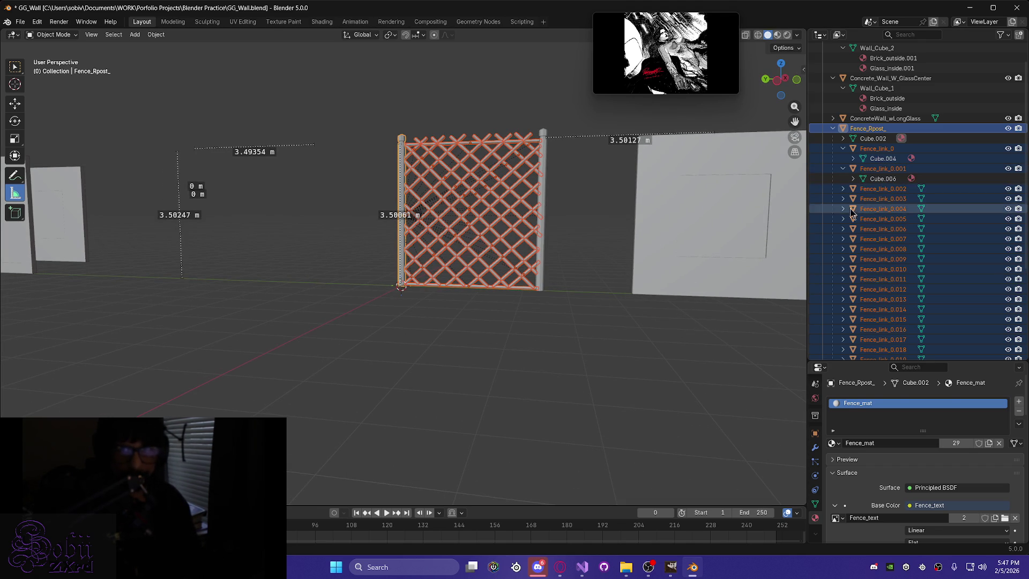
{"action": "left_click", "coordinate": [843, 189]}
{"action": "left_click", "coordinate": [842, 209]}
{"action": "left_click", "coordinate": [842, 229]}
{"action": "left_click", "coordinate": [843, 249]}
{"action": "left_click", "coordinate": [842, 269]}
{"action": "scroll", "coordinate": [846, 270], "scroll_direction": "down", "scroll_amount": 2}
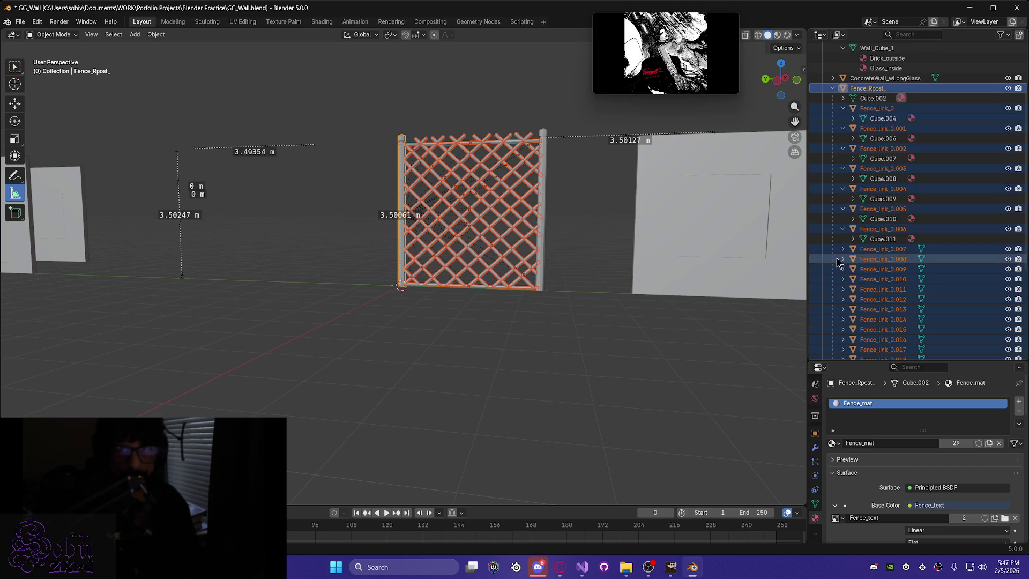
{"action": "left_click", "coordinate": [843, 248]}
{"action": "left_click", "coordinate": [843, 269]}
{"action": "scroll", "coordinate": [845, 273], "scroll_direction": "down", "scroll_amount": 1}
{"action": "left_click", "coordinate": [842, 269]}
Expand Fence_link_0.010 through Fence_link_0.020 to check their materials.
{"action": "scroll", "coordinate": [843, 276], "scroll_direction": "down", "scroll_amount": 2}
{"action": "left_click", "coordinate": [843, 249]}
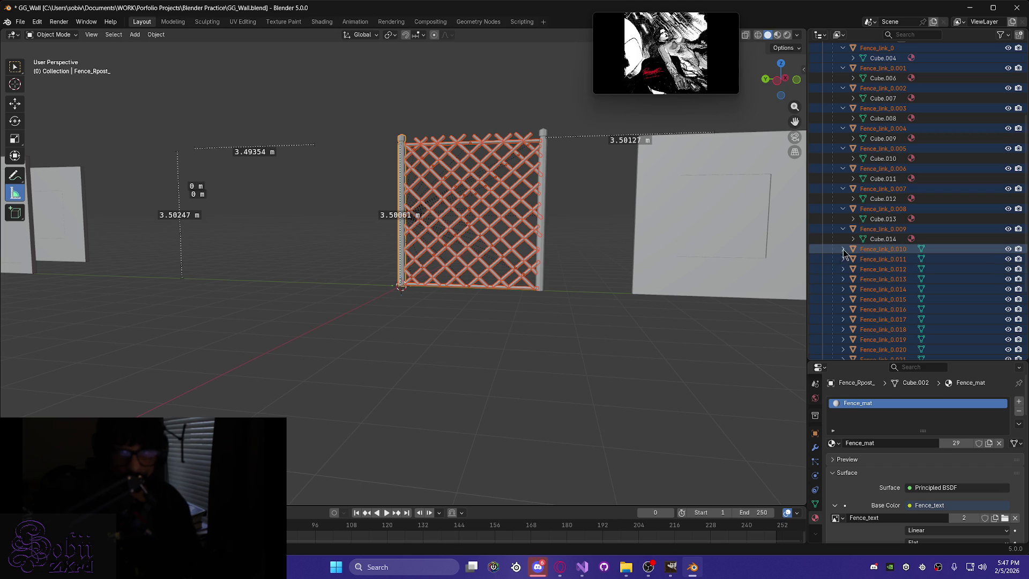
{"action": "left_click", "coordinate": [843, 269]}
{"action": "scroll", "coordinate": [842, 278], "scroll_direction": "down", "scroll_amount": 2}
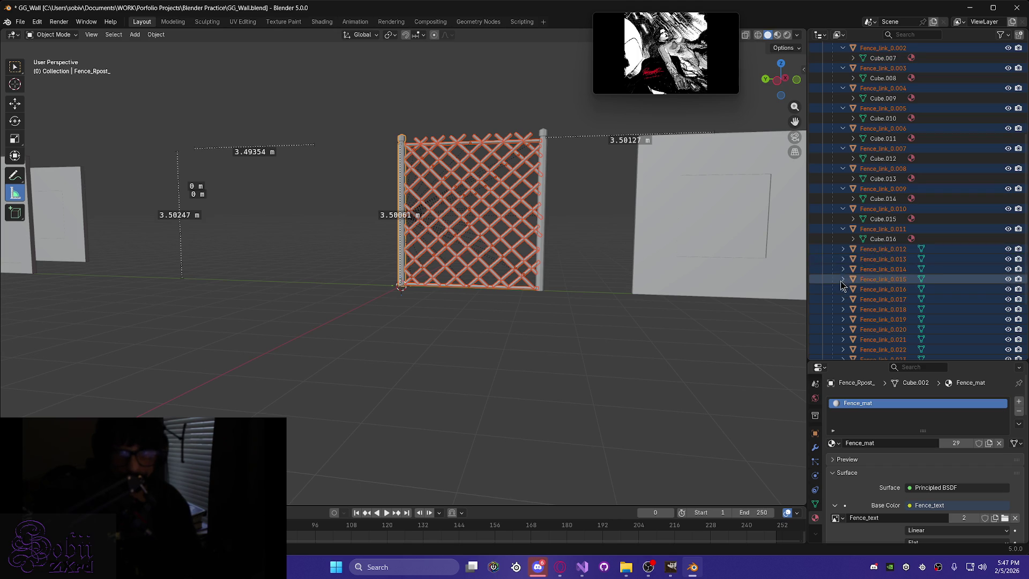
{"action": "left_click", "coordinate": [843, 249]}
{"action": "left_click", "coordinate": [842, 269]}
{"action": "left_click", "coordinate": [842, 288]}
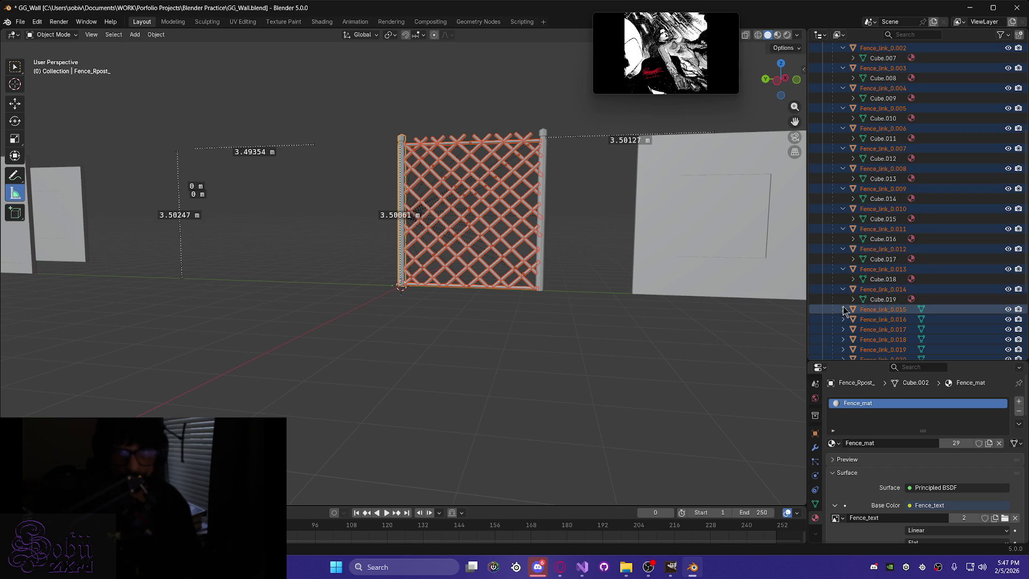
{"action": "scroll", "coordinate": [846, 267], "scroll_direction": "down", "scroll_amount": 5}
{"action": "left_click", "coordinate": [842, 209]}
{"action": "left_click", "coordinate": [843, 229]}
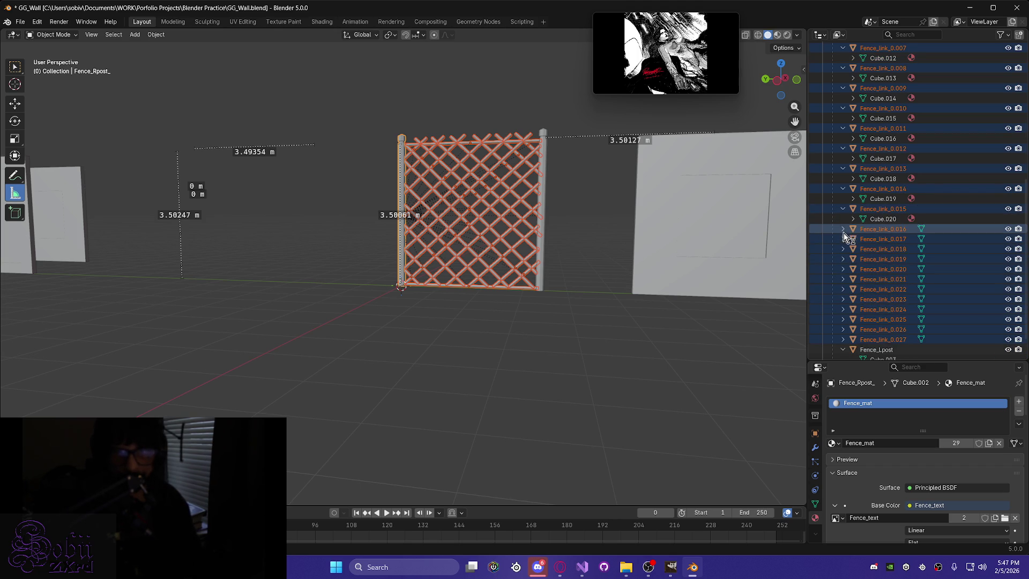
{"action": "left_click", "coordinate": [842, 249]}
{"action": "left_click", "coordinate": [843, 269]}
{"action": "left_click", "coordinate": [842, 289]}
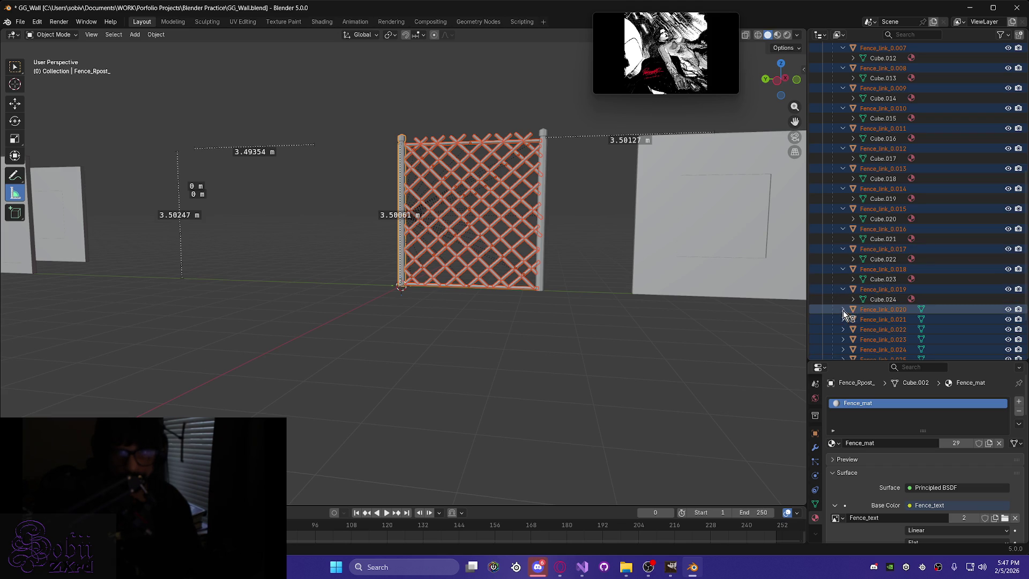
{"action": "left_click", "coordinate": [842, 309]}
{"action": "scroll", "coordinate": [843, 311], "scroll_direction": "down", "scroll_amount": 4}
Expand Fence_link_0.021 through Fence_link_0.027 to reveal their meshes.
{"action": "left_click", "coordinate": [843, 249]}
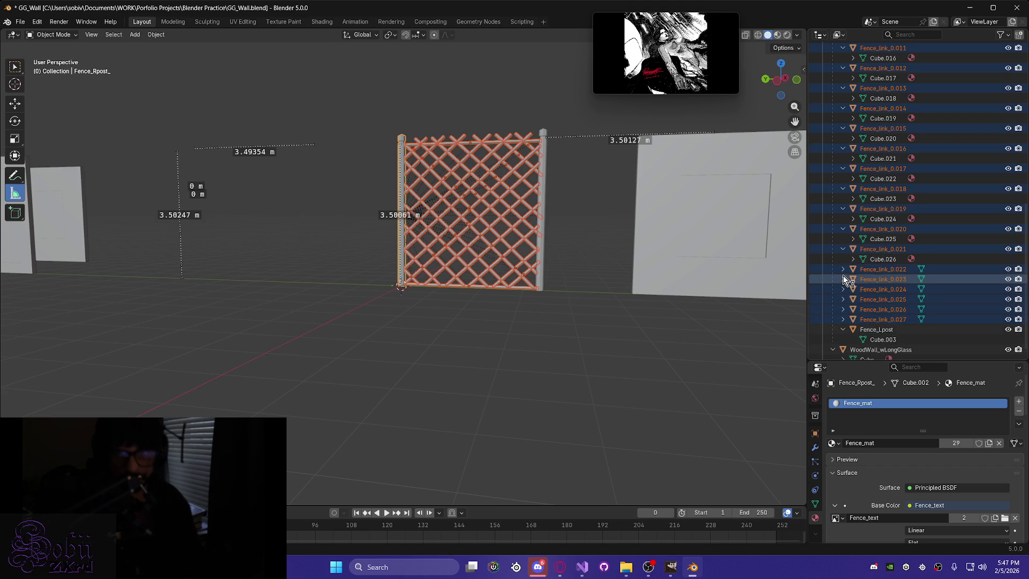
{"action": "left_click", "coordinate": [843, 269]}
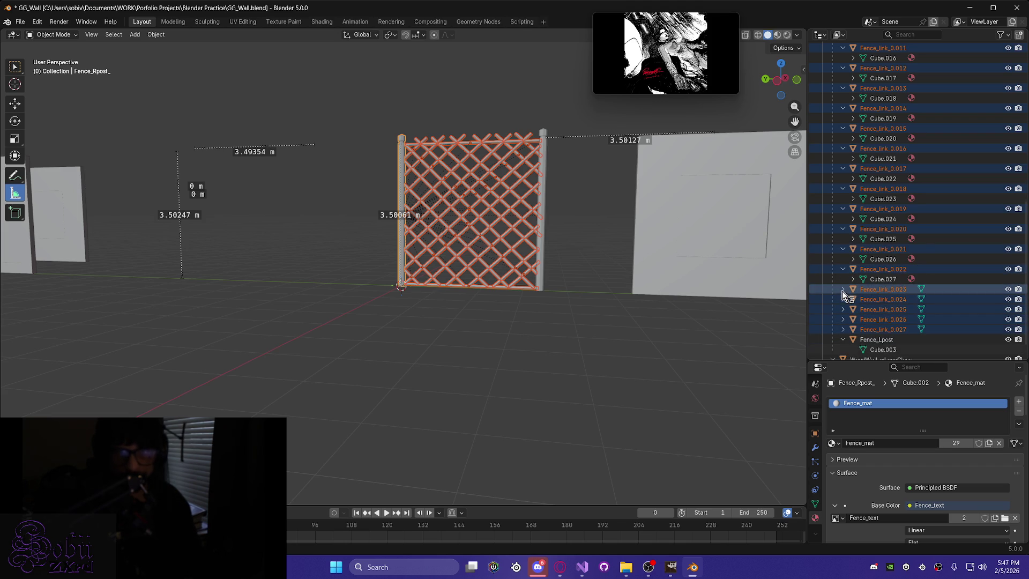
{"action": "left_click", "coordinate": [843, 292]}
{"action": "left_click", "coordinate": [843, 310]}
{"action": "scroll", "coordinate": [841, 331], "scroll_direction": "down", "scroll_amount": 1}
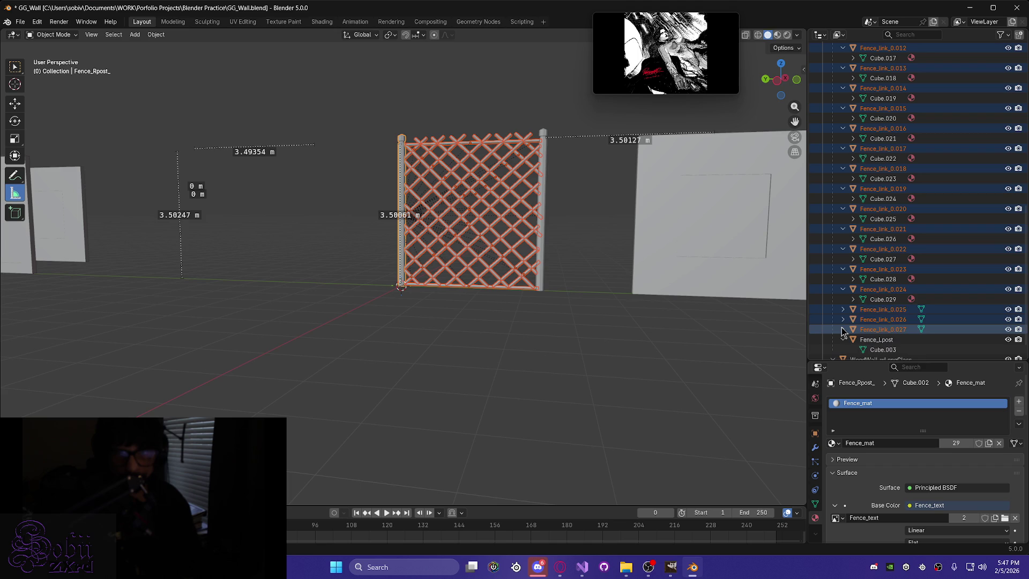
{"action": "left_click", "coordinate": [842, 309]}
{"action": "left_click", "coordinate": [843, 328]}
{"action": "scroll", "coordinate": [849, 340], "scroll_direction": "down", "scroll_amount": 2}
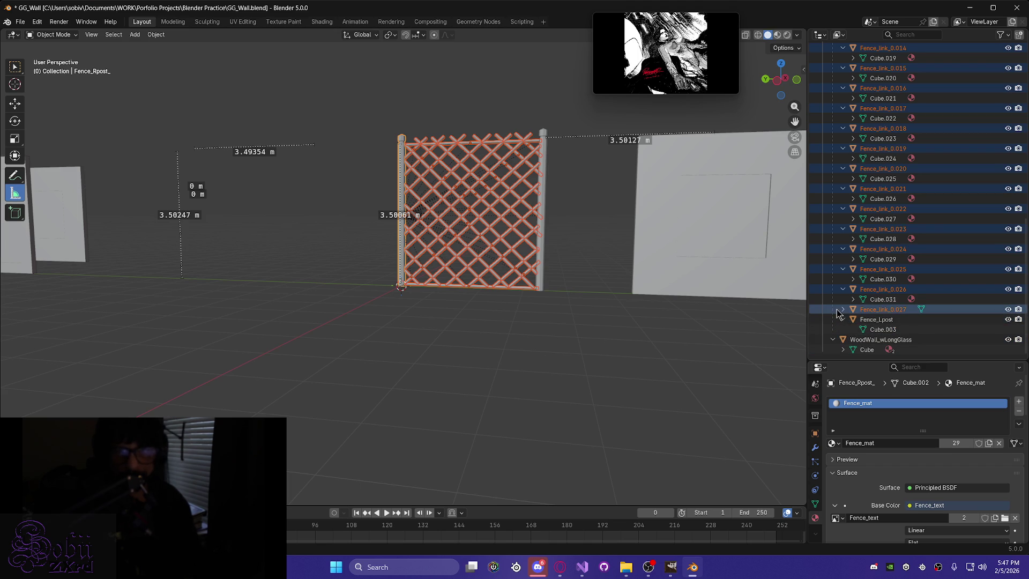
{"action": "left_click", "coordinate": [843, 310]}
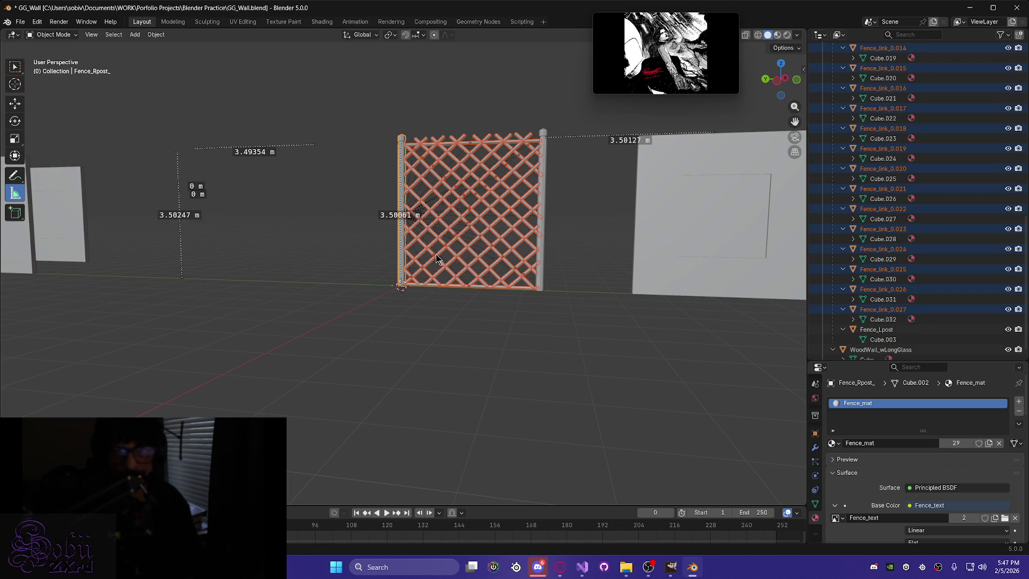
{"action": "mouse_move", "coordinate": [437, 259]}
{"action": "middle_mouse_down"}
{"action": "mouse_move", "coordinate": [436, 294]}
{"action": "mouse_move", "coordinate": [510, 268]}
{"action": "mouse_move", "coordinate": [421, 284]}
{"action": "mouse_move", "coordinate": [565, 271]}
{"action": "middle_mouse_up"}
{"action": "left_click", "coordinate": [876, 329]}
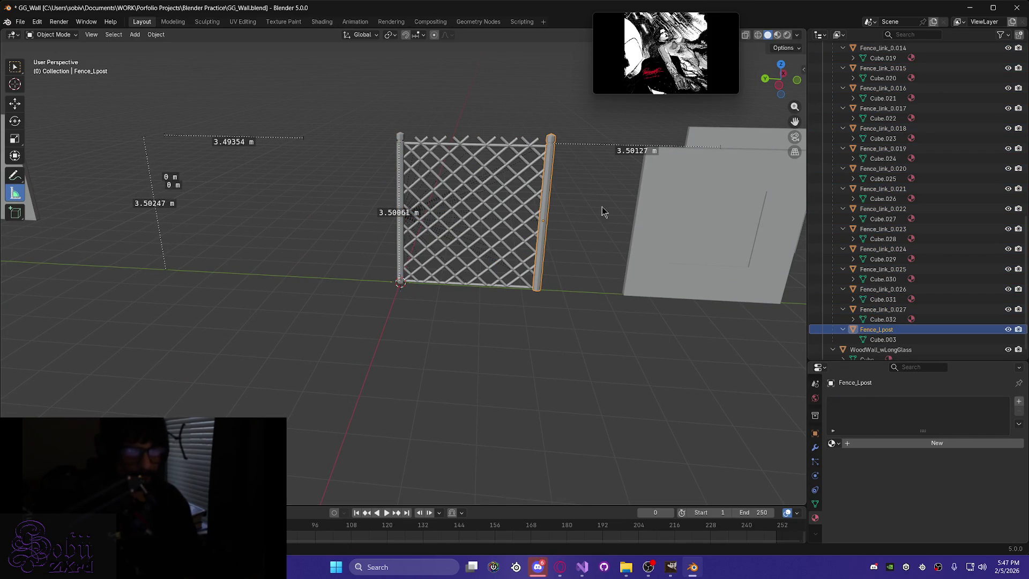
Undo the stray change, deselect everything, and select only the Fence_Lpost post.
{"action": "left_click_drag", "start_coordinate": [400, 213], "coordinate": [399, 172]}
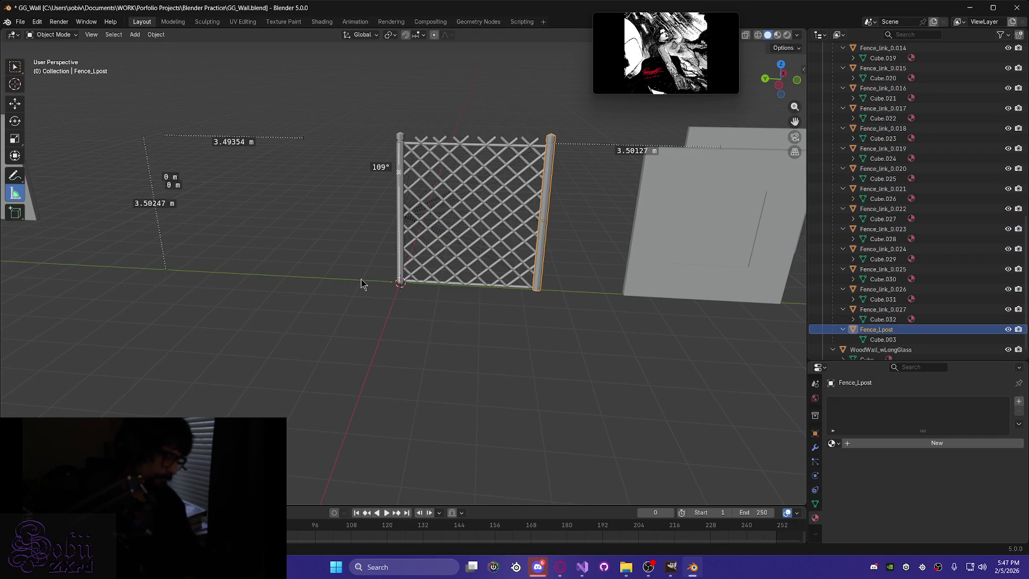
{"action": "key", "text": "ctrl+z"}
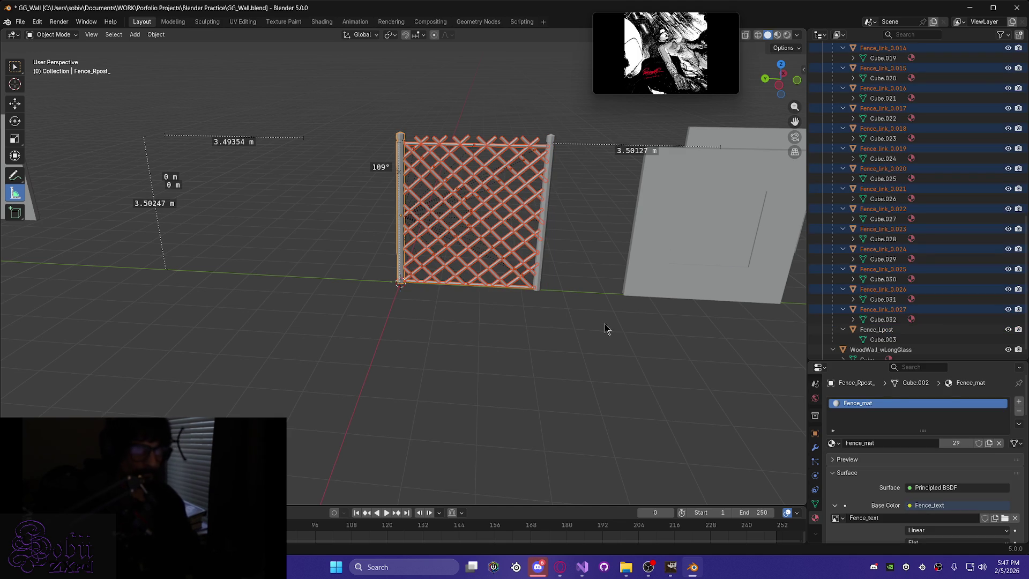
{"action": "key", "text": "alt+a"}
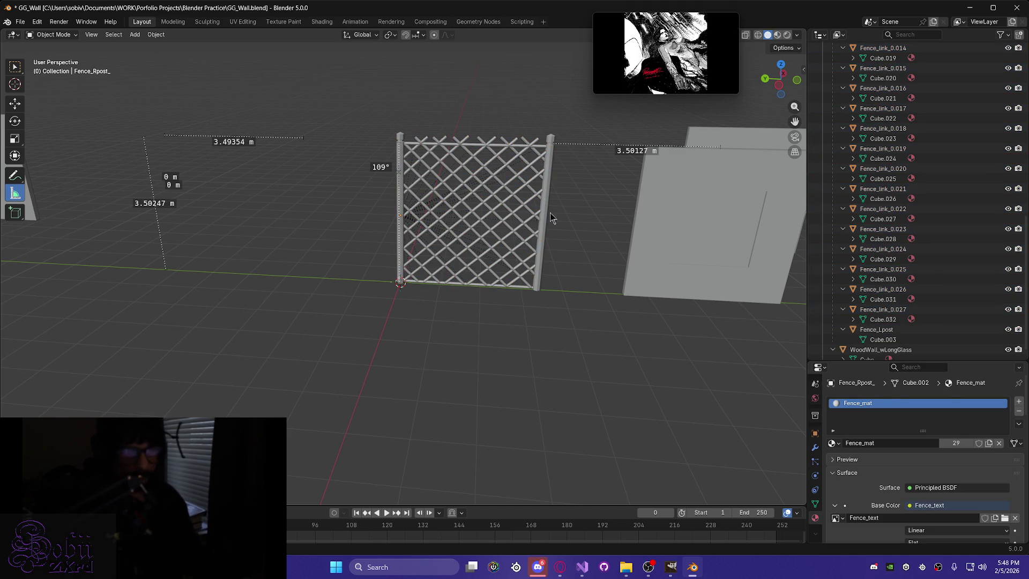
{"action": "left_click", "coordinate": [545, 201]}
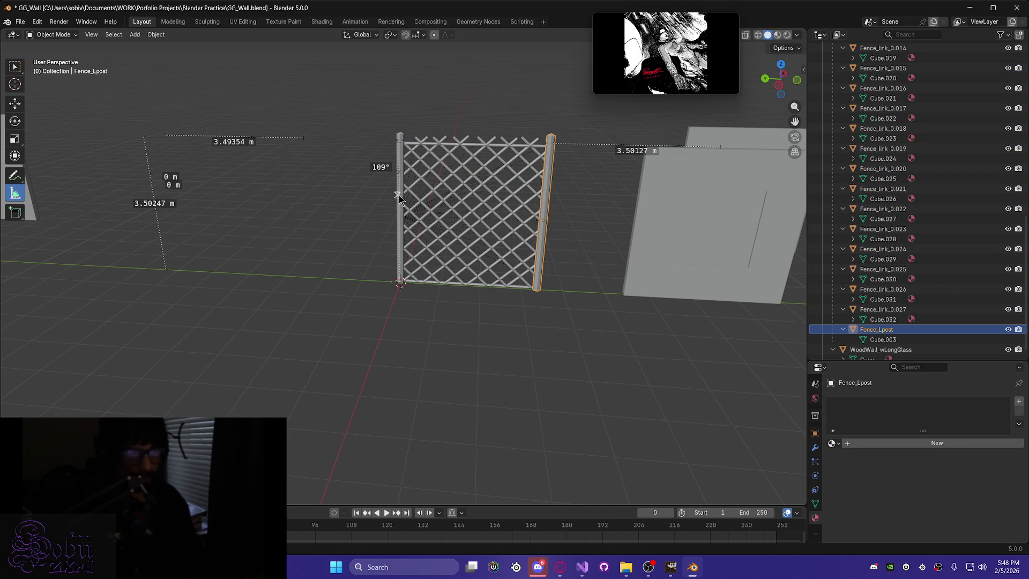
Add Fence_Rpost_ to the selection as the active material source.
{"action": "scroll", "coordinate": [392, 243], "scroll_direction": "up", "scroll_amount": 5}
{"action": "mouse_move", "coordinate": [459, 317]}
{"action": "middle_mouse_down"}
{"action": "mouse_move", "coordinate": [514, 317]}
{"action": "mouse_move", "coordinate": [459, 316]}
{"action": "mouse_move", "coordinate": [397, 282]}
{"action": "middle_mouse_up"}
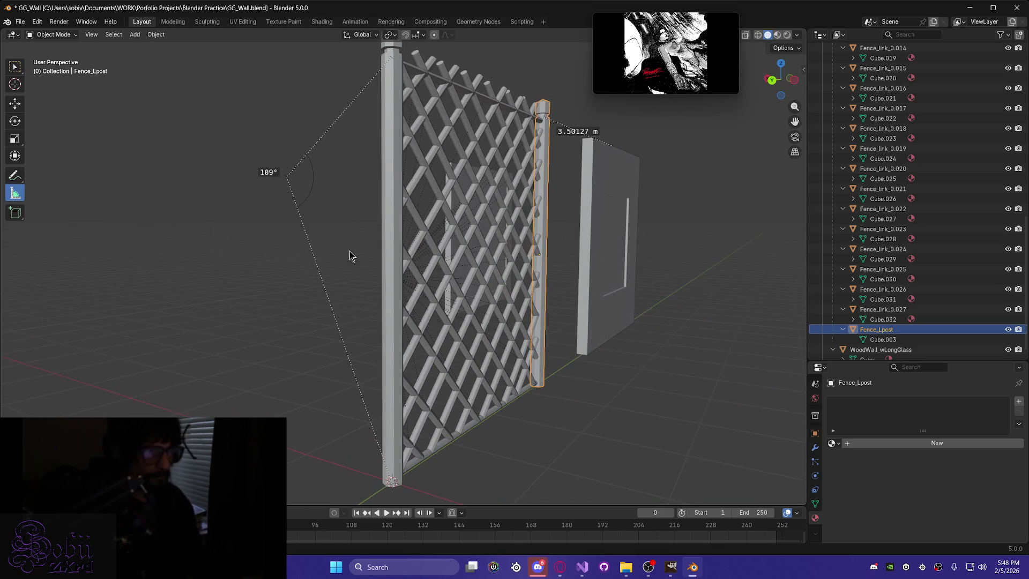
{"action": "key", "text": "ctrl+z"}
{"action": "middle_click_drag", "start_coordinate": [408, 278], "coordinate": [388, 226]}
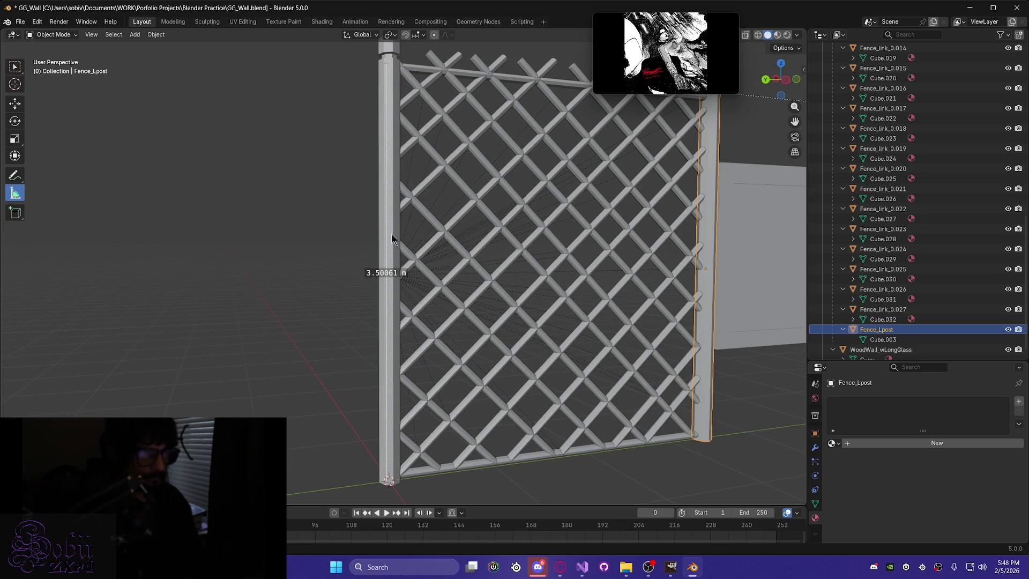
{"action": "left_click_drag", "start_coordinate": [385, 237], "coordinate": [386, 237]}
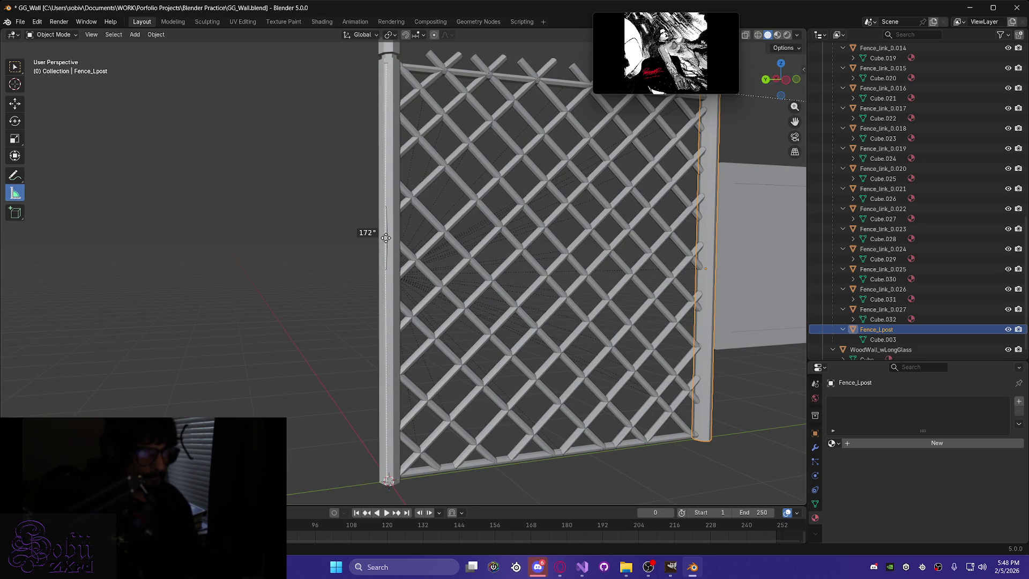
{"action": "right_click", "coordinate": [300, 239]}
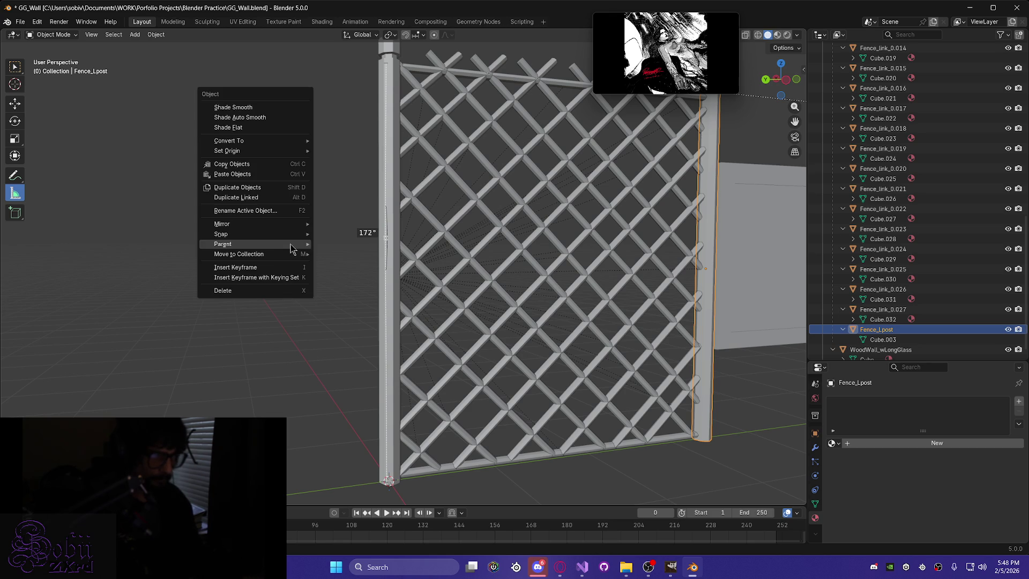
{"action": "mouse_move", "coordinate": [319, 298]}
{"action": "middle_mouse_down"}
{"action": "mouse_move", "coordinate": [190, 306]}
{"action": "mouse_move", "coordinate": [329, 310]}
{"action": "mouse_move", "coordinate": [391, 288]}
{"action": "middle_mouse_up"}
{"action": "scroll", "coordinate": [356, 288], "scroll_direction": "down", "scroll_amount": 3}
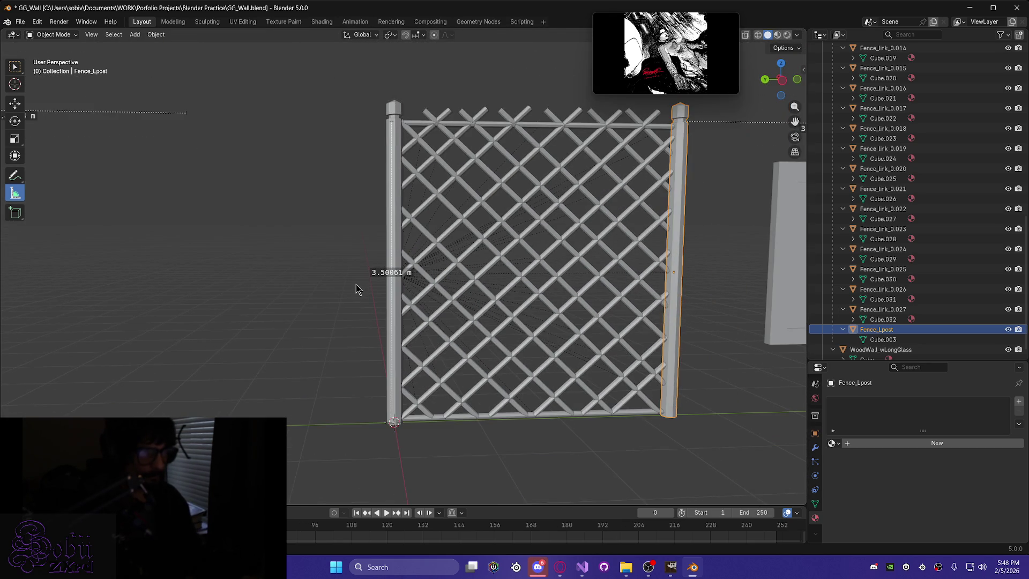
{"action": "scroll", "coordinate": [361, 289], "scroll_direction": "up", "scroll_amount": 3}
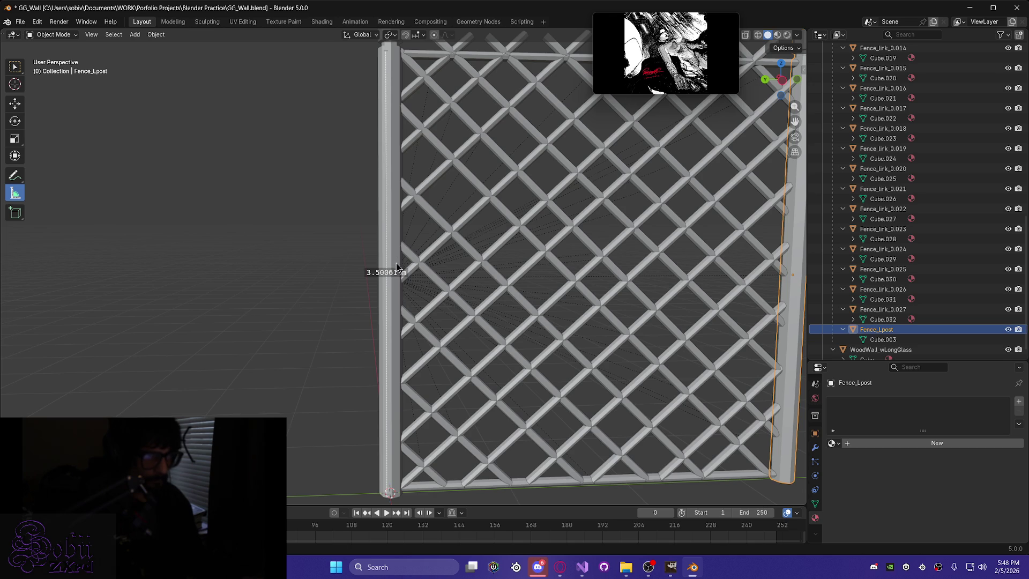
{"action": "scroll", "coordinate": [924, 324], "scroll_direction": "up", "scroll_amount": 10}
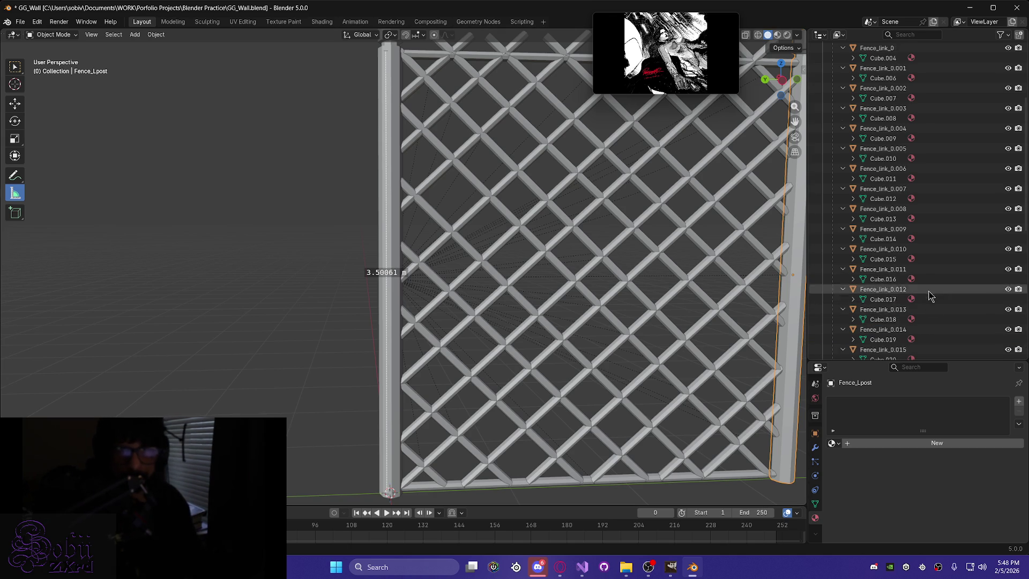
{"action": "scroll", "coordinate": [930, 301], "scroll_direction": "up", "scroll_amount": 5}
{"action": "left_click", "coordinate": [910, 158]}
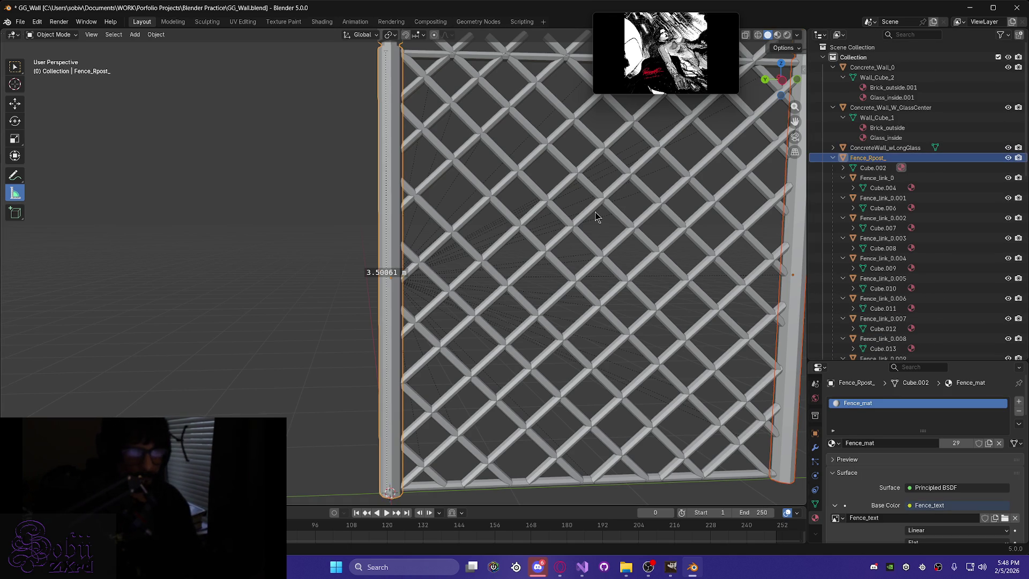
{"action": "scroll", "coordinate": [596, 216], "scroll_direction": "down", "scroll_amount": 2}
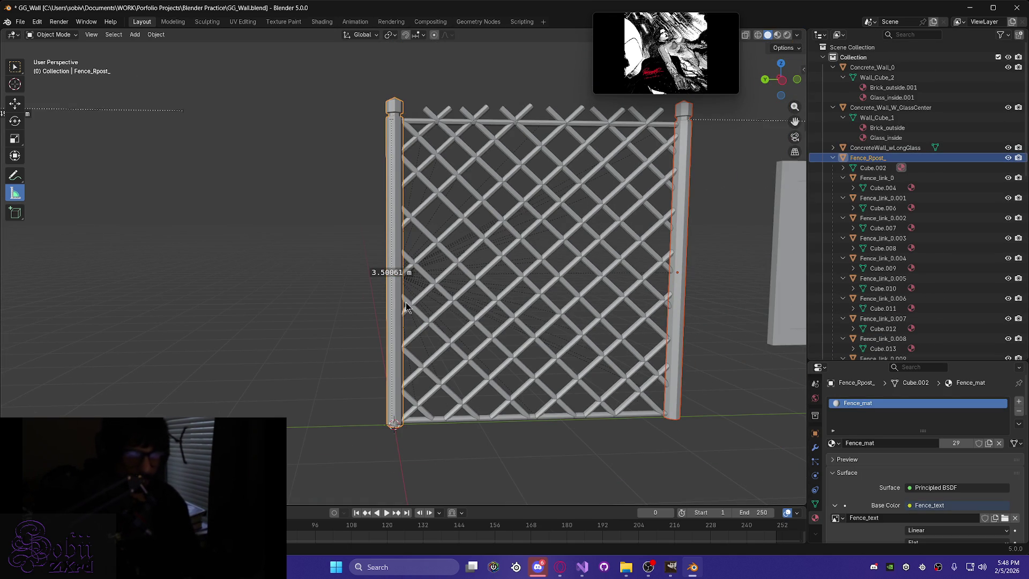
Link Fence_mat from Fence_Rpost_ onto Fence_Lpost, then select all fence objects.
{"action": "key", "text": "ctrl+l"}
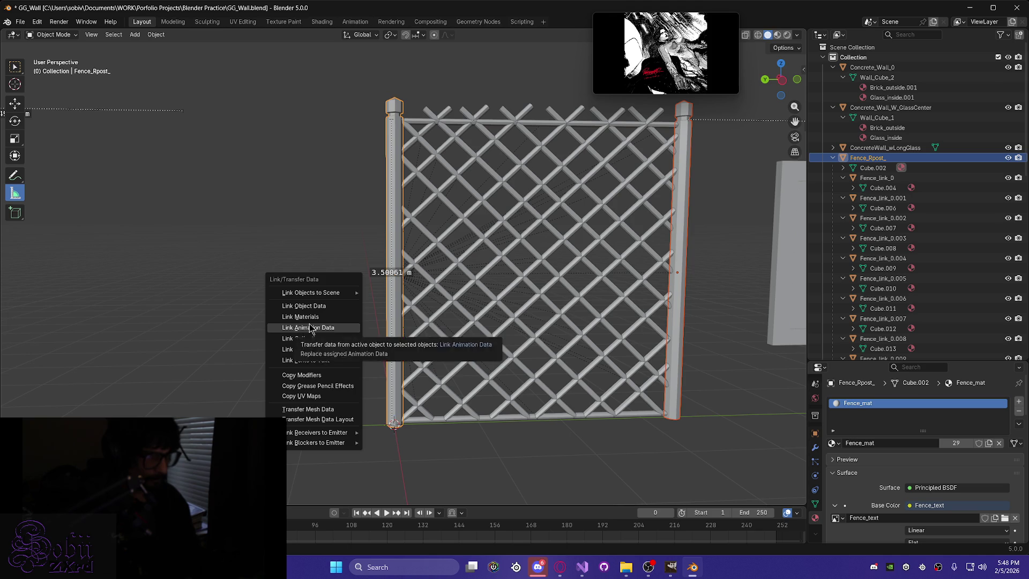
{"action": "left_click", "coordinate": [309, 320]}
{"action": "scroll", "coordinate": [903, 257], "scroll_direction": "down", "scroll_amount": 10}
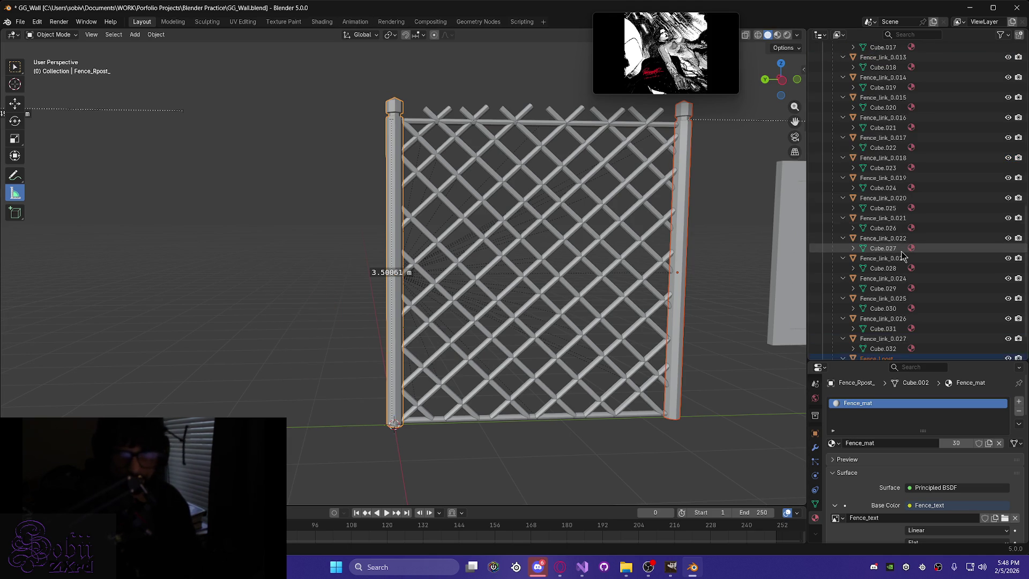
{"action": "scroll", "coordinate": [873, 161], "scroll_direction": "up", "scroll_amount": 8}
{"action": "scroll", "coordinate": [873, 159], "scroll_direction": "down", "scroll_amount": 2}
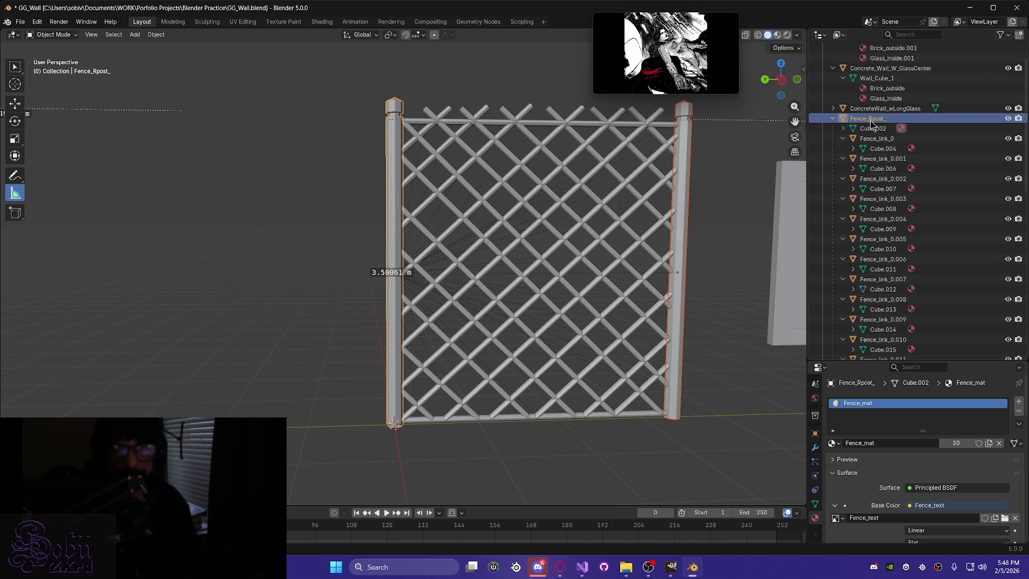
{"action": "mouse_move", "coordinate": [871, 124]}
{"action": "left_mouse_down"}
{"action": "mouse_move", "coordinate": [900, 209]}
{"action": "mouse_move", "coordinate": [897, 332]}
{"action": "left_mouse_up"}
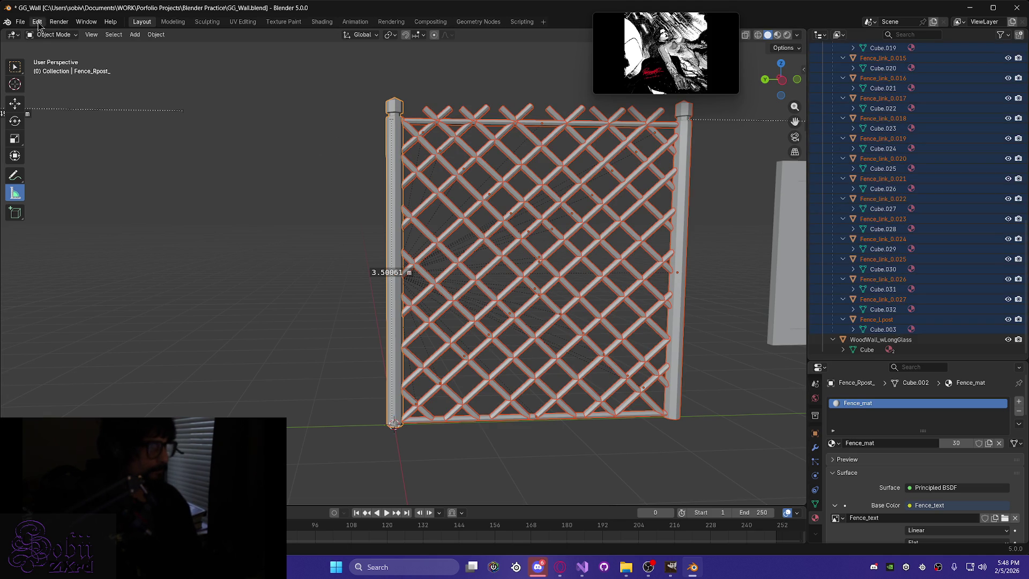
Start an FBX (.fbx) export and clear the export file name.
{"action": "left_click", "coordinate": [20, 22]}
{"action": "mouse_move", "coordinate": [51, 174]}
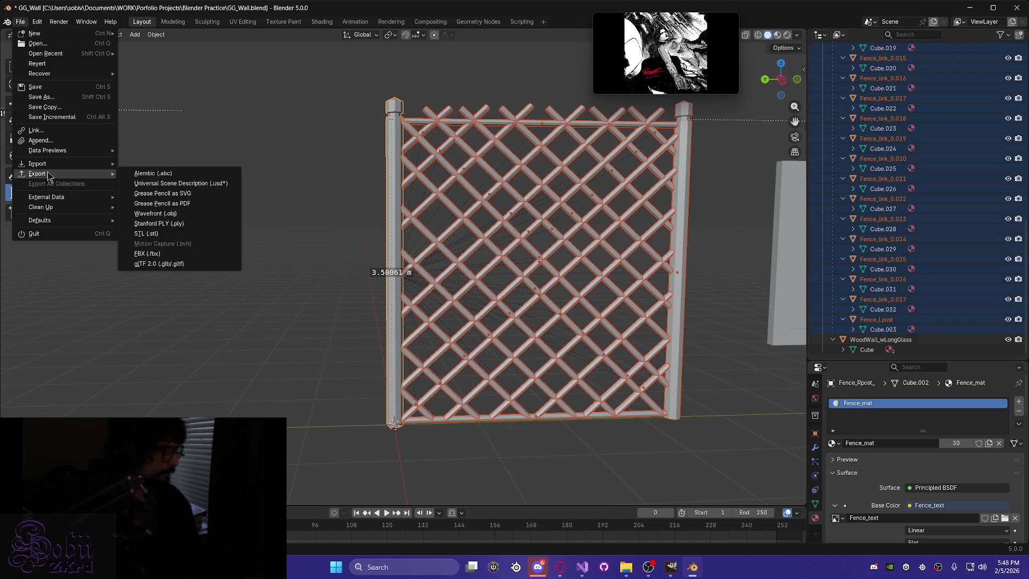
{"action": "left_click", "coordinate": [210, 255]}
{"action": "left_click", "coordinate": [152, 402]}
{"action": "key", "text": "BackSpace"}
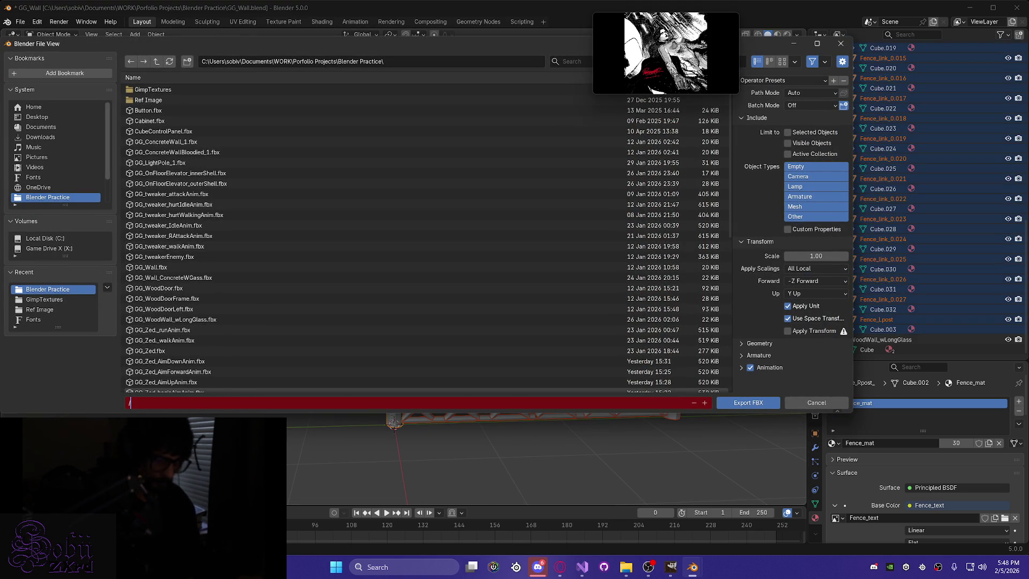
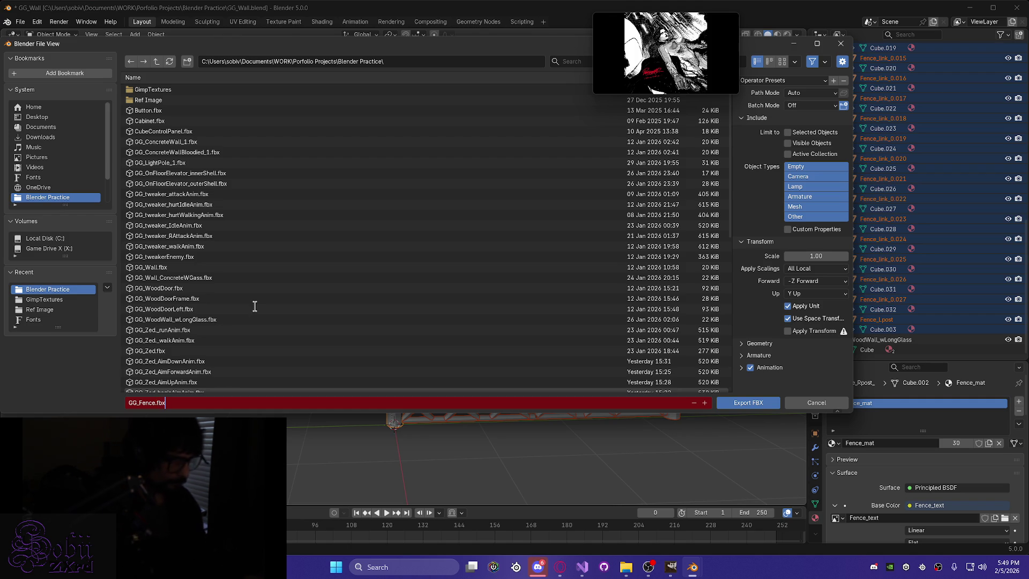
Limit the FBX export to selected Mesh and Other objects, with X forward and Z up.
{"action": "left_click", "coordinate": [795, 216]}
{"action": "left_click", "coordinate": [795, 217]}
{"action": "left_click", "coordinate": [801, 207], "text": "shift"}
{"action": "left_click", "coordinate": [799, 196], "text": "shift"}
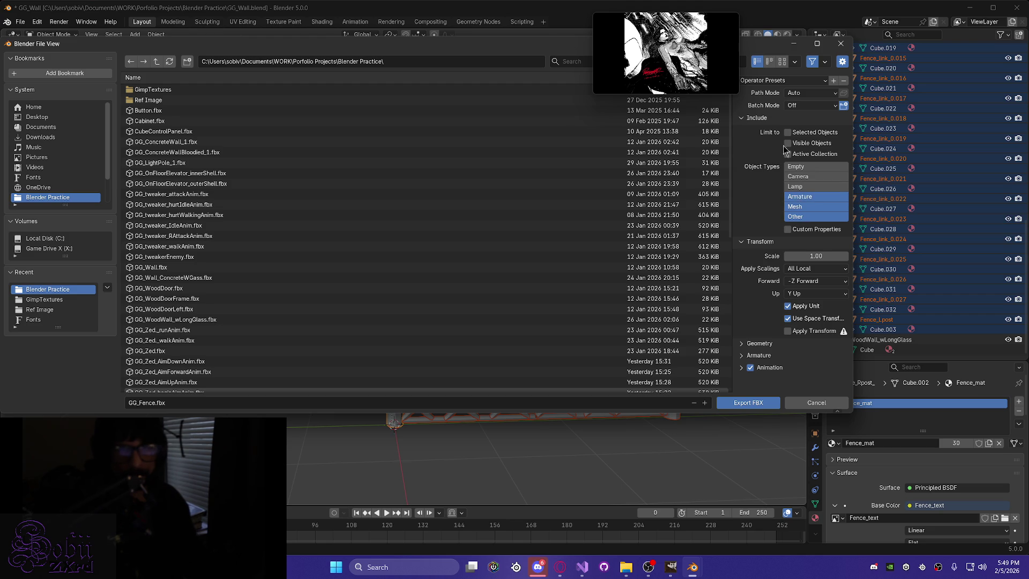
{"action": "left_click", "coordinate": [798, 196], "text": "shift"}
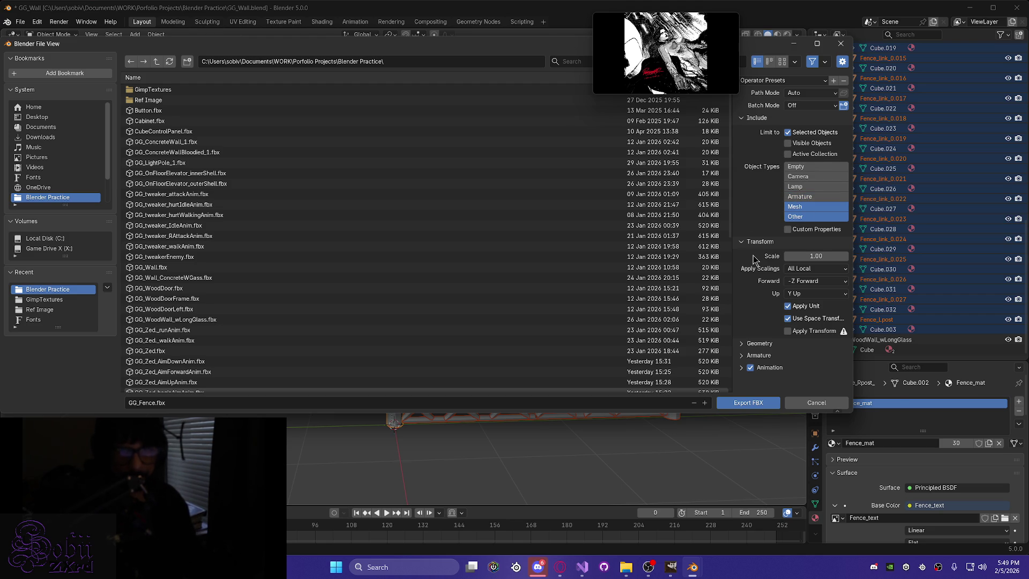
{"action": "left_click", "coordinate": [807, 284]}
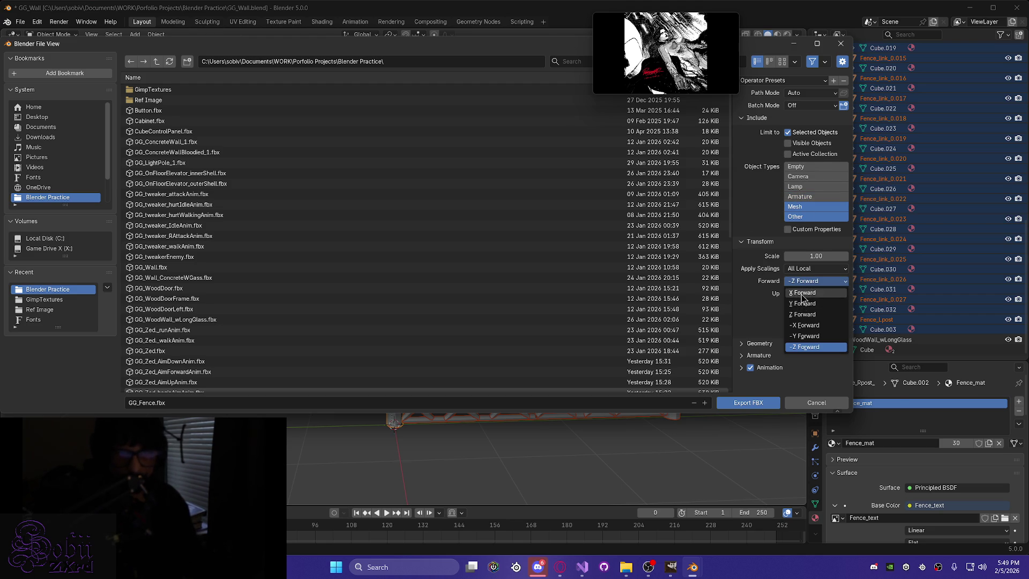
{"action": "left_click", "coordinate": [804, 292]}
{"action": "left_click", "coordinate": [803, 293]}
{"action": "left_click", "coordinate": [798, 327]}
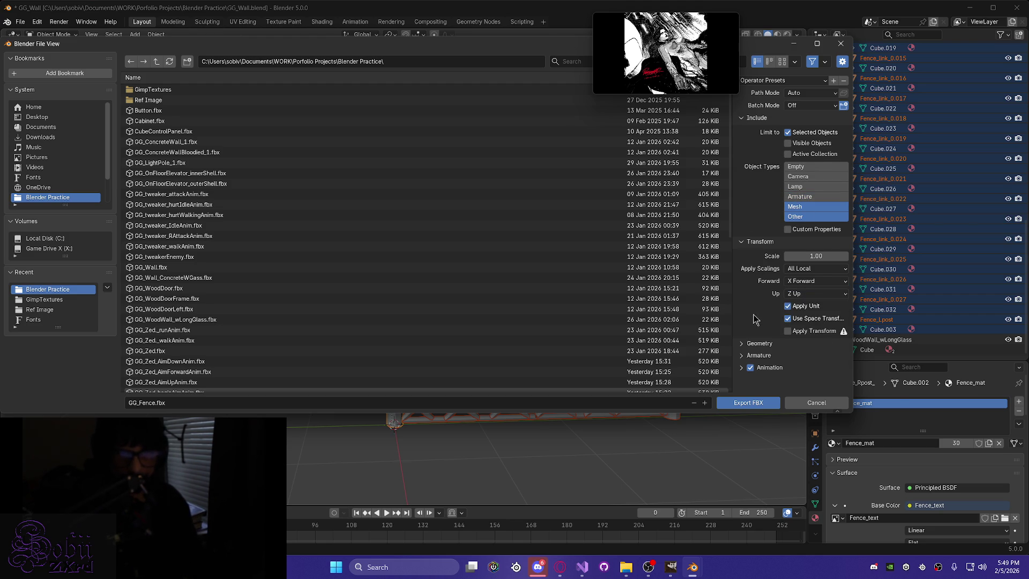
Set geometry smoothing to Face and review the remaining export options.
{"action": "left_click", "coordinate": [742, 343]}
{"action": "left_click", "coordinate": [814, 358]}
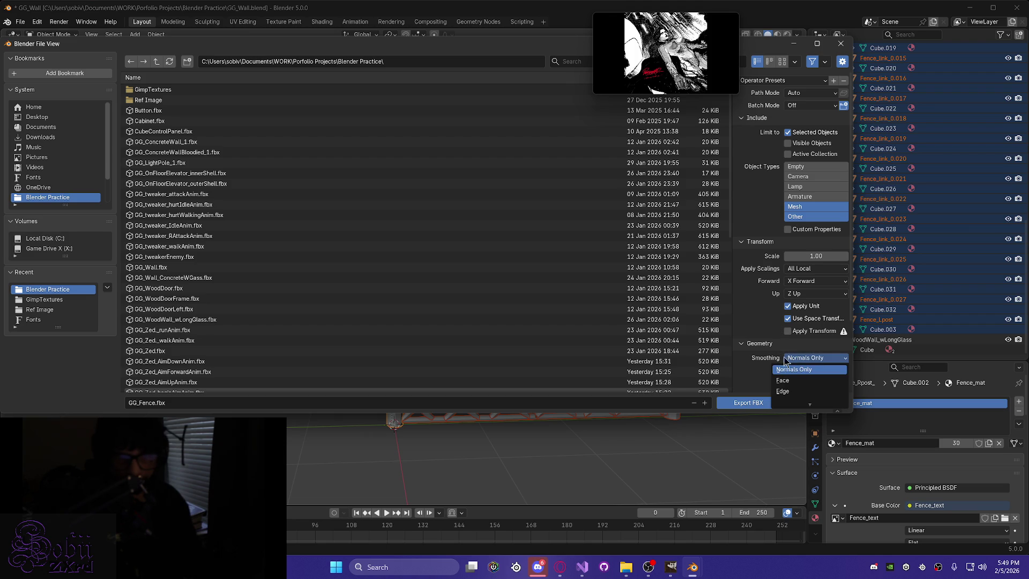
{"action": "left_click", "coordinate": [801, 382]}
{"action": "scroll", "coordinate": [757, 348], "scroll_direction": "down", "scroll_amount": 2}
{"action": "scroll", "coordinate": [757, 348], "scroll_direction": "down", "scroll_amount": 2}
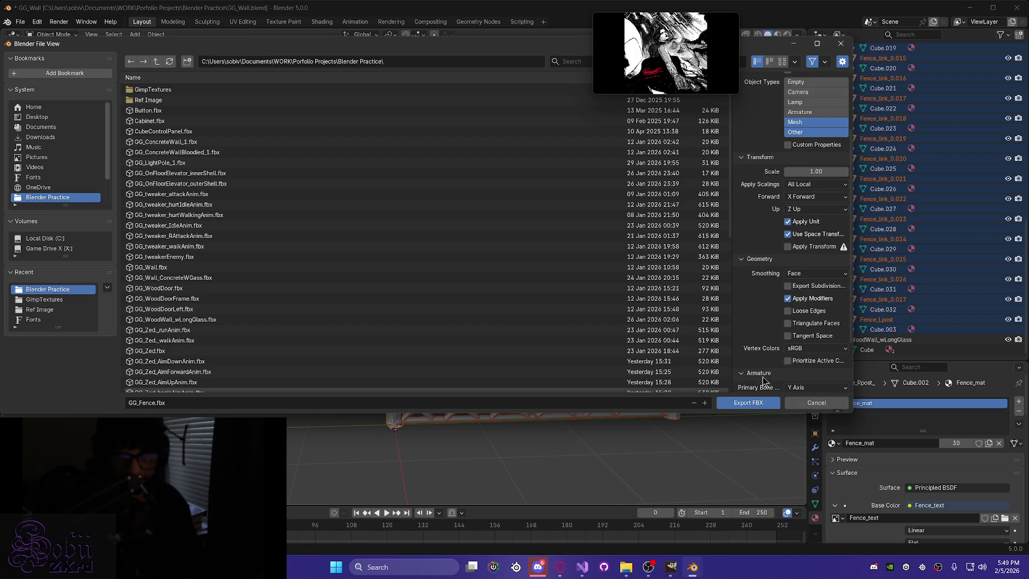
{"action": "left_click", "coordinate": [750, 373]}
{"action": "scroll", "coordinate": [776, 378], "scroll_direction": "down", "scroll_amount": 3}
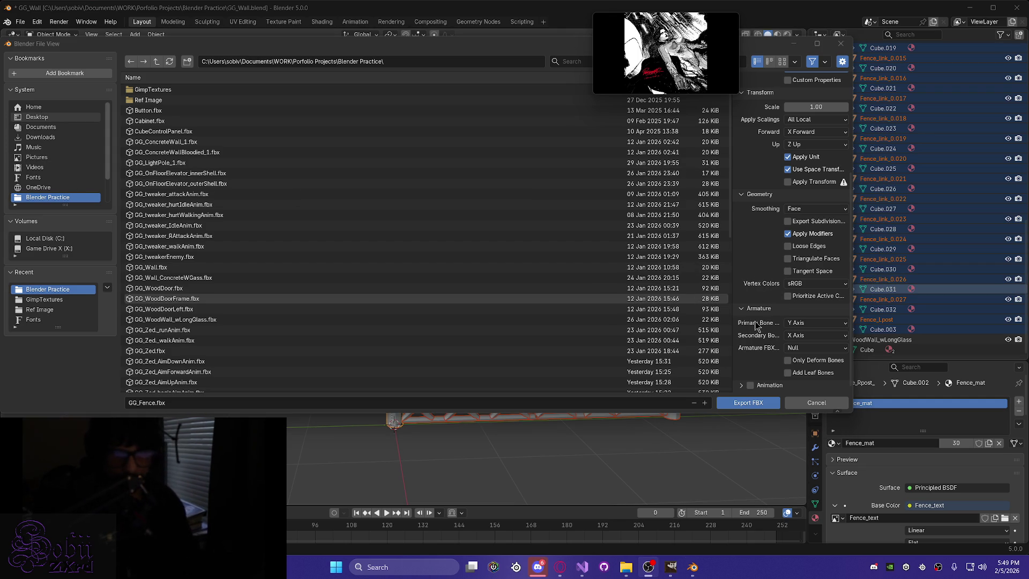
{"action": "scroll", "coordinate": [545, 299], "scroll_direction": "down", "scroll_amount": 5}
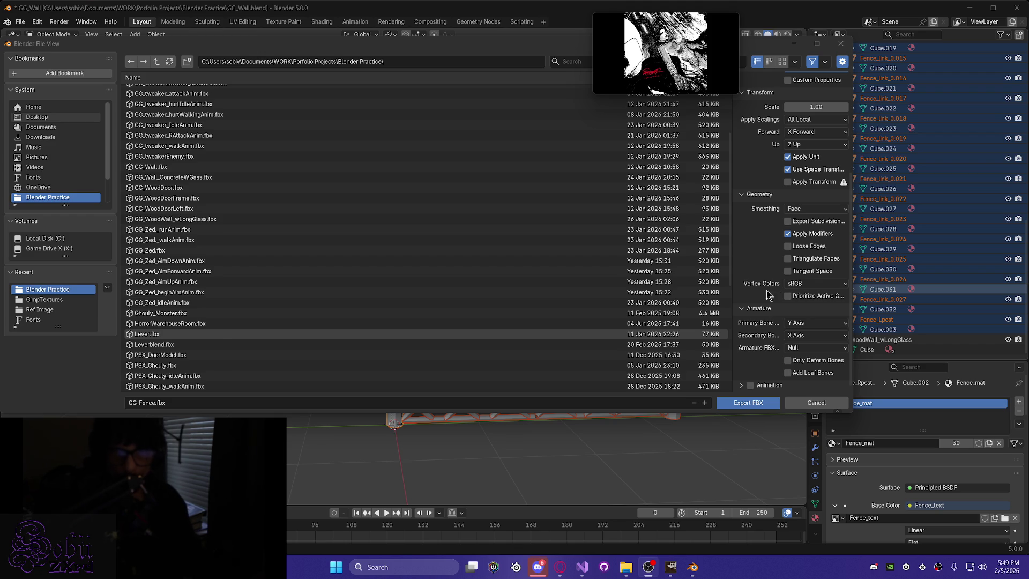
{"action": "scroll", "coordinate": [765, 312], "scroll_direction": "up", "scroll_amount": 5}
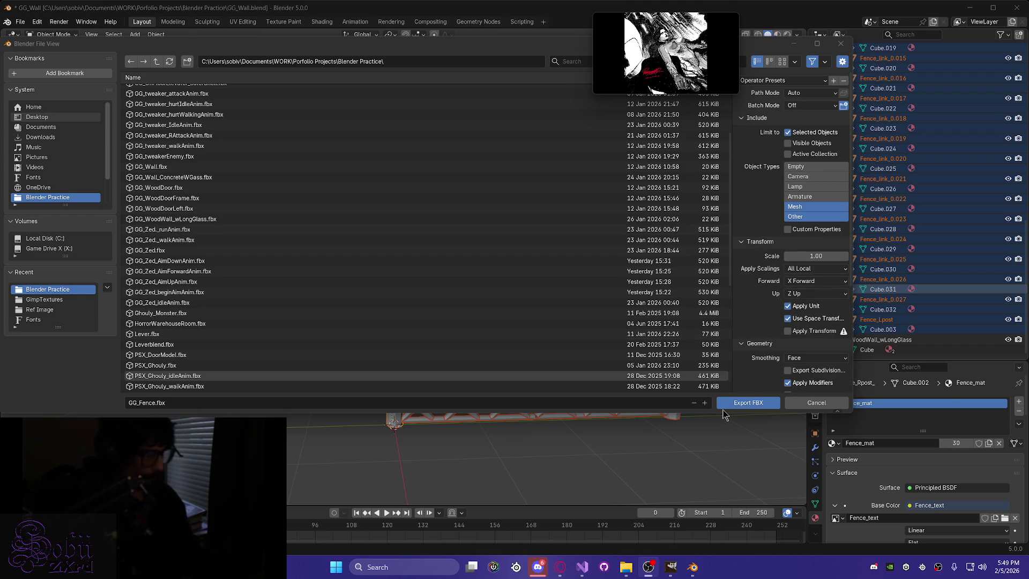
Export the fence as GG_Fence.fbx.
{"action": "left_click", "coordinate": [308, 403]}
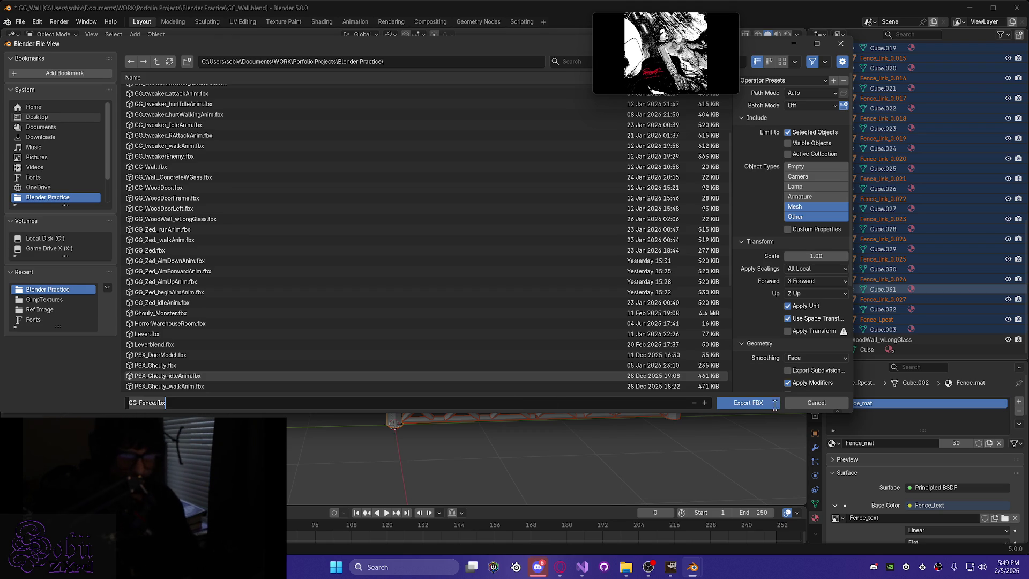
{"action": "left_click", "coordinate": [751, 402]}
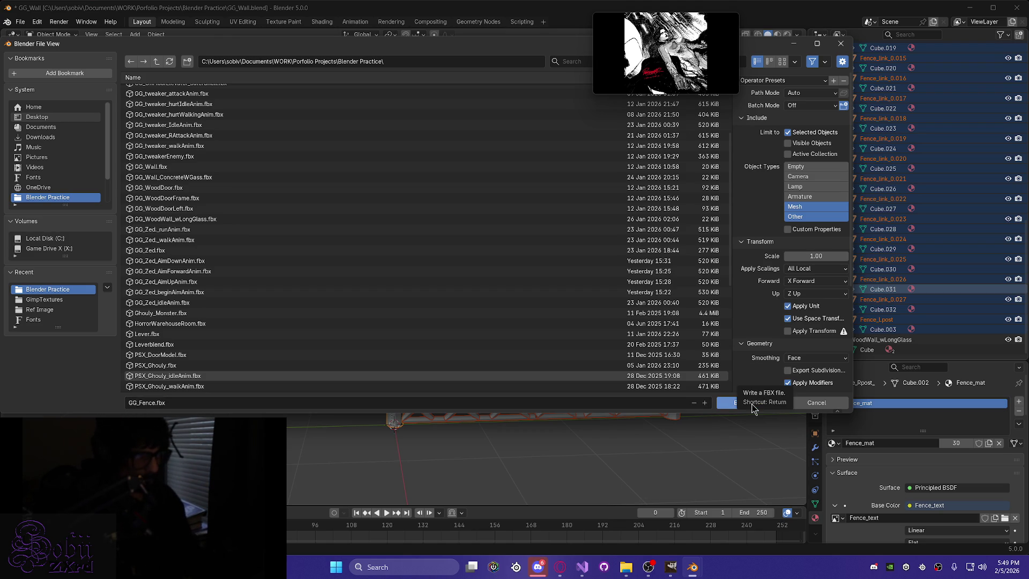
{"action": "left_click", "coordinate": [756, 407]}
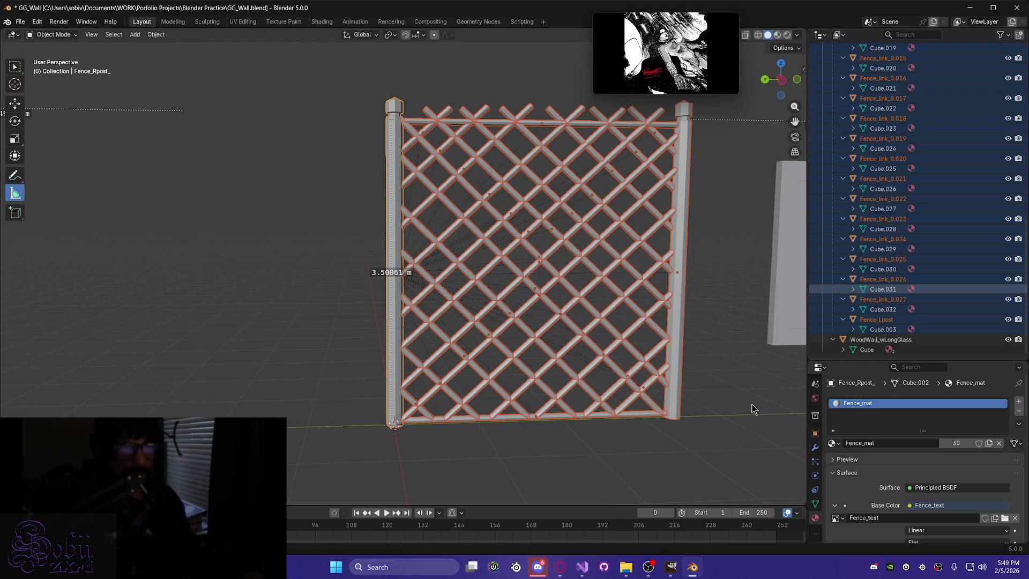
Save GG_Wall.blend and minimize Blender, bringing Visual Studio forward.
{"action": "mouse_move", "coordinate": [451, 339]}
{"action": "middle_mouse_down"}
{"action": "mouse_move", "coordinate": [422, 352]}
{"action": "mouse_move", "coordinate": [527, 346]}
{"action": "mouse_move", "coordinate": [396, 368]}
{"action": "mouse_move", "coordinate": [456, 406]}
{"action": "mouse_move", "coordinate": [522, 368]}
{"action": "mouse_move", "coordinate": [406, 362]}
{"action": "middle_mouse_up"}
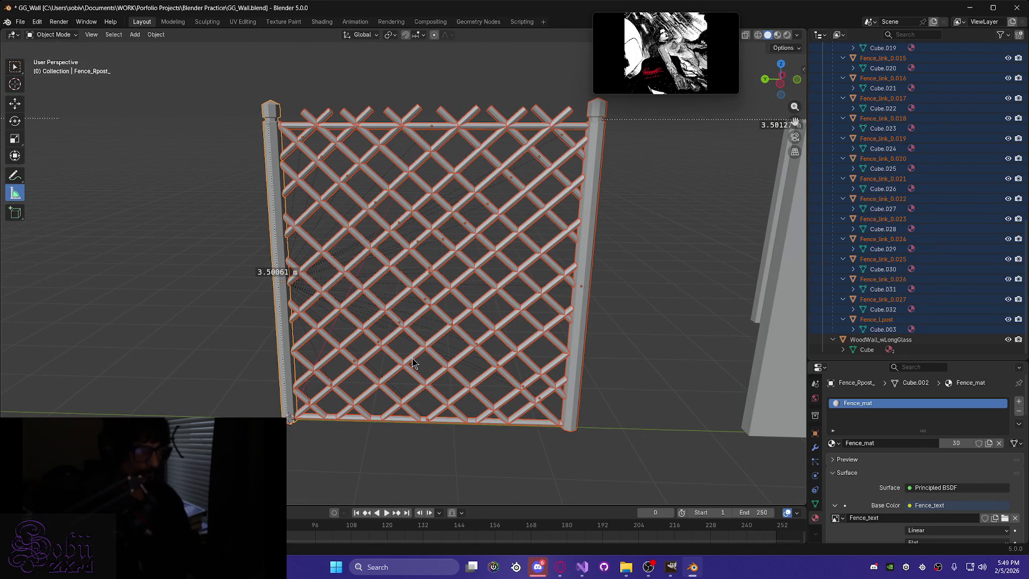
{"action": "key", "text": "ctrl+s"}
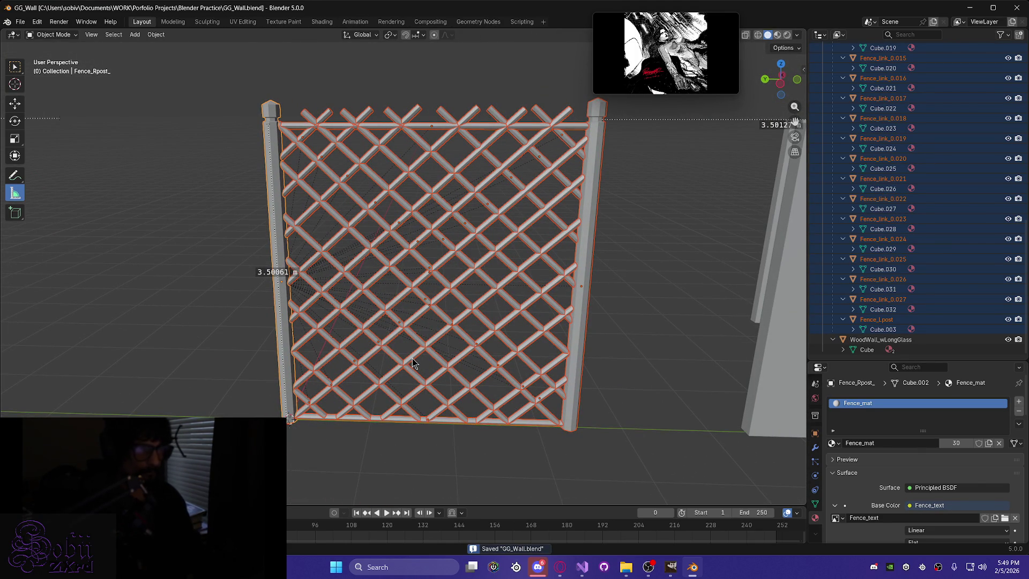
{"action": "left_click", "coordinate": [970, 7]}
{"action": "left_click", "coordinate": [582, 567]}
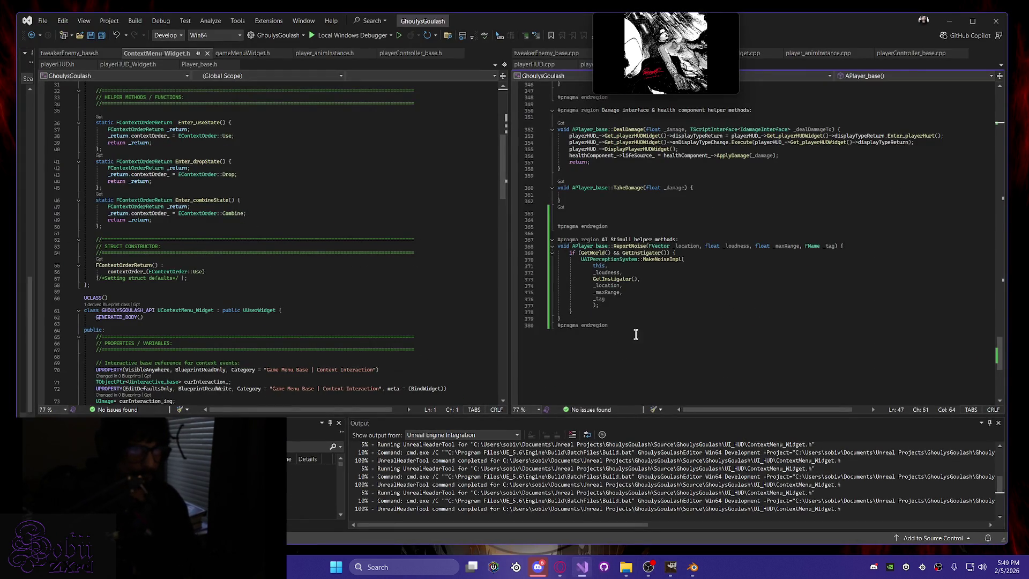
Build GhoulysGoulash, launch the Unreal Editor, and minimize Visual Studio to reveal it.
{"action": "left_click", "coordinate": [659, 278]}
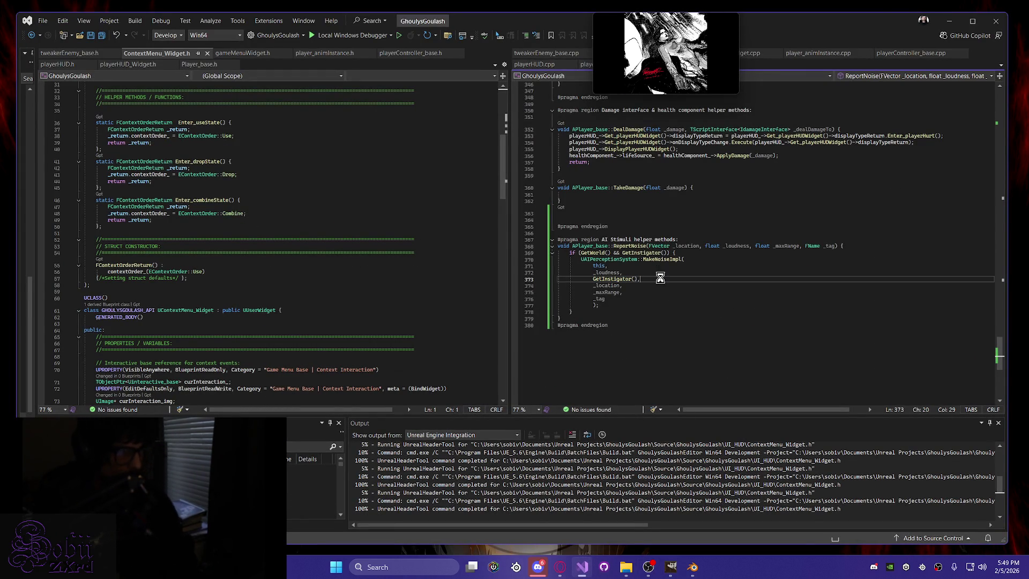
{"action": "key", "text": "ctrl+shift+b"}
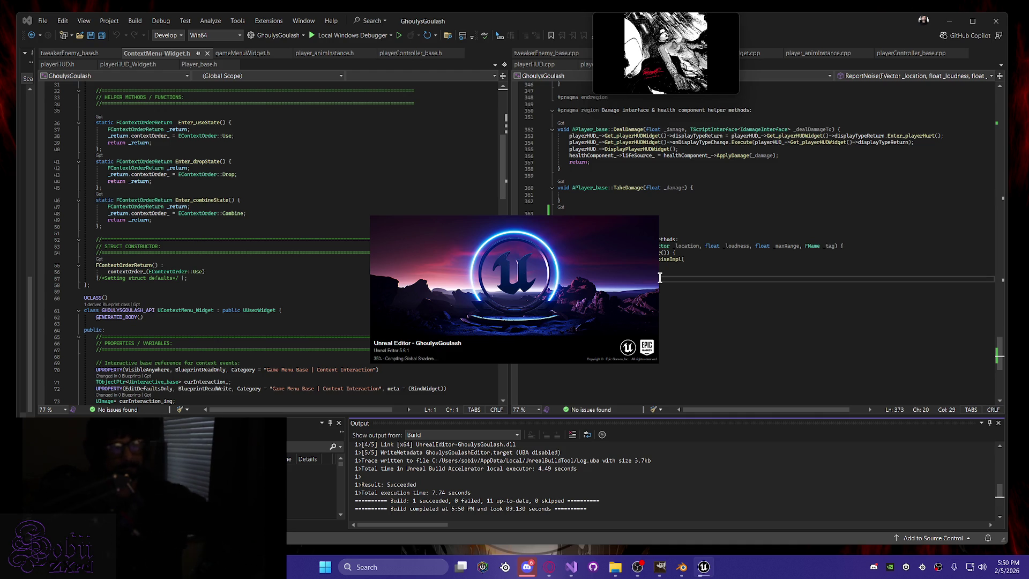
{"action": "mouse_move", "coordinate": [673, 48]}
{"action": "left_click_drag", "start_coordinate": [672, 48], "coordinate": [925, 201]}
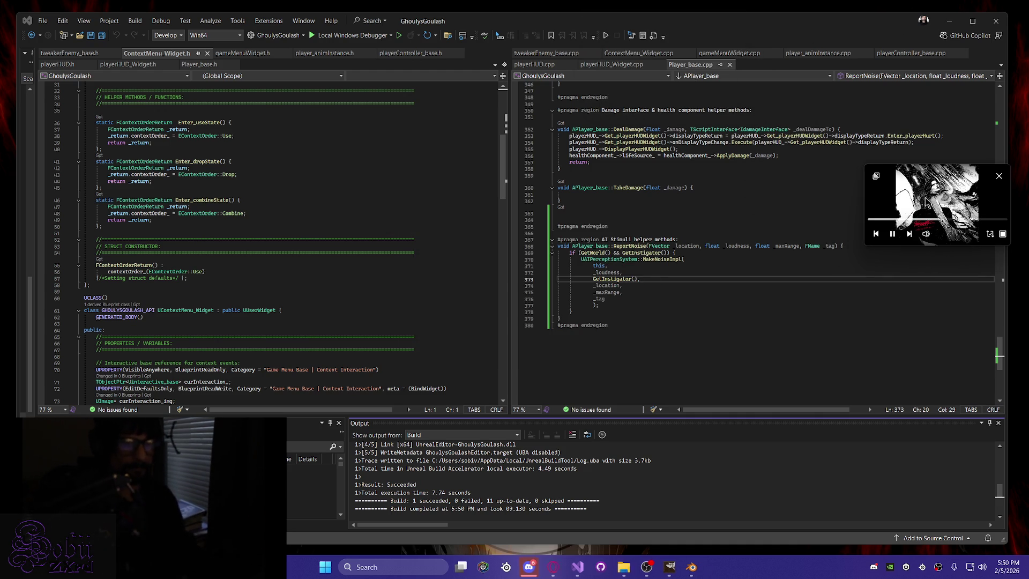
{"action": "left_click", "coordinate": [948, 21]}
Make Level_ParkingLot the current level.
{"action": "mouse_move", "coordinate": [521, 315]}
{"action": "right_mouse_down"}
{"action": "mouse_move", "coordinate": [461, 317]}
{"action": "mouse_move", "coordinate": [345, 247]}
{"action": "right_mouse_up"}
{"action": "scroll", "coordinate": [345, 247], "scroll_direction": "up", "scroll_amount": 3}
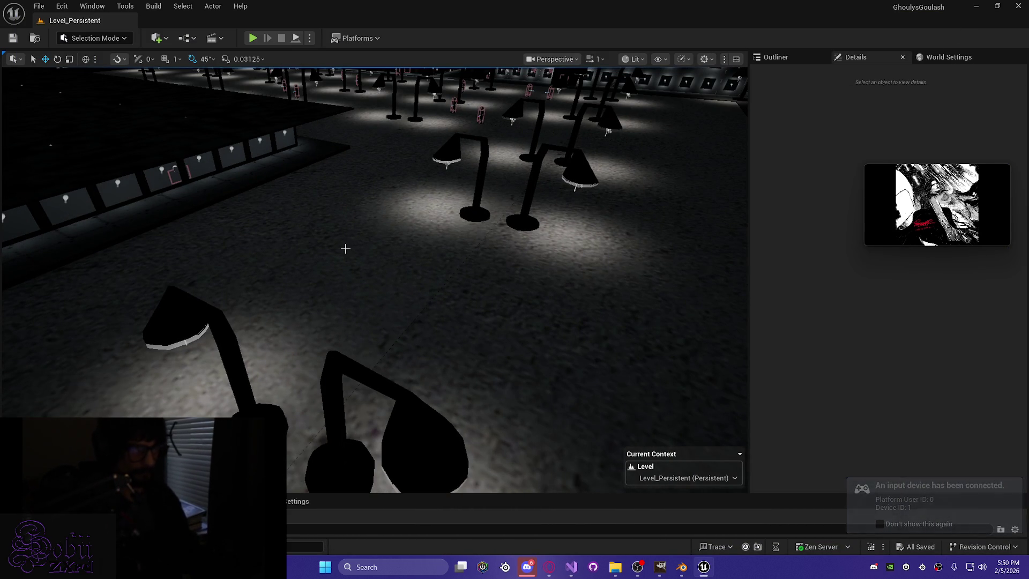
{"action": "left_click", "coordinate": [717, 477]}
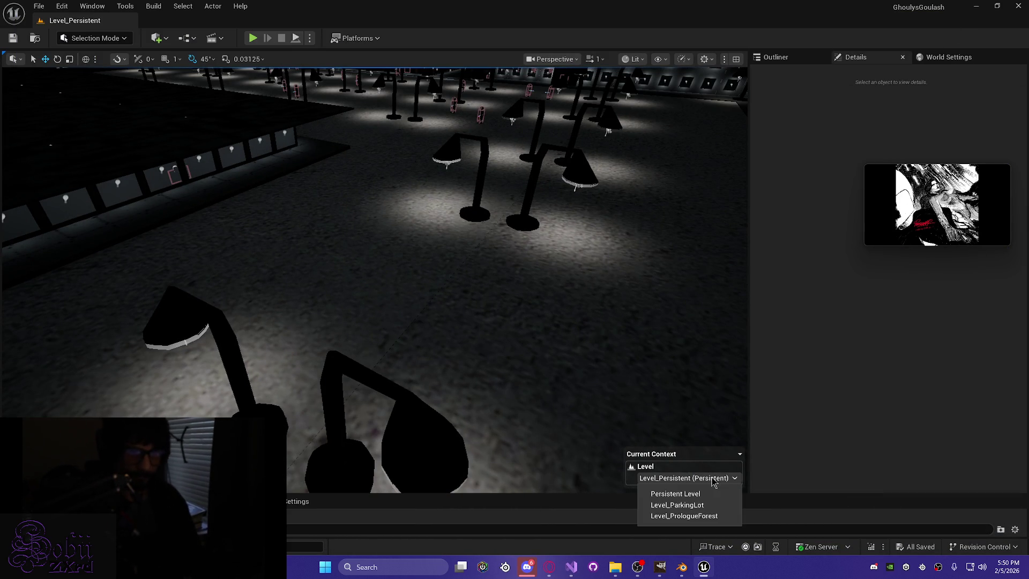
{"action": "left_click", "coordinate": [682, 505]}
{"action": "mouse_move", "coordinate": [405, 232]}
{"action": "right_mouse_down"}
{"action": "mouse_move", "coordinate": [385, 236]}
{"action": "mouse_move", "coordinate": [419, 242]}
{"action": "mouse_move", "coordinate": [407, 260]}
{"action": "mouse_move", "coordinate": [419, 288]}
{"action": "mouse_move", "coordinate": [458, 294]}
{"action": "right_mouse_up"}
Open the ImportedArt/BlenderImport/Wall folder in the Content Drawer and start a file import there.
{"action": "key", "text": "ctrl+space"}
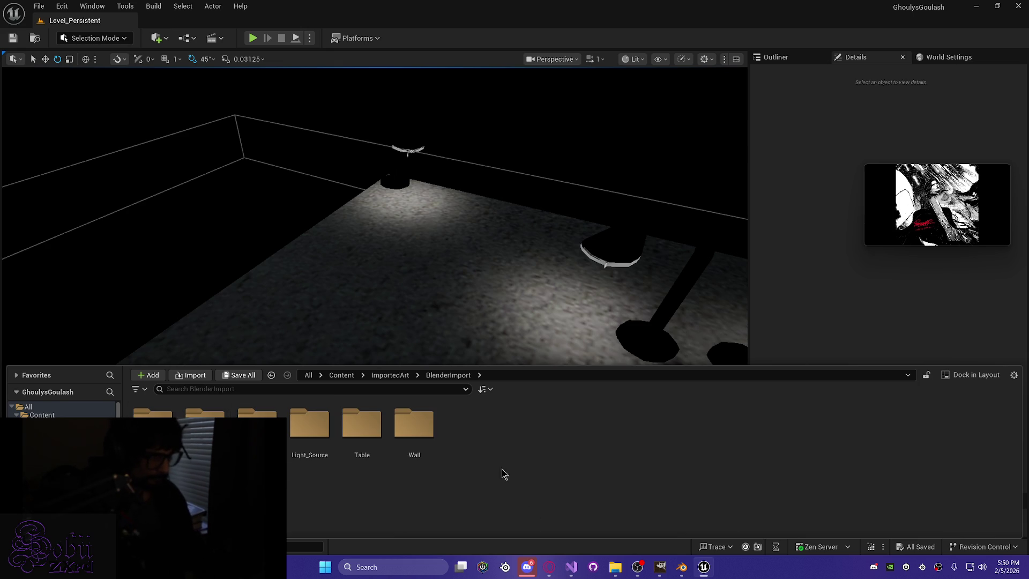
{"action": "double_click", "coordinate": [414, 424]}
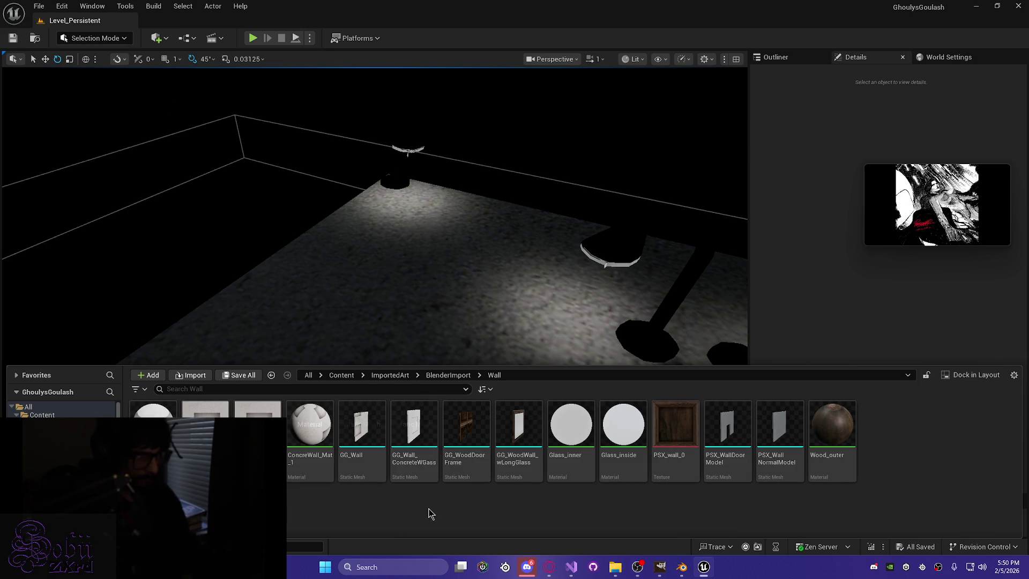
{"action": "right_click", "coordinate": [925, 456]}
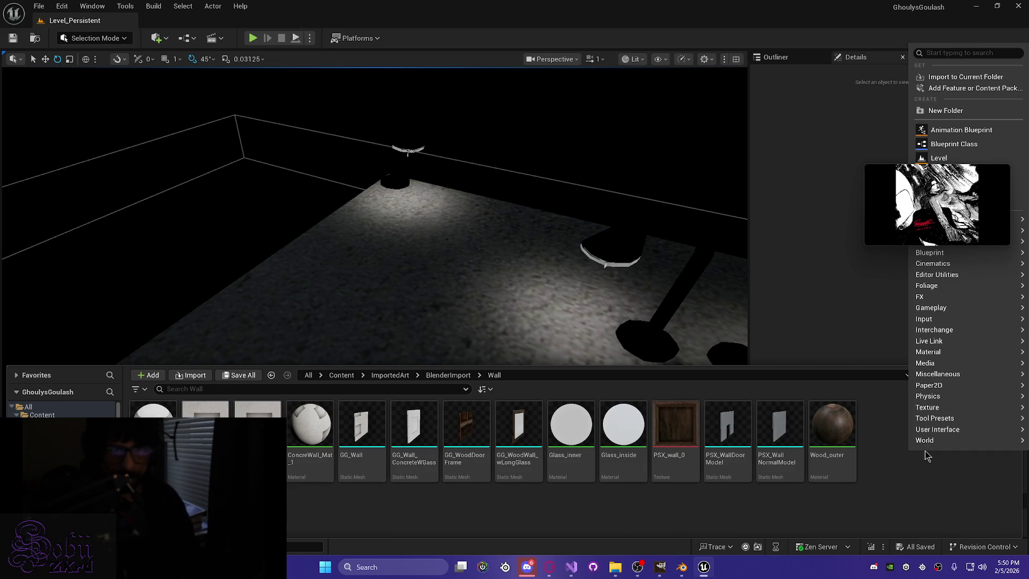
{"action": "key", "text": "Escape"}
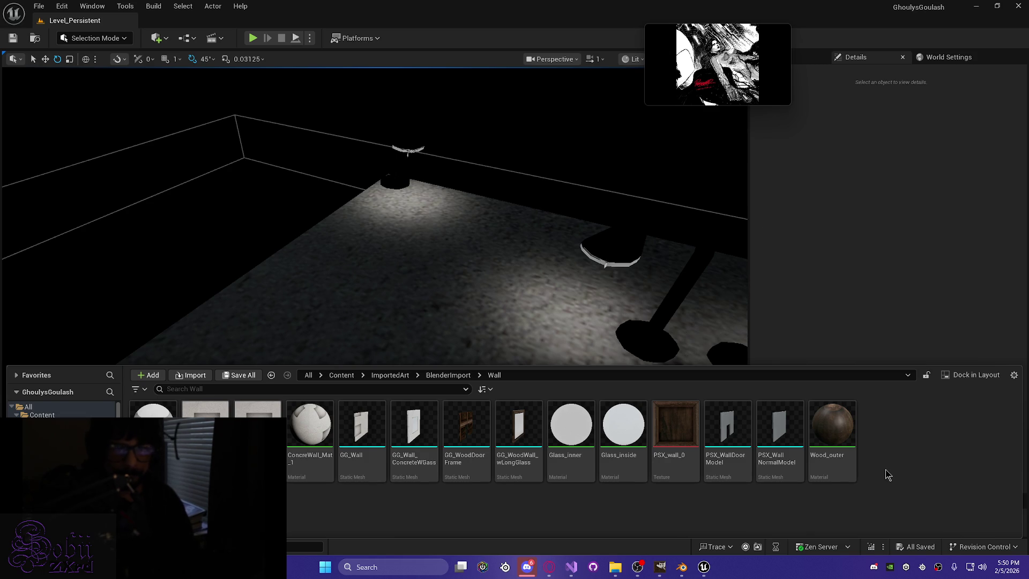
{"action": "right_click", "coordinate": [887, 475]}
{"action": "left_click", "coordinate": [937, 102]}
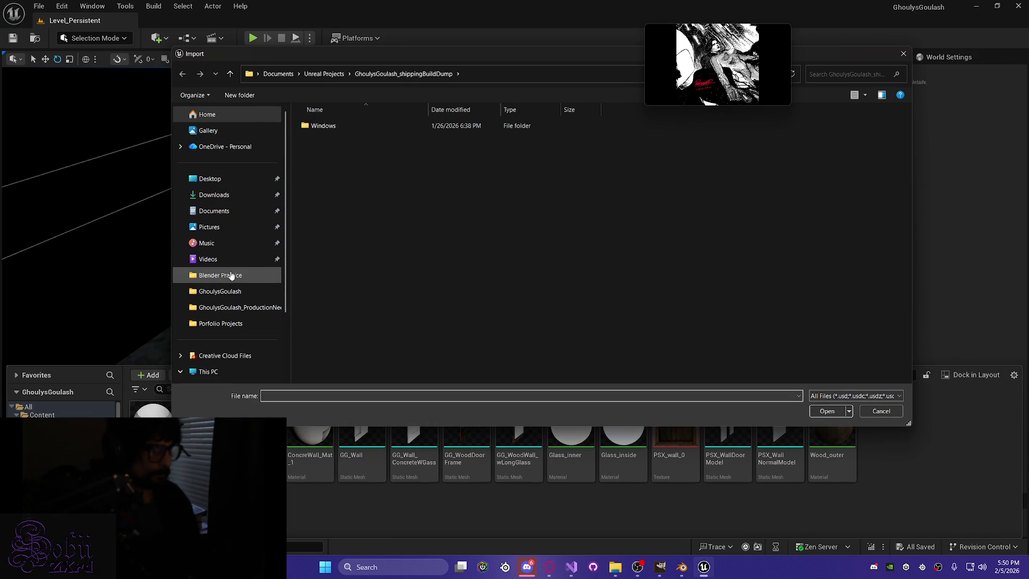
Pick GG_Fence from the Blender Practice folder and open it for import.
{"action": "left_click", "coordinate": [231, 275]}
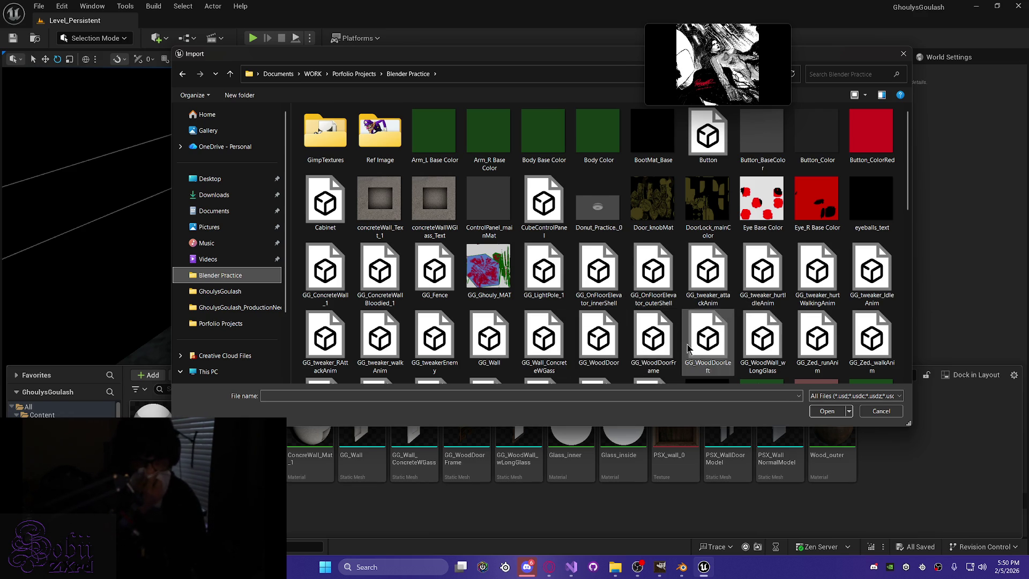
{"action": "scroll", "coordinate": [681, 351], "scroll_direction": "down", "scroll_amount": 10}
{"action": "scroll", "coordinate": [690, 342], "scroll_direction": "up", "scroll_amount": 3}
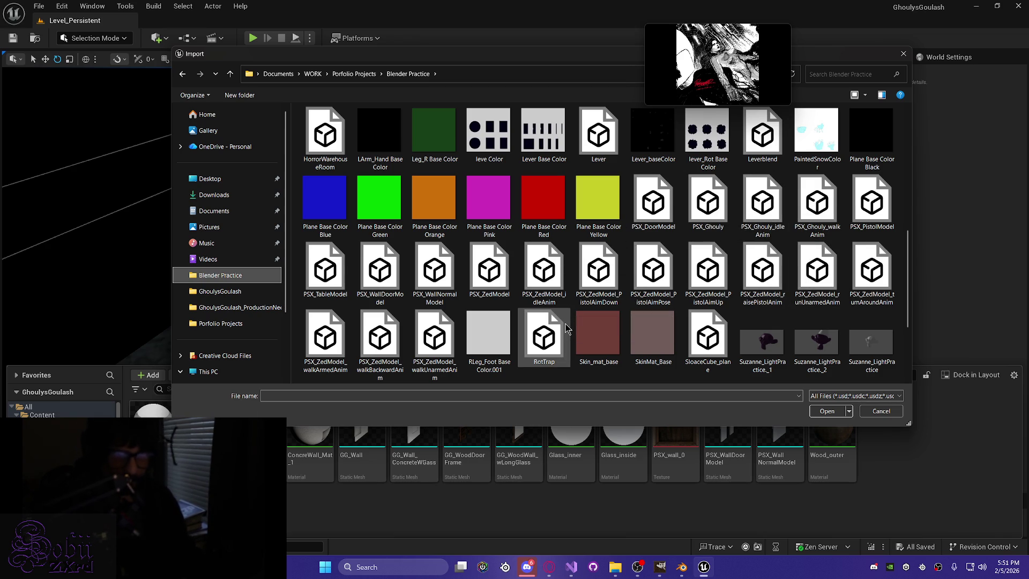
{"action": "scroll", "coordinate": [686, 283], "scroll_direction": "up", "scroll_amount": 3}
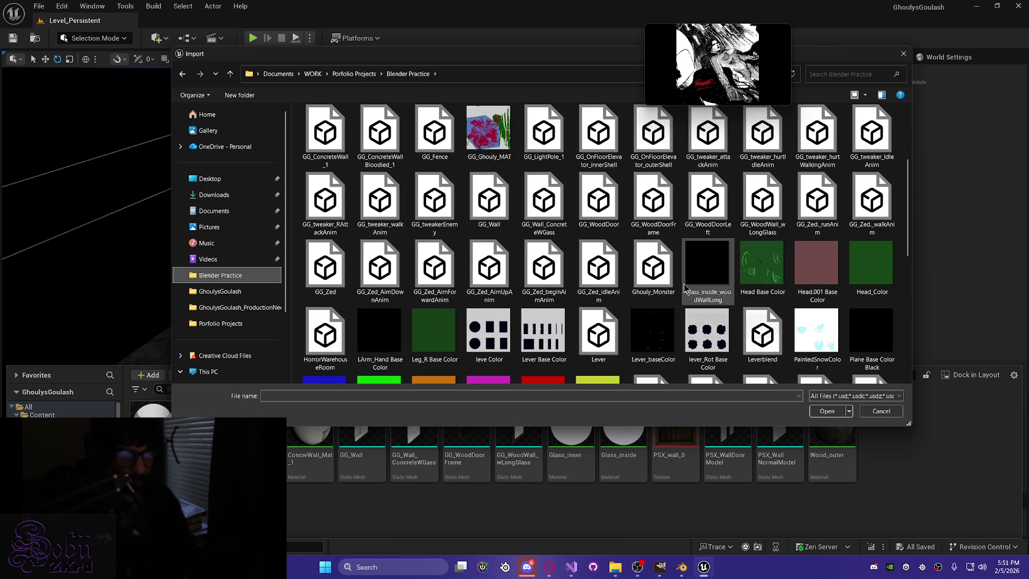
{"action": "scroll", "coordinate": [636, 279], "scroll_direction": "up", "scroll_amount": 2}
{"action": "scroll", "coordinate": [637, 279], "scroll_direction": "down", "scroll_amount": 5}
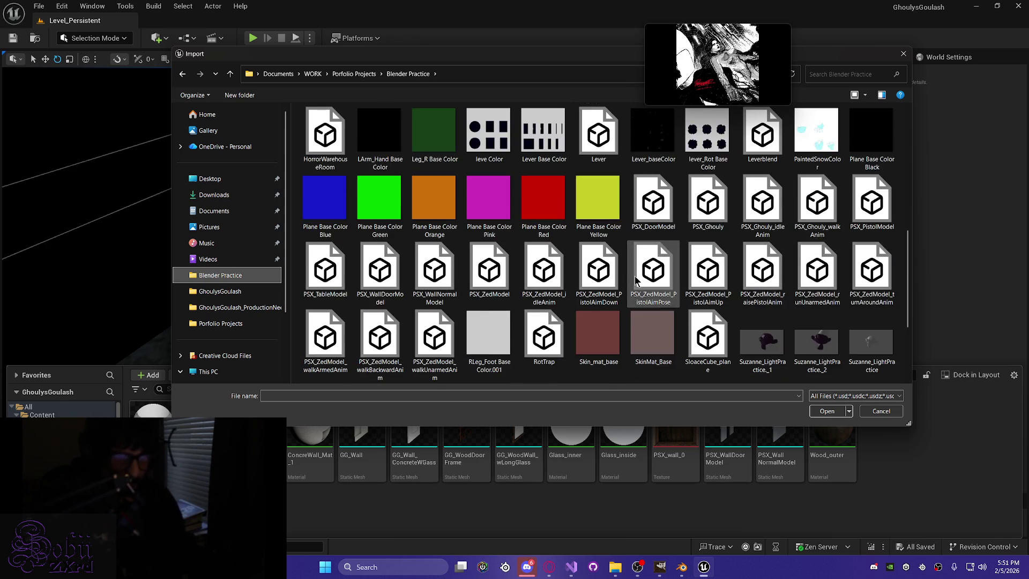
{"action": "scroll", "coordinate": [636, 279], "scroll_direction": "up", "scroll_amount": 3}
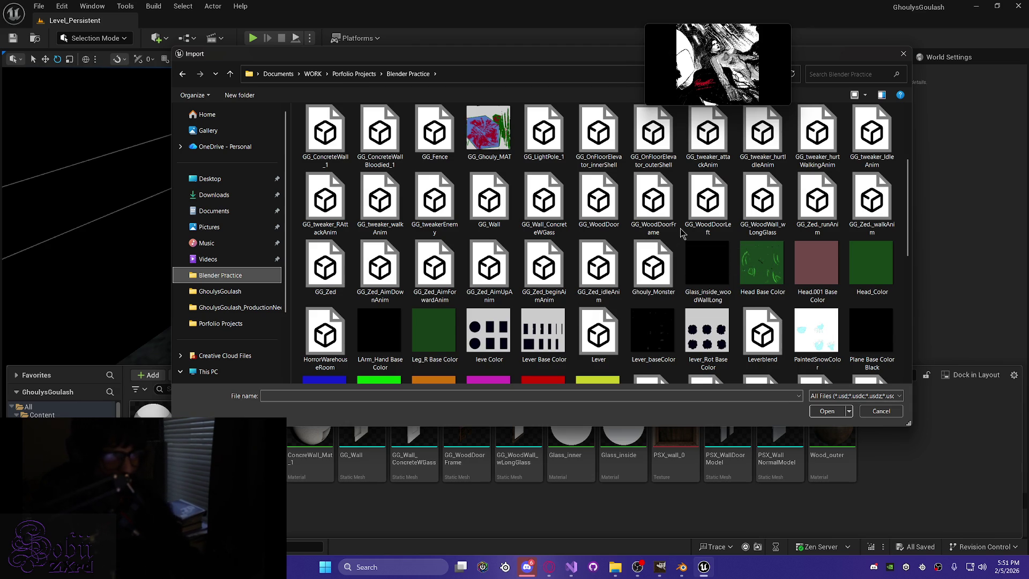
{"action": "left_click", "coordinate": [434, 134]}
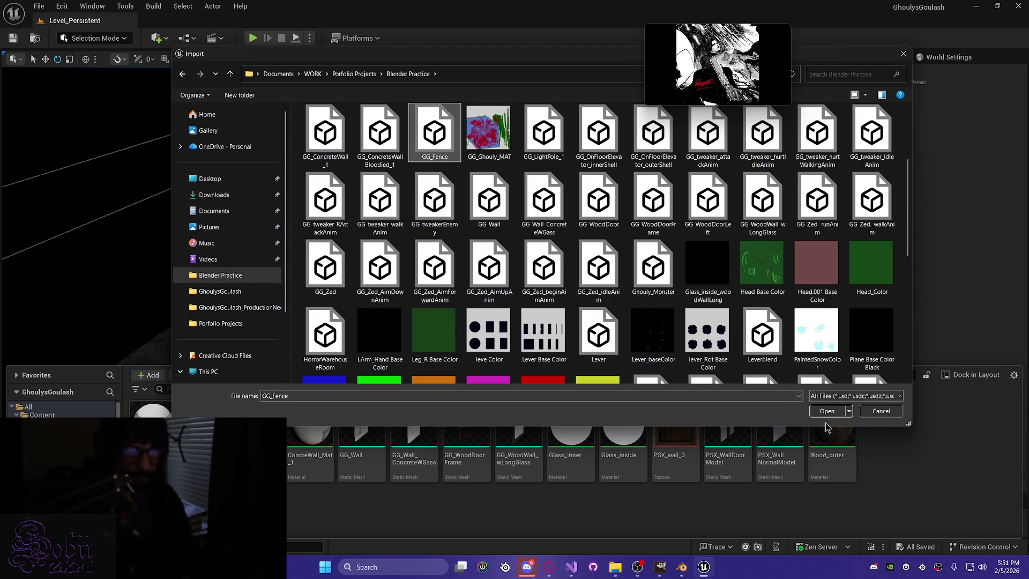
{"action": "left_click", "coordinate": [825, 410]}
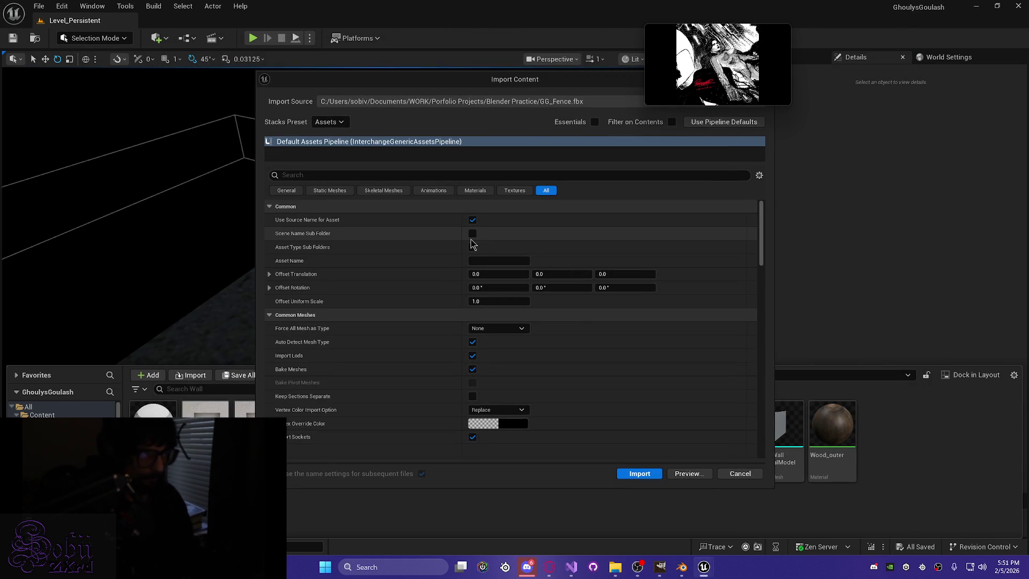
Enable Import Materials and Import Textures in the fence's import options.
{"action": "scroll", "coordinate": [472, 243], "scroll_direction": "down", "scroll_amount": 10}
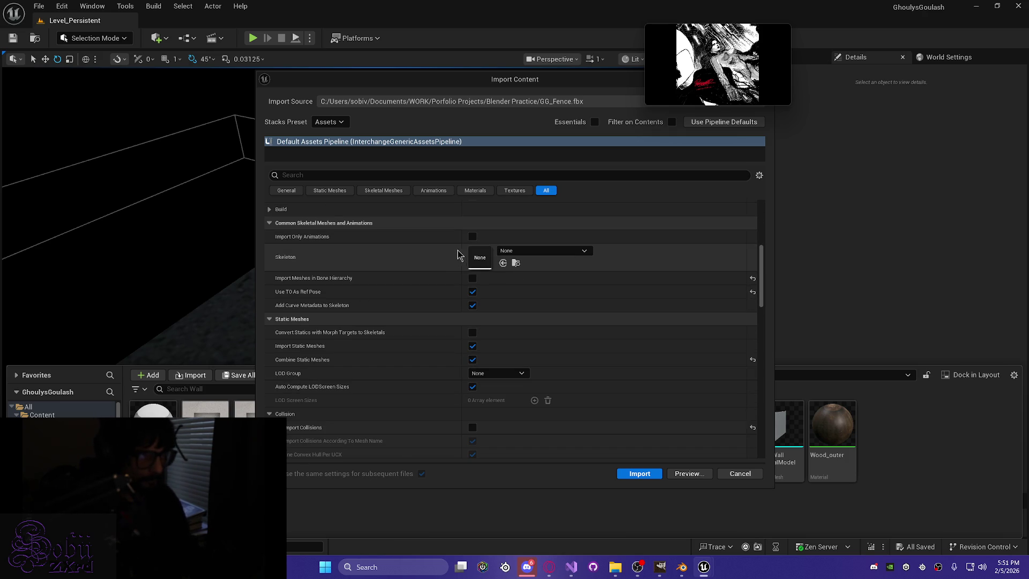
{"action": "scroll", "coordinate": [423, 393], "scroll_direction": "down", "scroll_amount": 3}
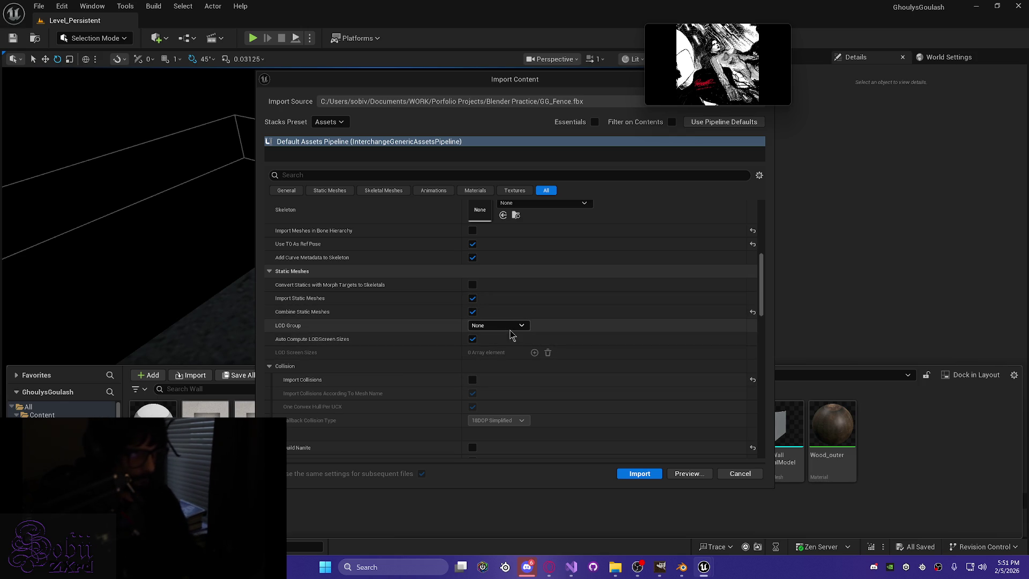
{"action": "scroll", "coordinate": [534, 340], "scroll_direction": "down", "scroll_amount": 10}
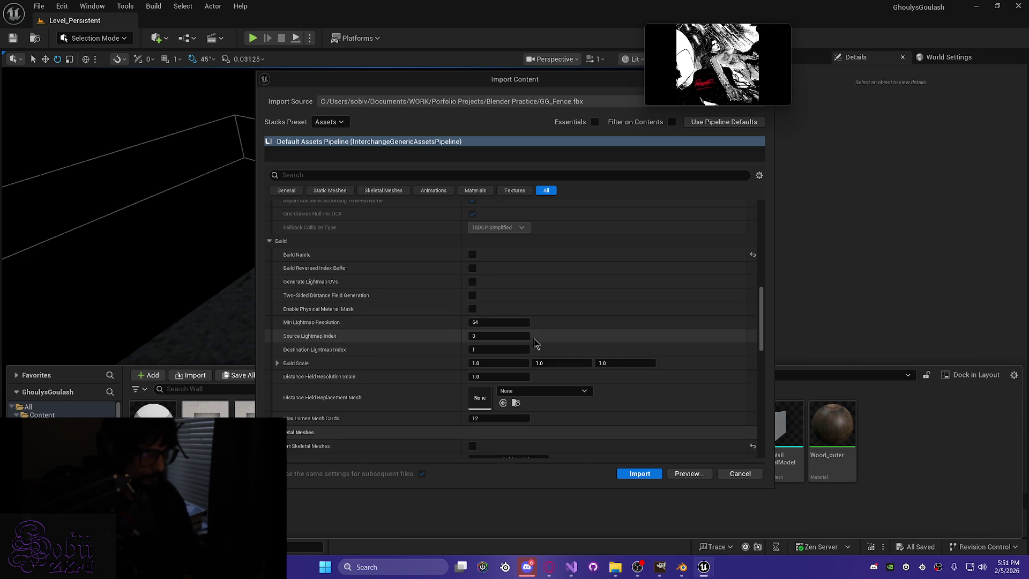
{"action": "scroll", "coordinate": [535, 341], "scroll_direction": "down", "scroll_amount": 3}
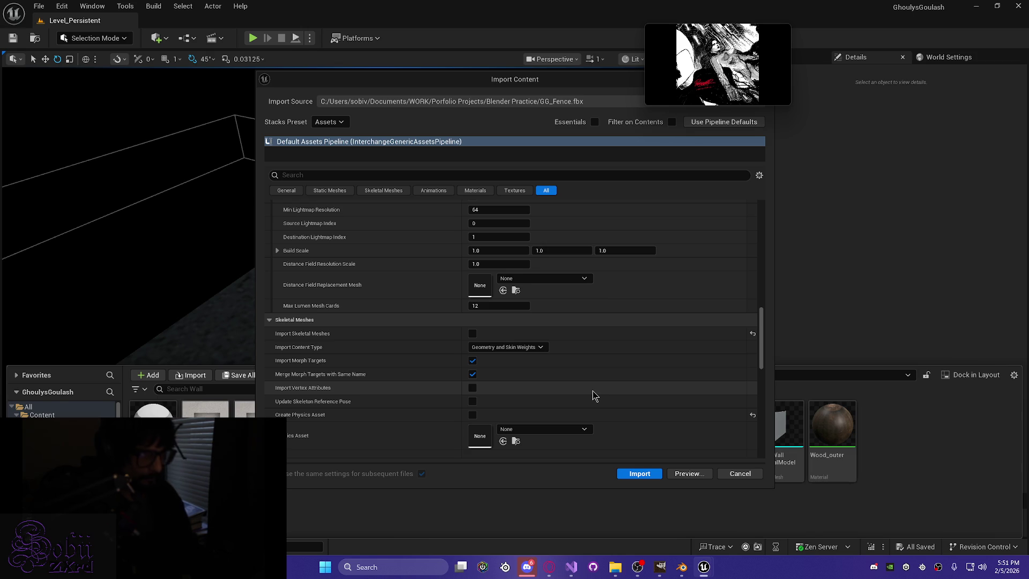
{"action": "scroll", "coordinate": [599, 393], "scroll_direction": "down", "scroll_amount": 2}
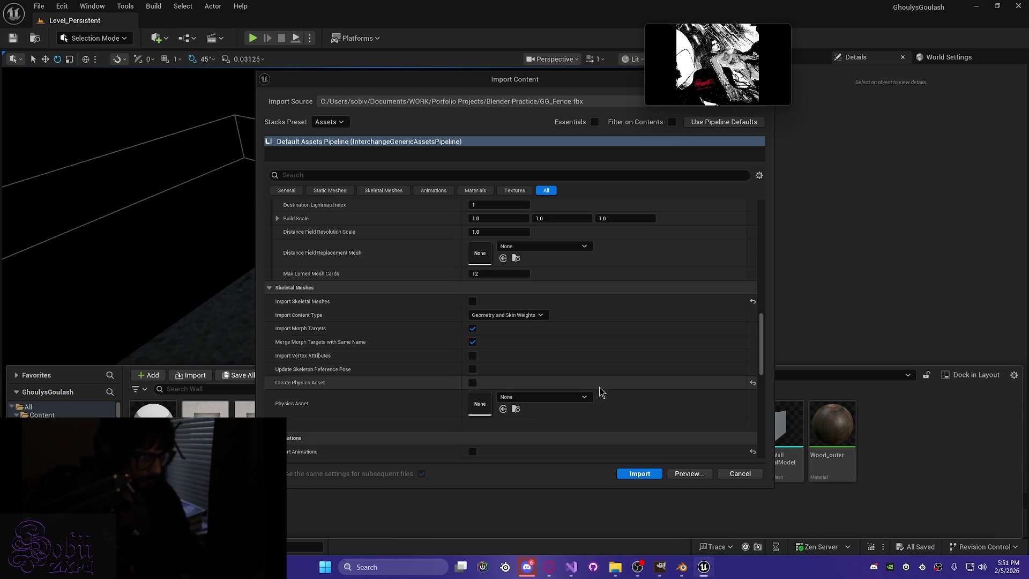
{"action": "scroll", "coordinate": [600, 393], "scroll_direction": "down", "scroll_amount": 6}
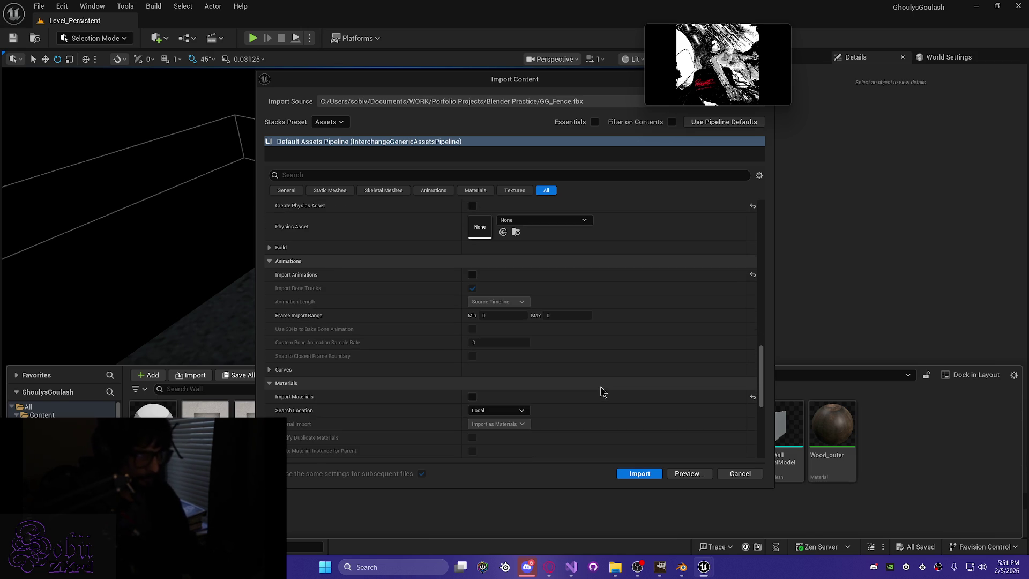
{"action": "scroll", "coordinate": [600, 393], "scroll_direction": "down", "scroll_amount": 5}
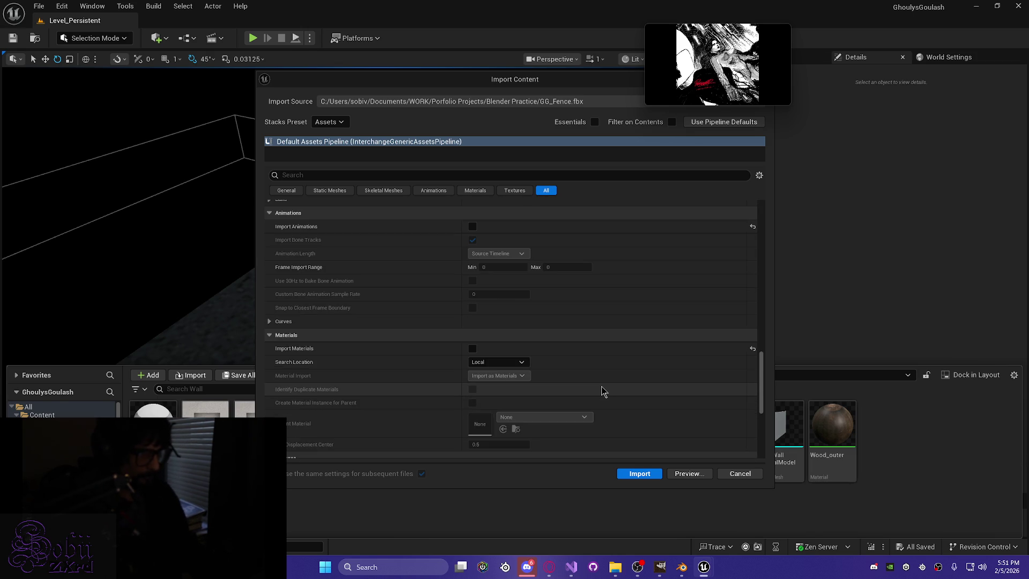
{"action": "scroll", "coordinate": [604, 391], "scroll_direction": "down", "scroll_amount": 1}
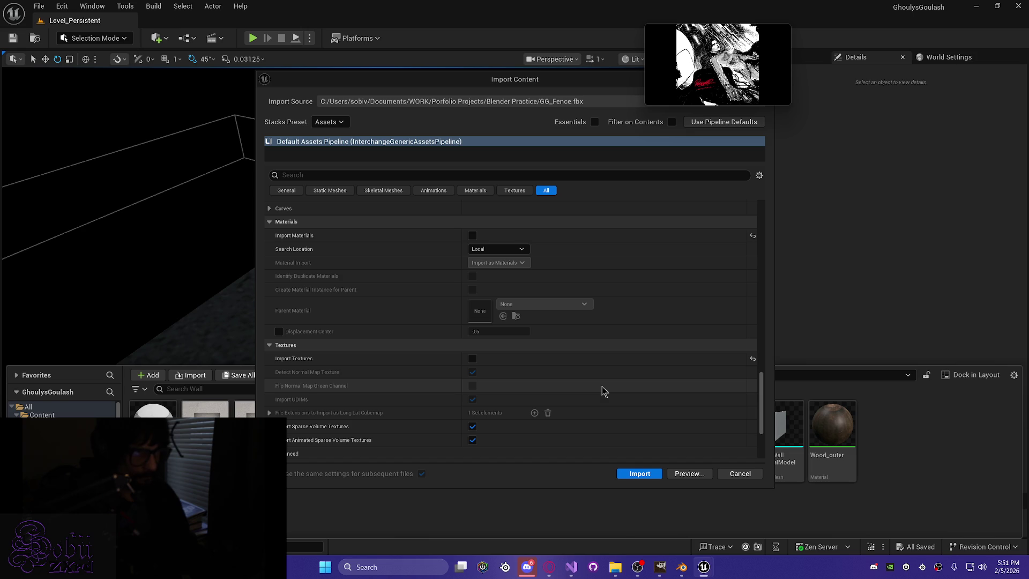
{"action": "scroll", "coordinate": [604, 390], "scroll_direction": "down", "scroll_amount": 2}
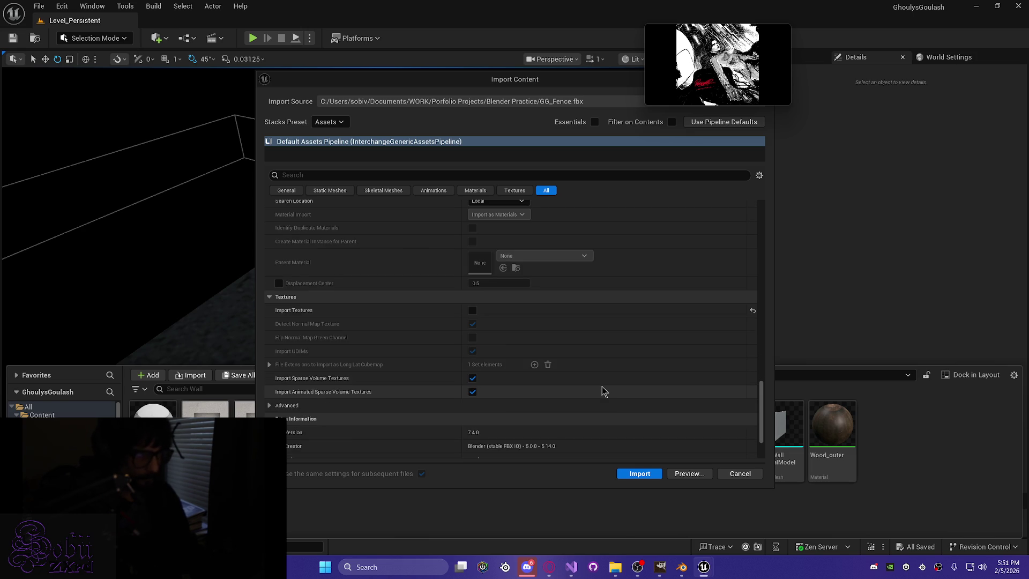
{"action": "scroll", "coordinate": [601, 390], "scroll_direction": "up", "scroll_amount": 6}
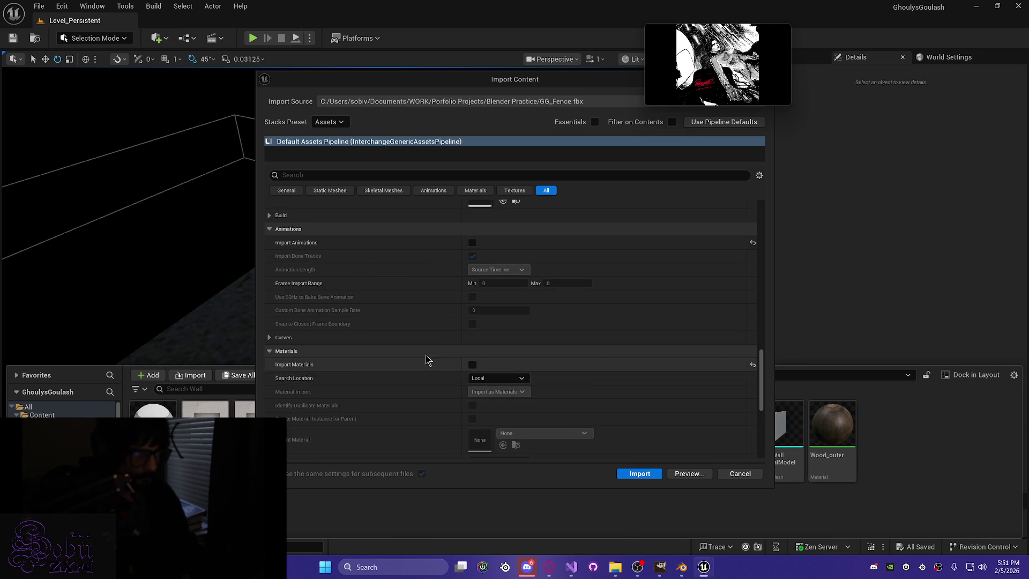
{"action": "left_click", "coordinate": [473, 366]}
{"action": "scroll", "coordinate": [597, 390], "scroll_direction": "down", "scroll_amount": 5}
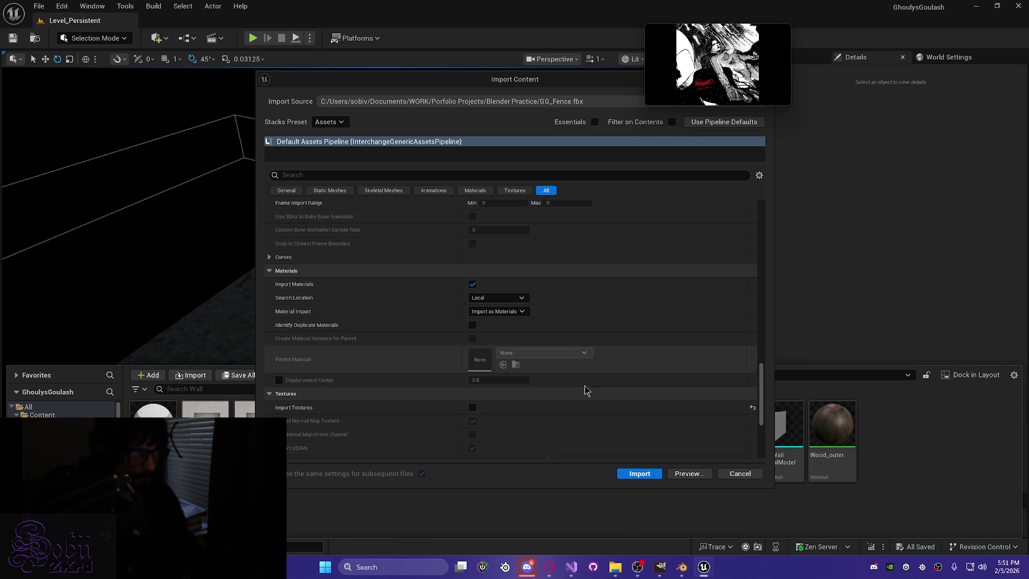
{"action": "scroll", "coordinate": [634, 376], "scroll_direction": "down", "scroll_amount": 2}
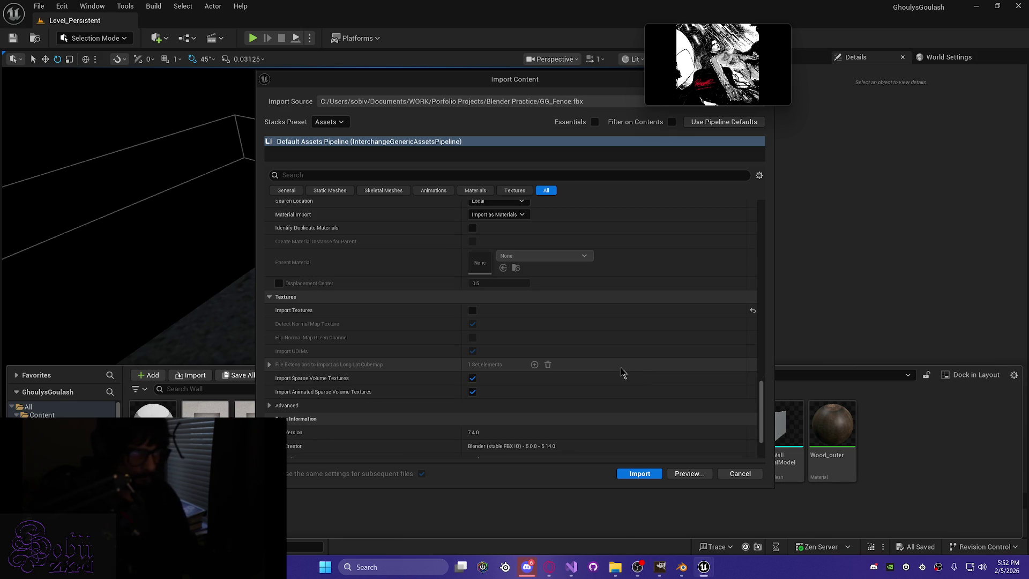
{"action": "scroll", "coordinate": [599, 355], "scroll_direction": "down", "scroll_amount": 2}
{"action": "left_click", "coordinate": [472, 245]}
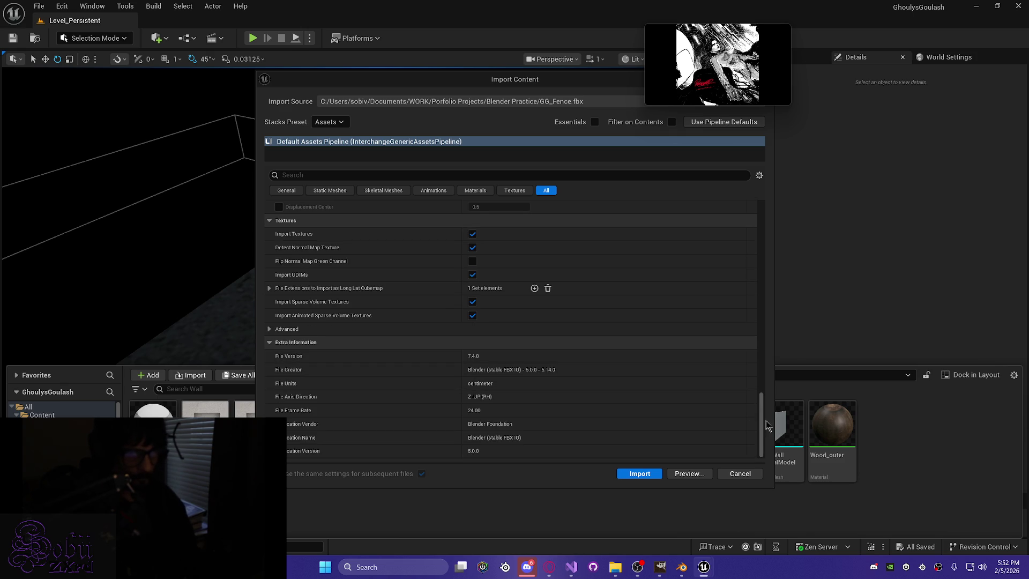
Force all meshes to import as Static Mesh and run the import.
{"action": "left_click_drag", "start_coordinate": [765, 423], "coordinate": [772, 248]}
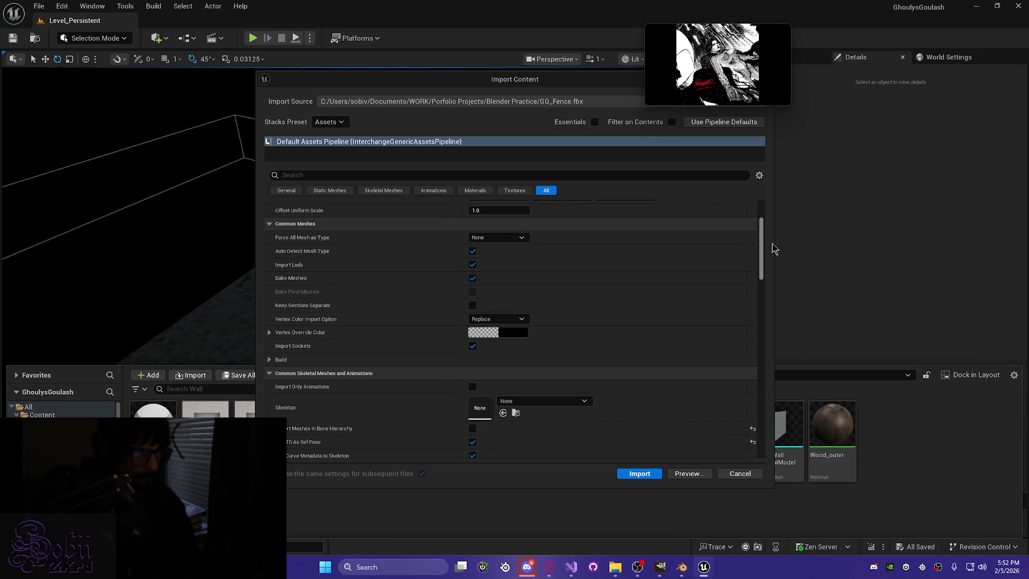
{"action": "left_click", "coordinate": [497, 238]}
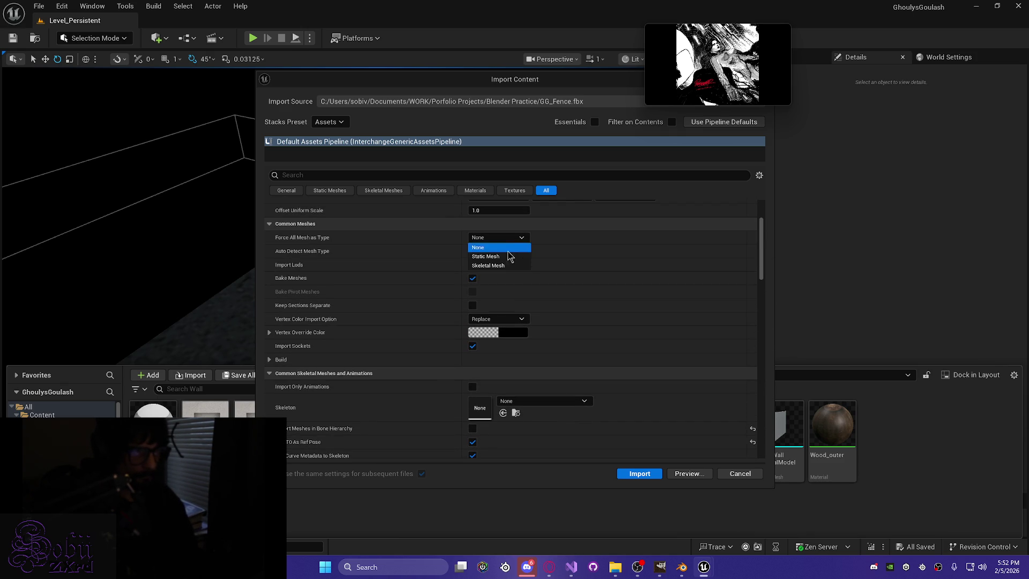
{"action": "left_click", "coordinate": [510, 257]}
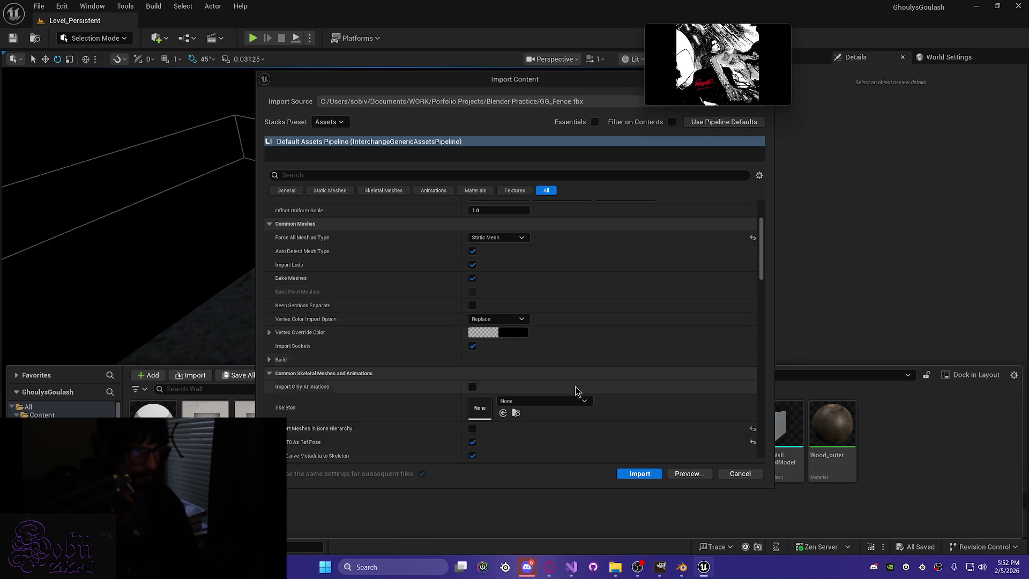
{"action": "left_click", "coordinate": [633, 474]}
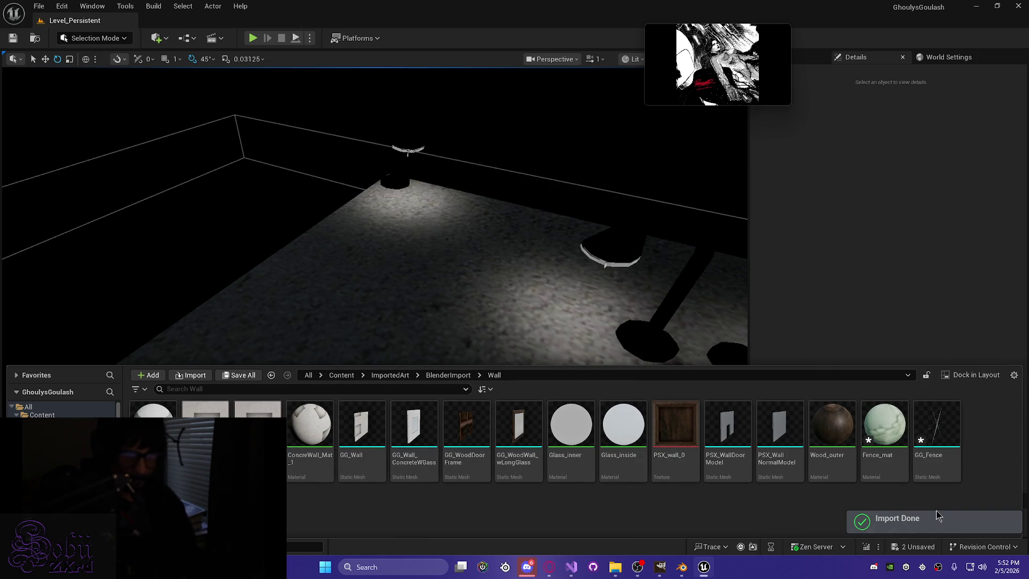
Open GG_Fence in the Static Mesh Editor and orbit around it to inspect.
{"action": "left_click", "coordinate": [942, 433]}
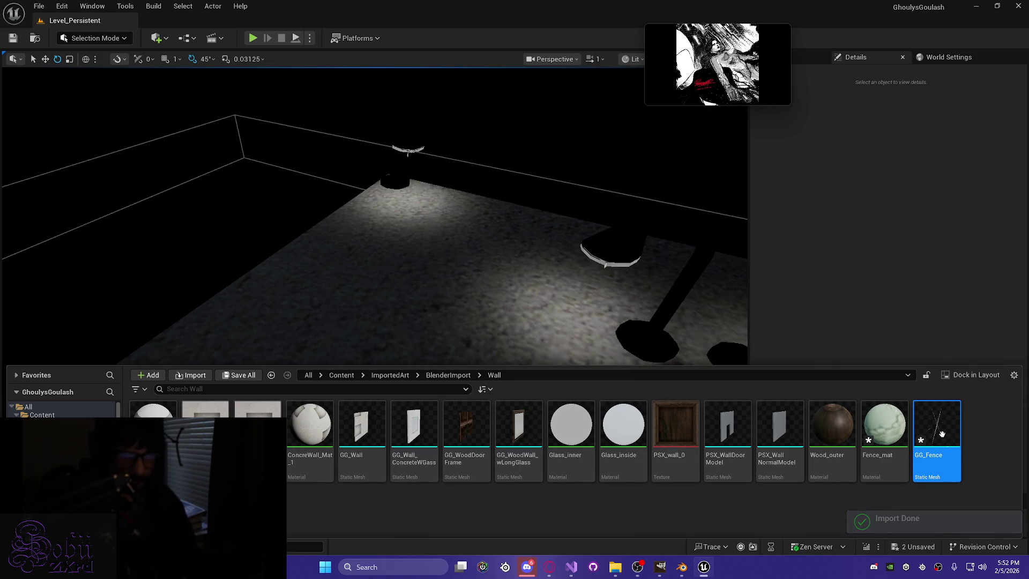
{"action": "left_click", "coordinate": [897, 524]}
{"action": "double_click", "coordinate": [952, 420]}
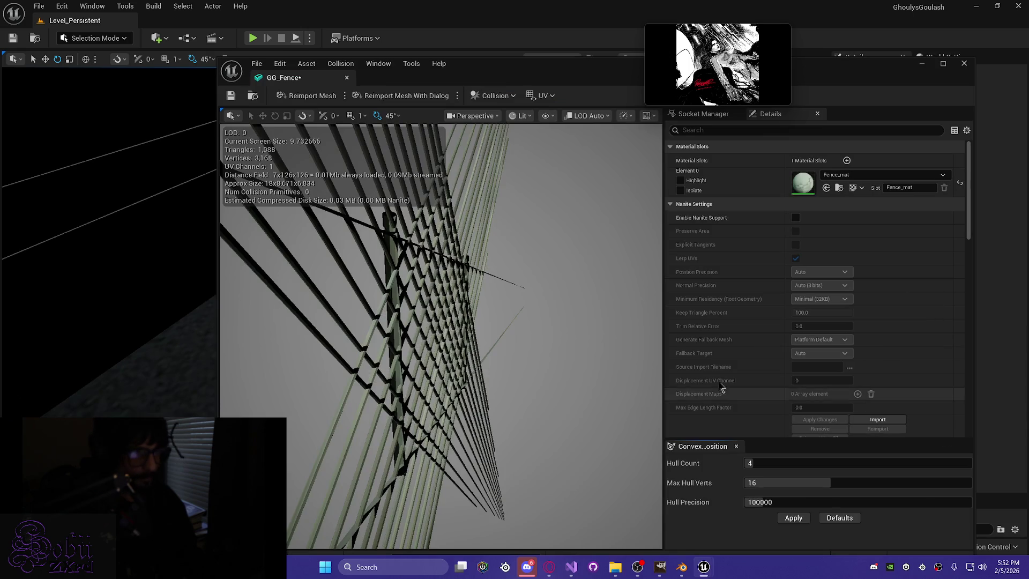
{"action": "mouse_move", "coordinate": [516, 379]}
{"action": "left_mouse_down"}
{"action": "mouse_move", "coordinate": [498, 379]}
{"action": "mouse_move", "coordinate": [544, 205]}
{"action": "left_mouse_up"}
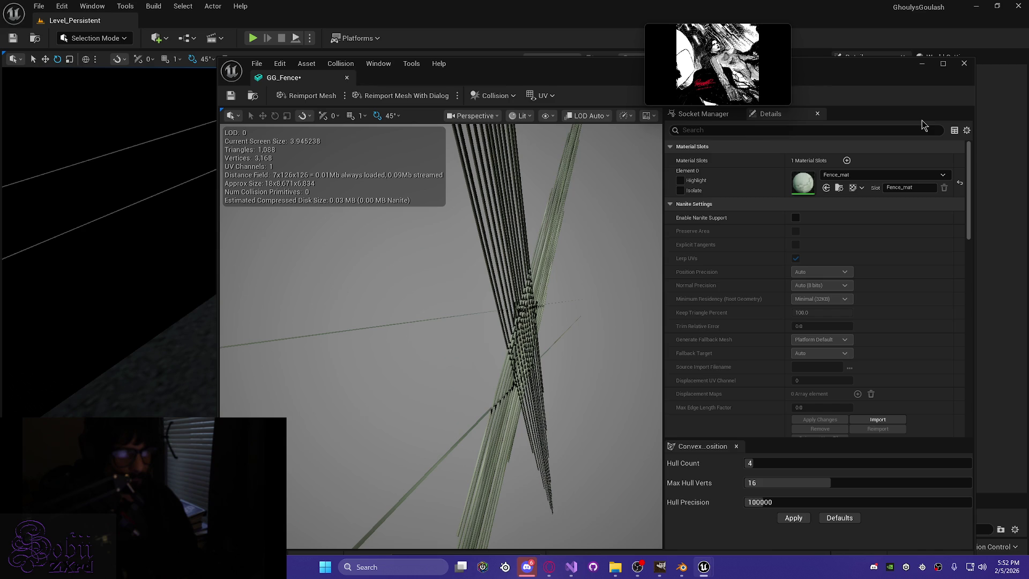
{"action": "left_click", "coordinate": [964, 64]}
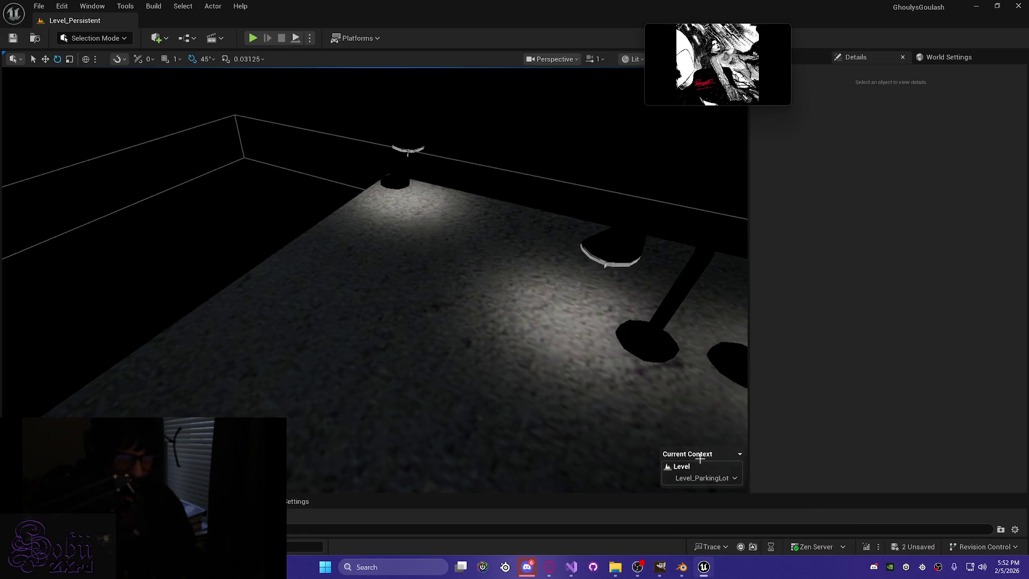
Delete the GG_Fence asset from the Wall folder, confirming the deletion.
{"action": "key", "text": "ctrl+space"}
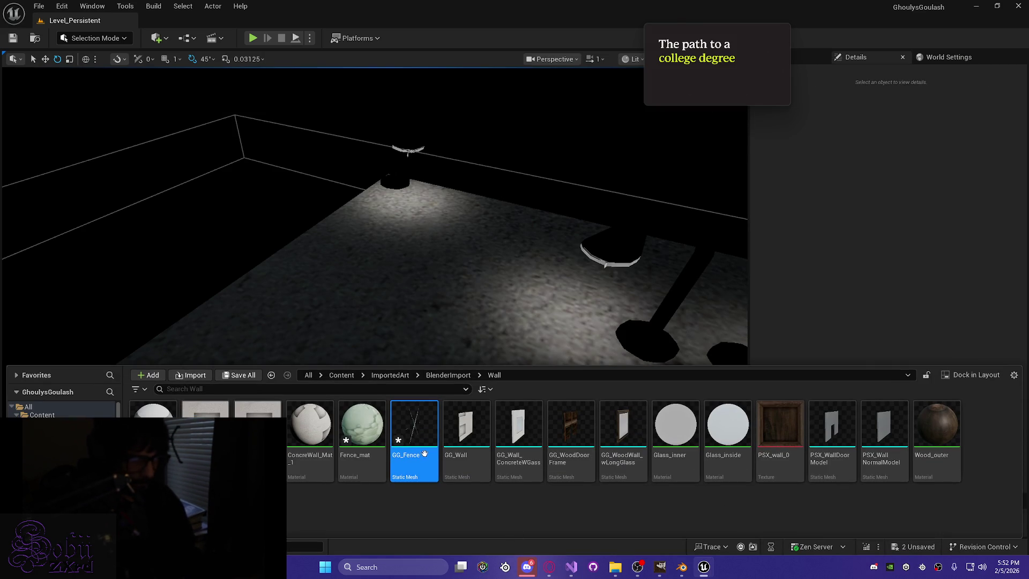
{"action": "key", "text": "Delete"}
{"action": "left_click", "coordinate": [447, 443]}
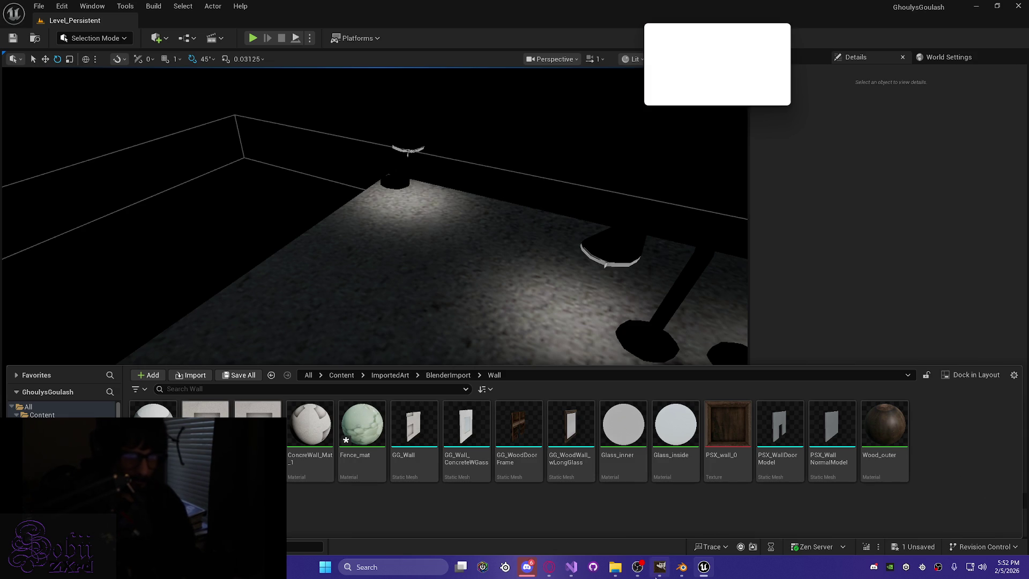
{"action": "left_click", "coordinate": [681, 566]}
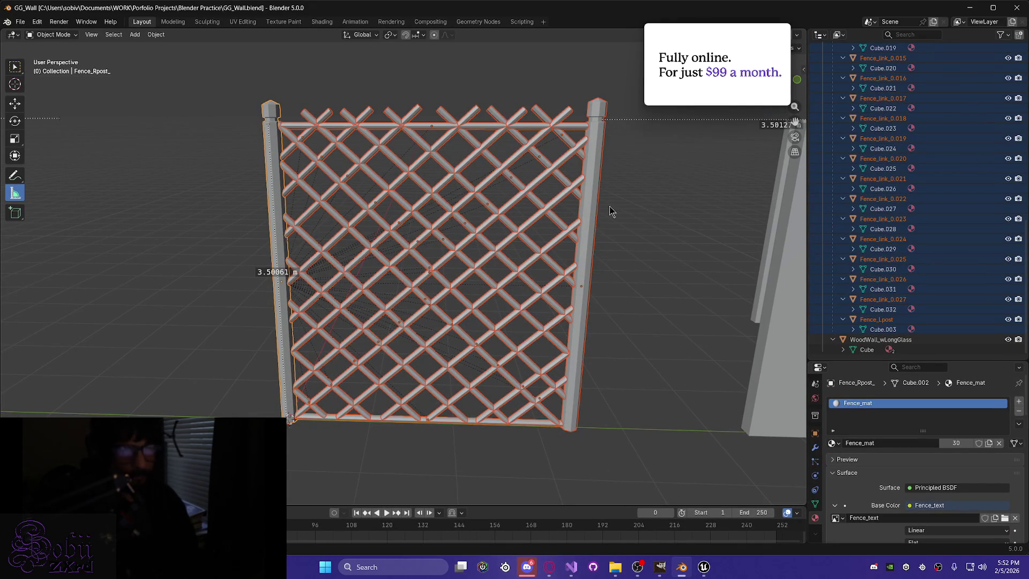
{"action": "scroll", "coordinate": [629, 203], "scroll_direction": "down", "scroll_amount": 5}
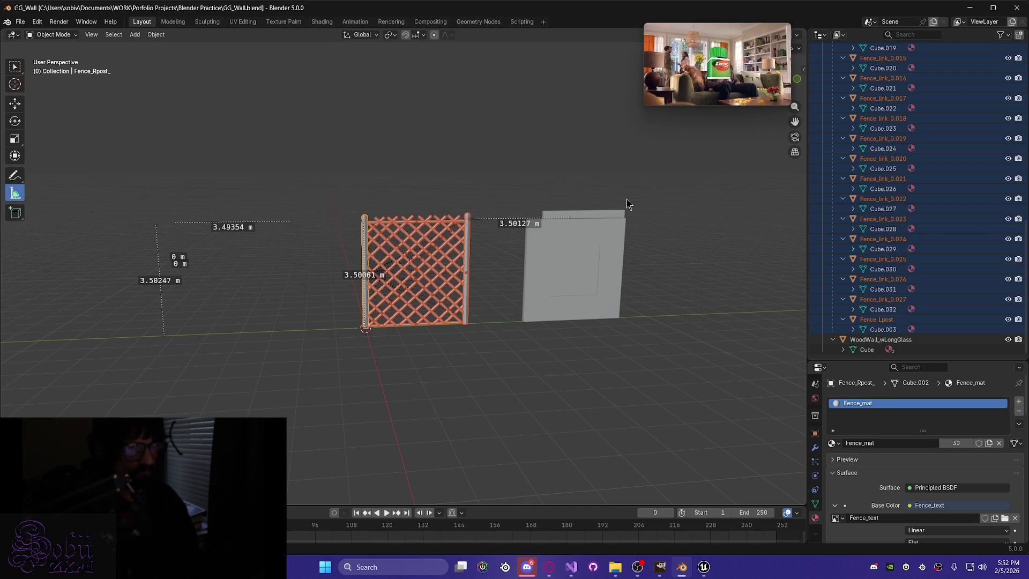
{"action": "left_click", "coordinate": [969, 8]}
{"action": "right_click", "coordinate": [935, 472]}
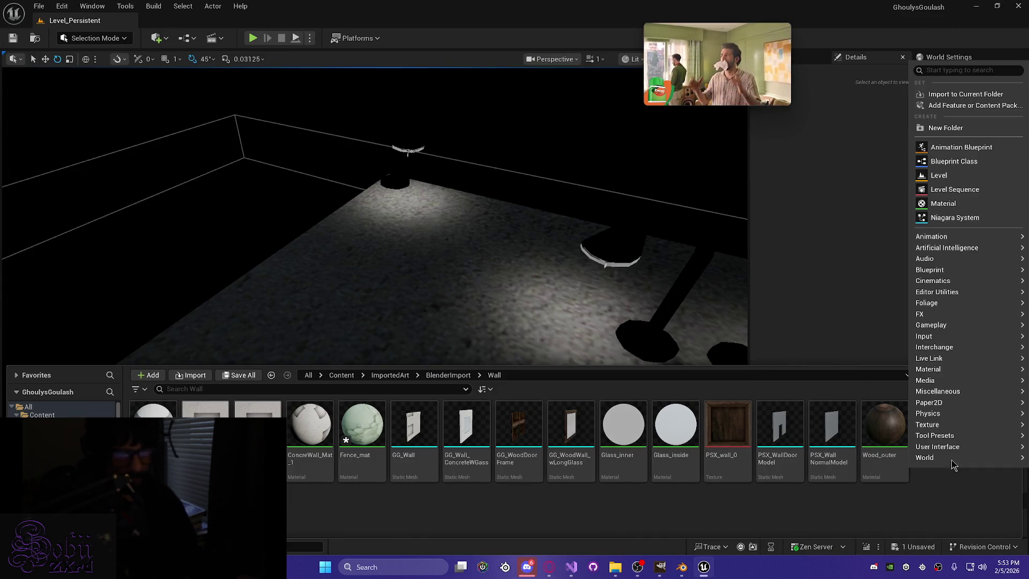
Import GG_Fence.fbx into the Wall folder using the default pipeline settings.
{"action": "left_click", "coordinate": [988, 94]}
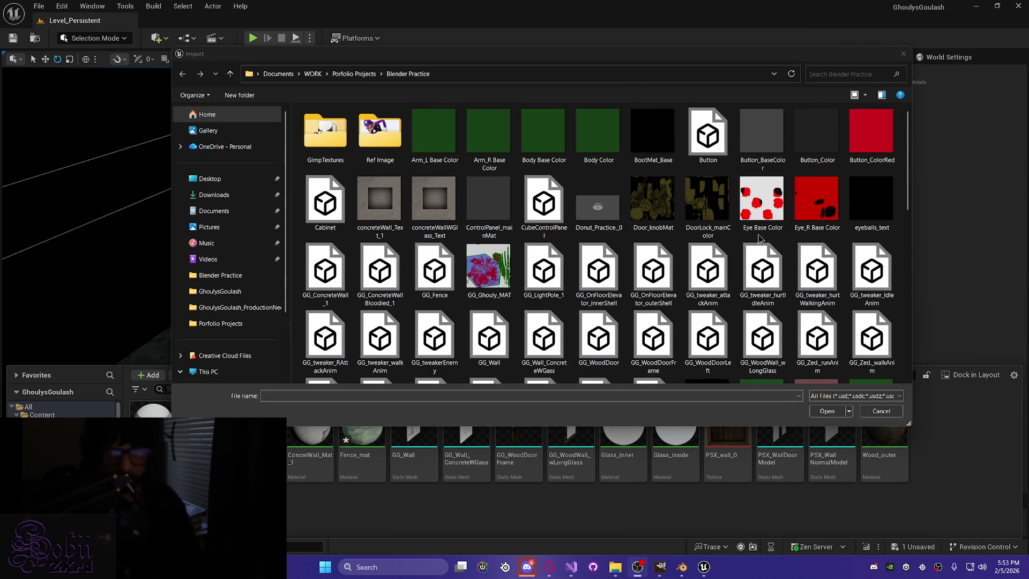
{"action": "left_click", "coordinate": [419, 287]}
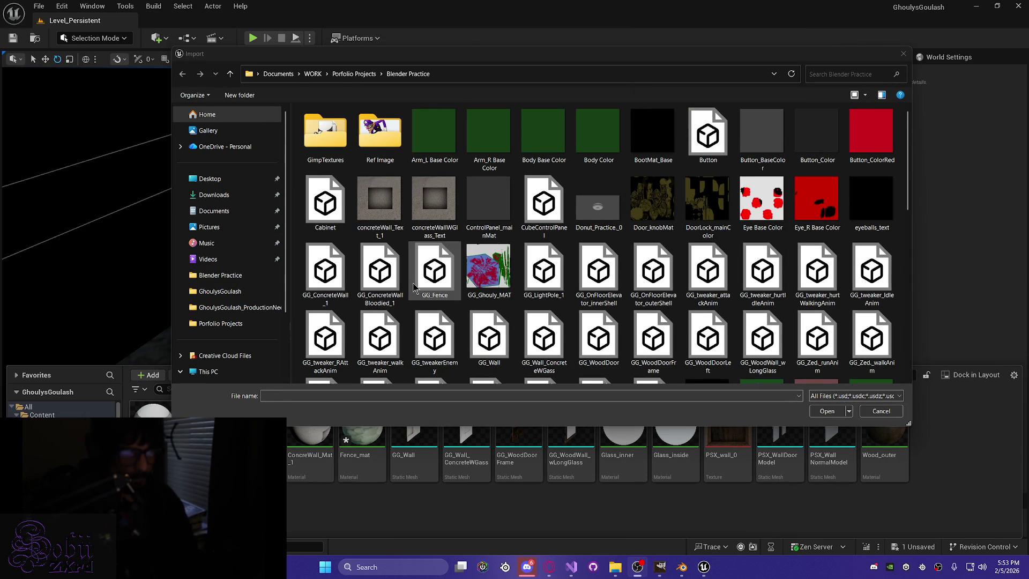
{"action": "left_click", "coordinate": [825, 411]}
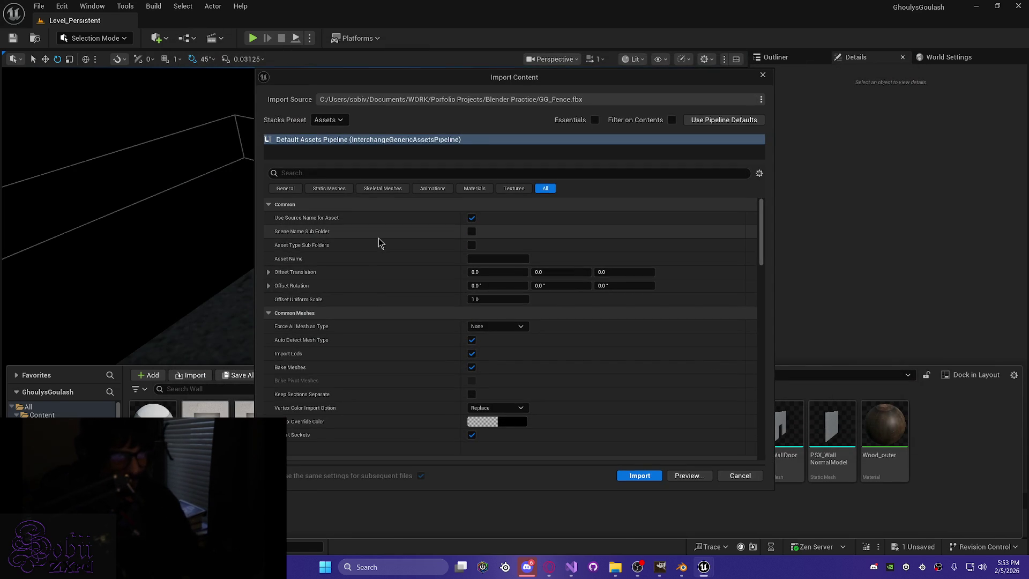
{"action": "scroll", "coordinate": [482, 298], "scroll_direction": "down", "scroll_amount": 3}
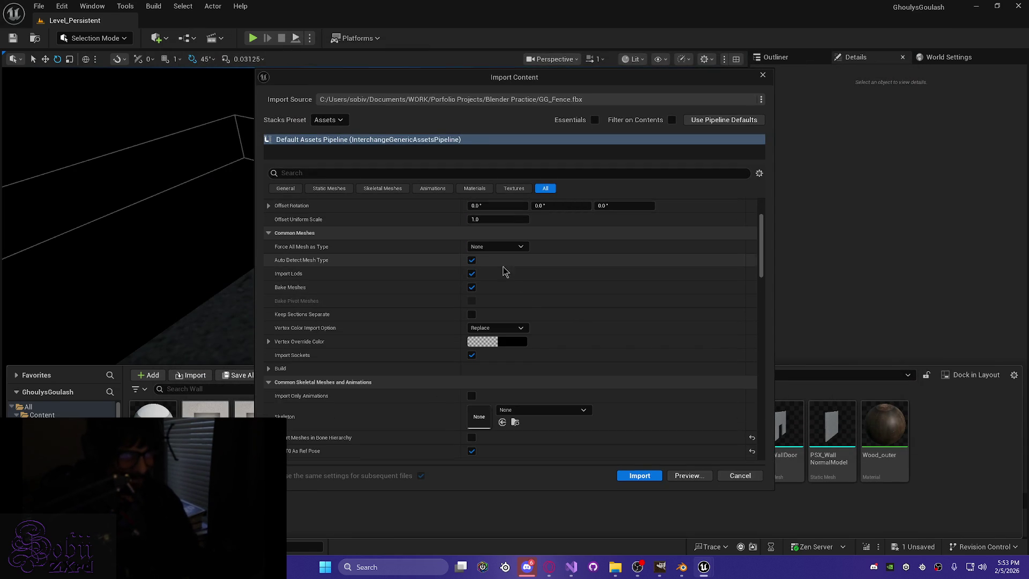
{"action": "scroll", "coordinate": [563, 419], "scroll_direction": "down", "scroll_amount": 3}
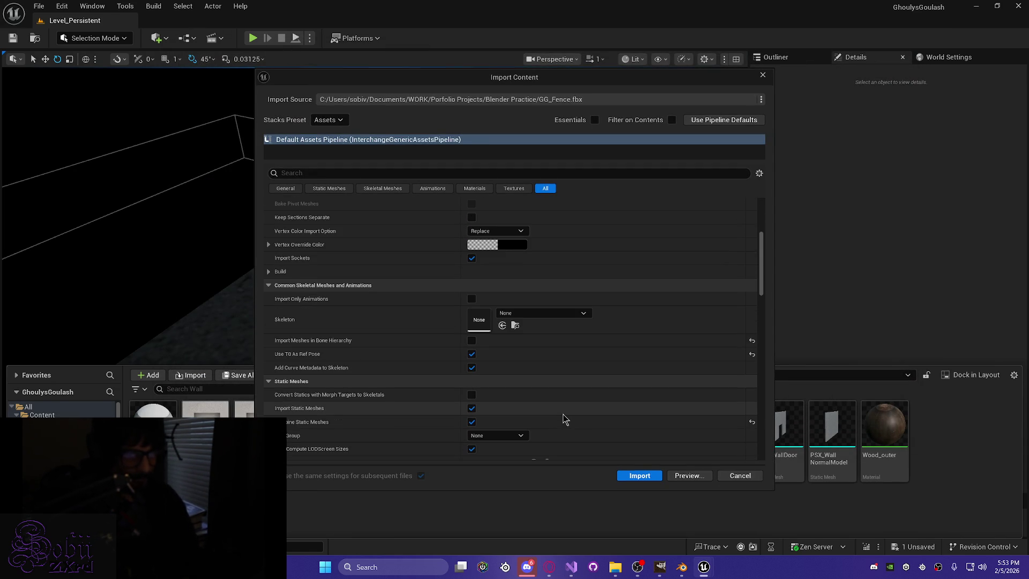
{"action": "scroll", "coordinate": [563, 419], "scroll_direction": "down", "scroll_amount": 10}
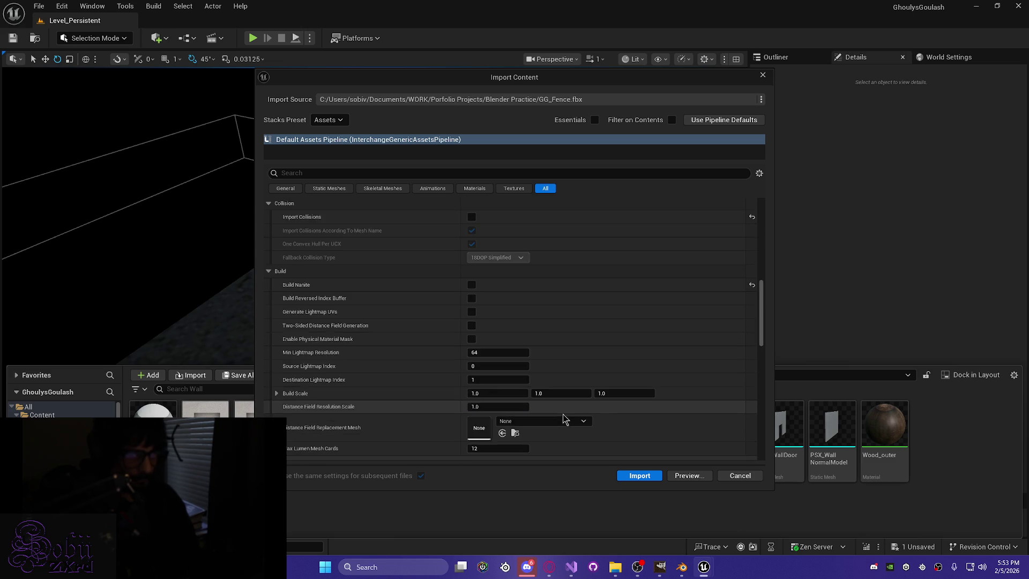
{"action": "scroll", "coordinate": [563, 418], "scroll_direction": "down", "scroll_amount": 4}
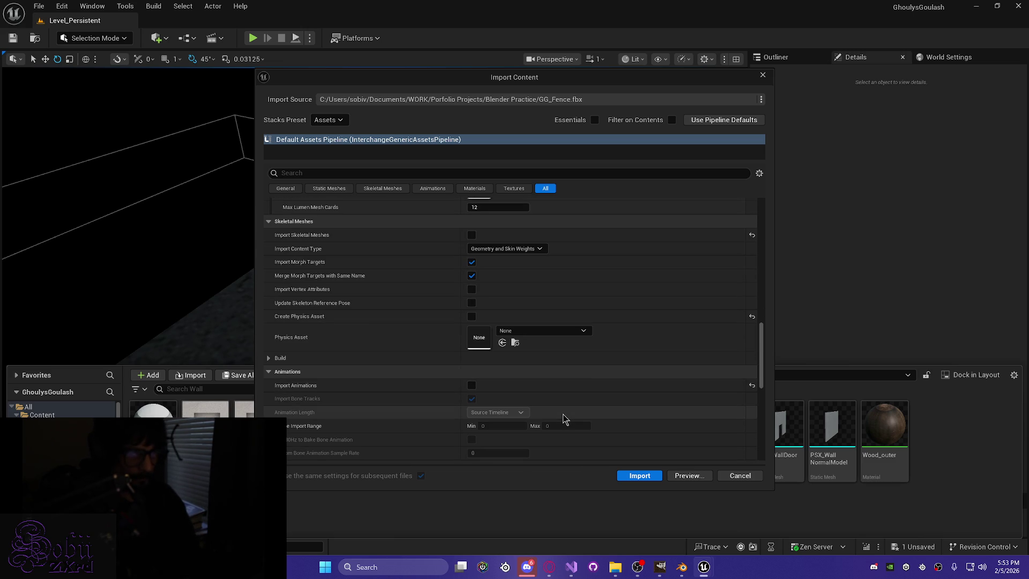
{"action": "scroll", "coordinate": [563, 419], "scroll_direction": "down", "scroll_amount": 3}
{"action": "scroll", "coordinate": [563, 419], "scroll_direction": "down", "scroll_amount": 4}
{"action": "scroll", "coordinate": [563, 419], "scroll_direction": "down", "scroll_amount": 2}
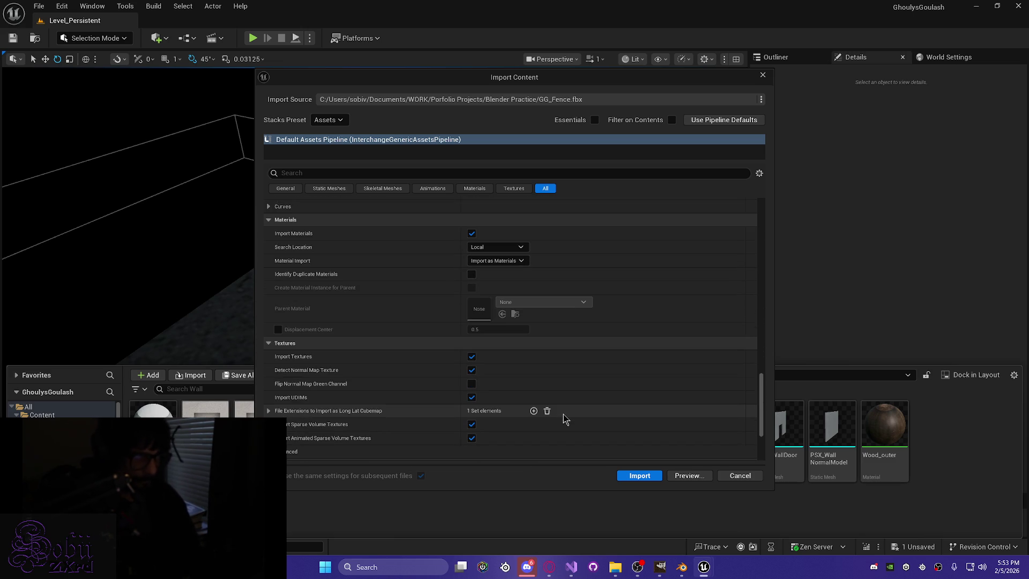
{"action": "scroll", "coordinate": [564, 418], "scroll_direction": "down", "scroll_amount": 3}
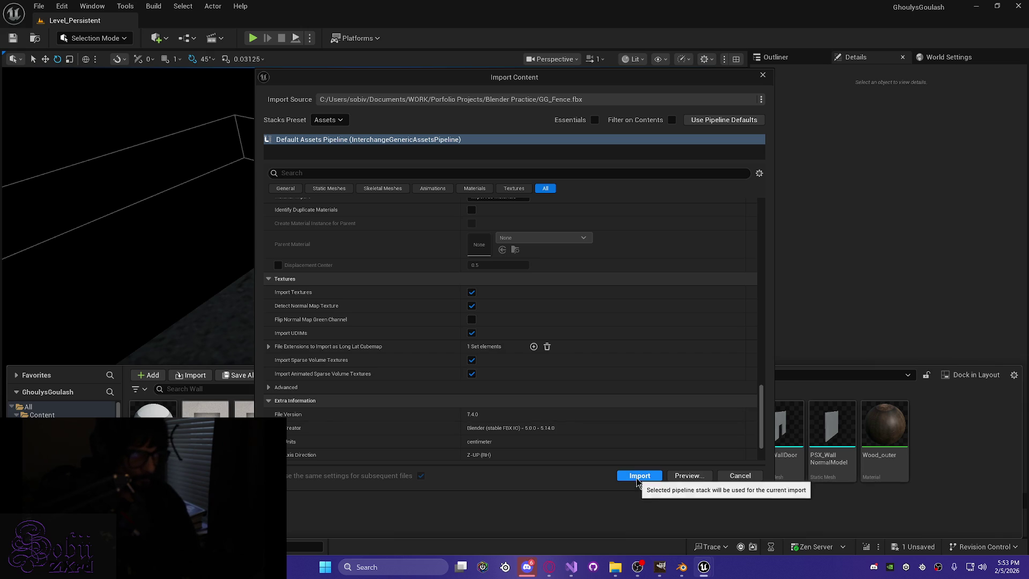
{"action": "left_click", "coordinate": [639, 475]}
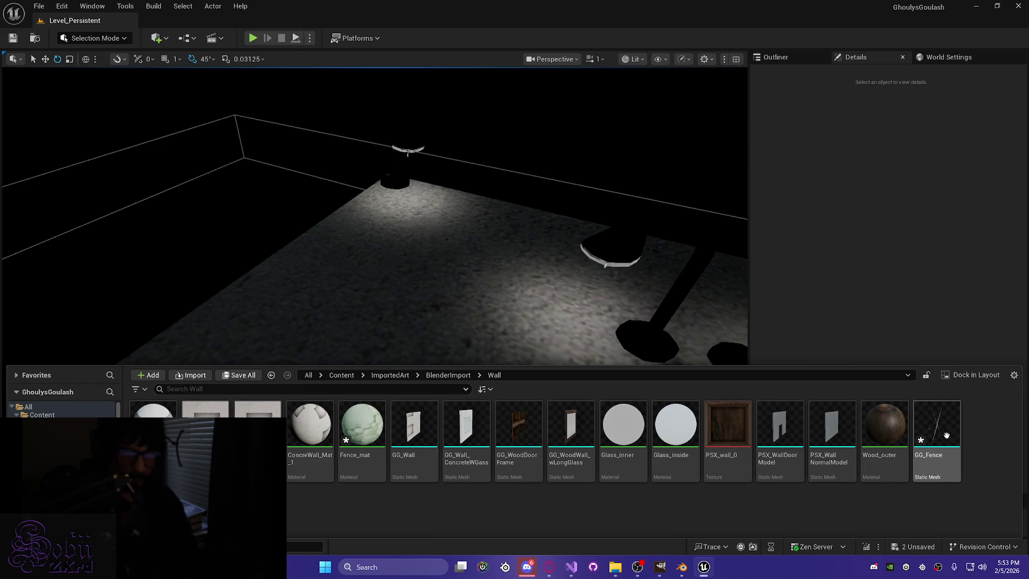
Open GG_Fence in the docked mesh editor and orbit to inspect it.
{"action": "left_click", "coordinate": [940, 479]}
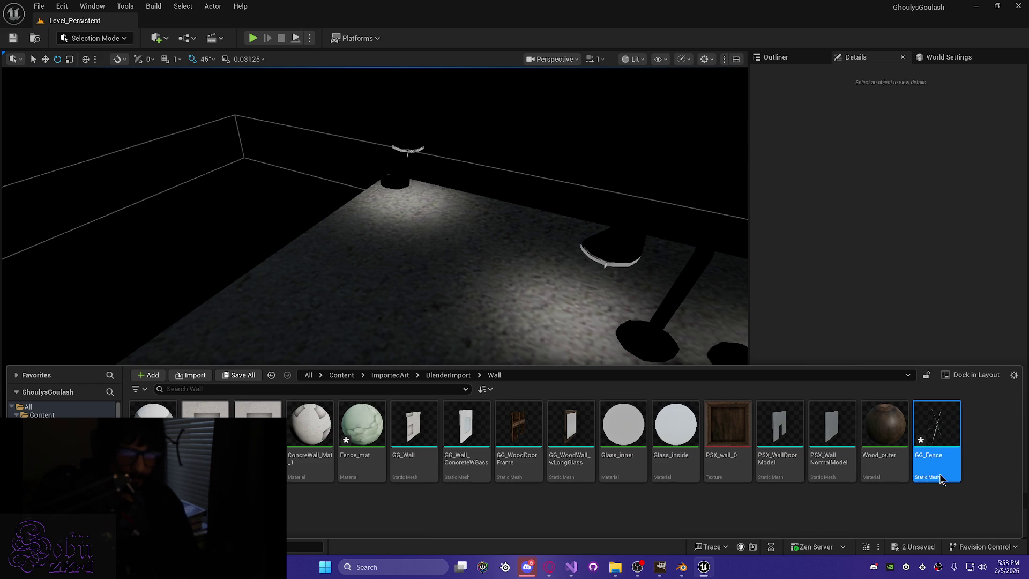
{"action": "double_click", "coordinate": [948, 446]}
{"action": "mouse_move", "coordinate": [284, 77]}
{"action": "left_mouse_down"}
{"action": "mouse_move", "coordinate": [248, 110]}
{"action": "mouse_move", "coordinate": [172, 21]}
{"action": "left_mouse_up"}
{"action": "scroll", "coordinate": [256, 183], "scroll_direction": "down", "scroll_amount": 10}
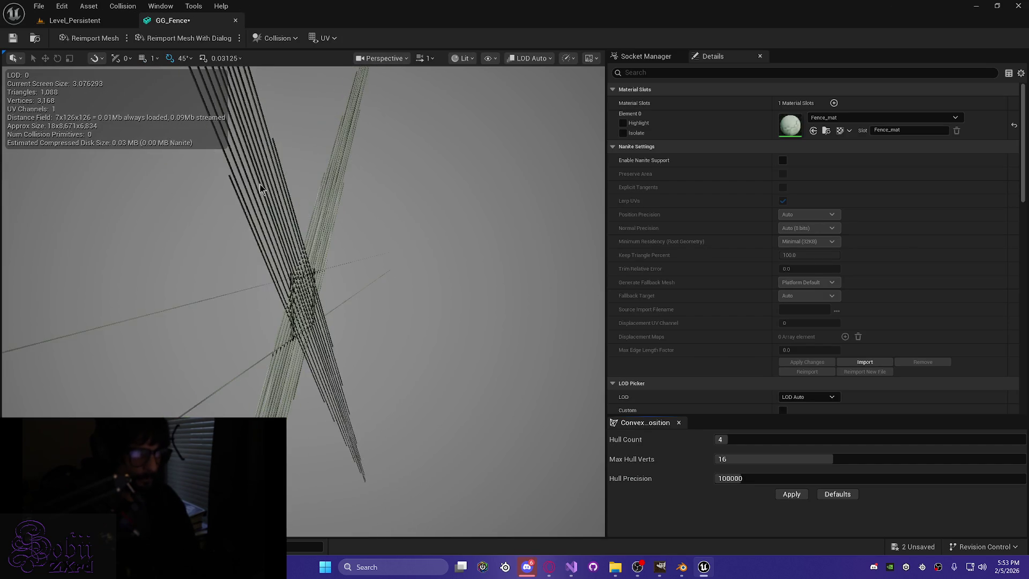
{"action": "mouse_move", "coordinate": [338, 218]}
{"action": "left_mouse_down"}
{"action": "mouse_move", "coordinate": [381, 292]}
{"action": "mouse_move", "coordinate": [418, 300]}
{"action": "mouse_move", "coordinate": [359, 225]}
{"action": "mouse_move", "coordinate": [358, 313]}
{"action": "left_mouse_up"}
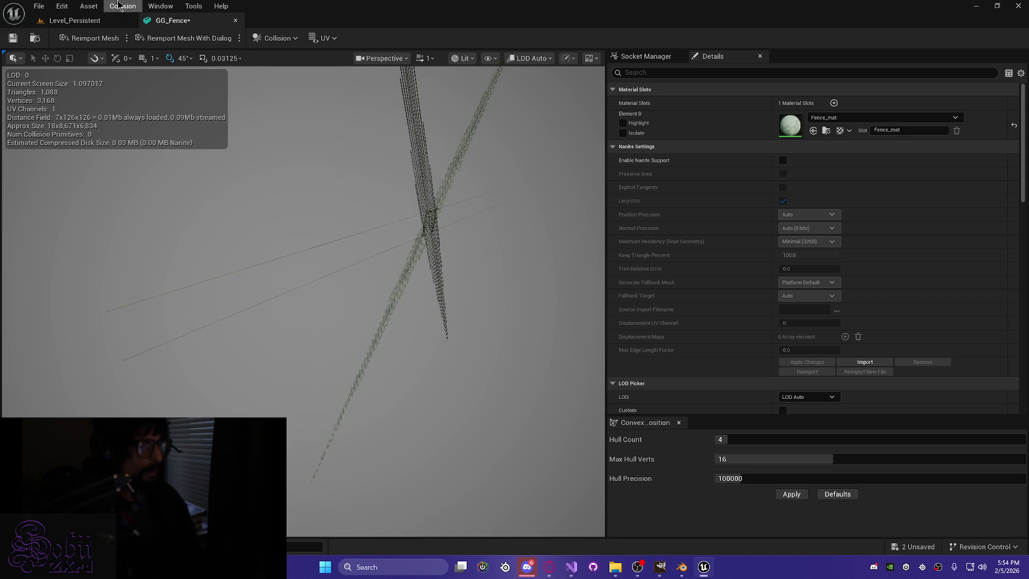
{"action": "left_click", "coordinate": [235, 20]}
Delete GG_Fence from the Wall folder again and switch to Blender.
{"action": "key", "text": "ctrl+space"}
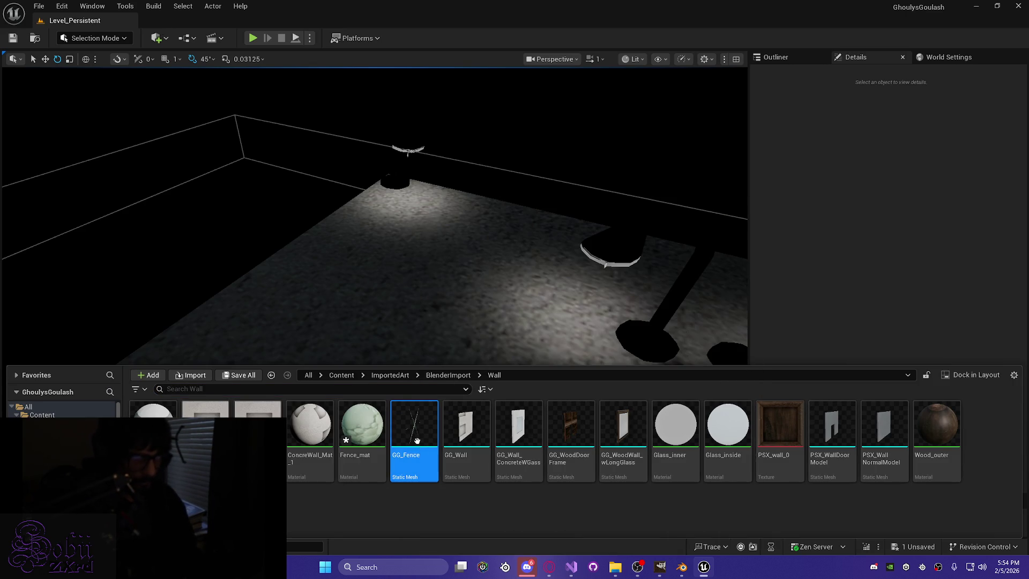
{"action": "key", "text": "Delete"}
{"action": "left_click", "coordinate": [441, 395]}
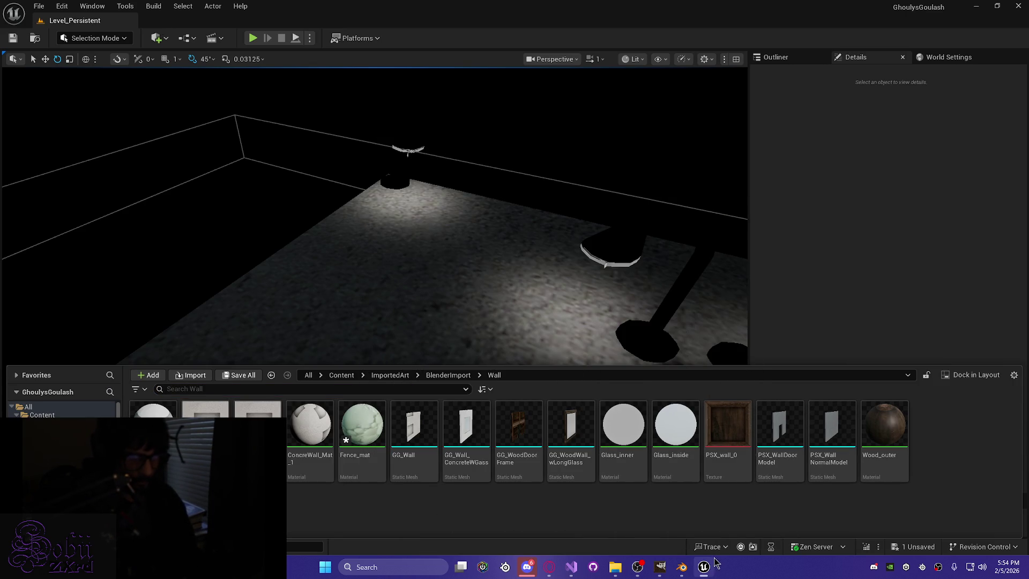
{"action": "left_click", "coordinate": [690, 569]}
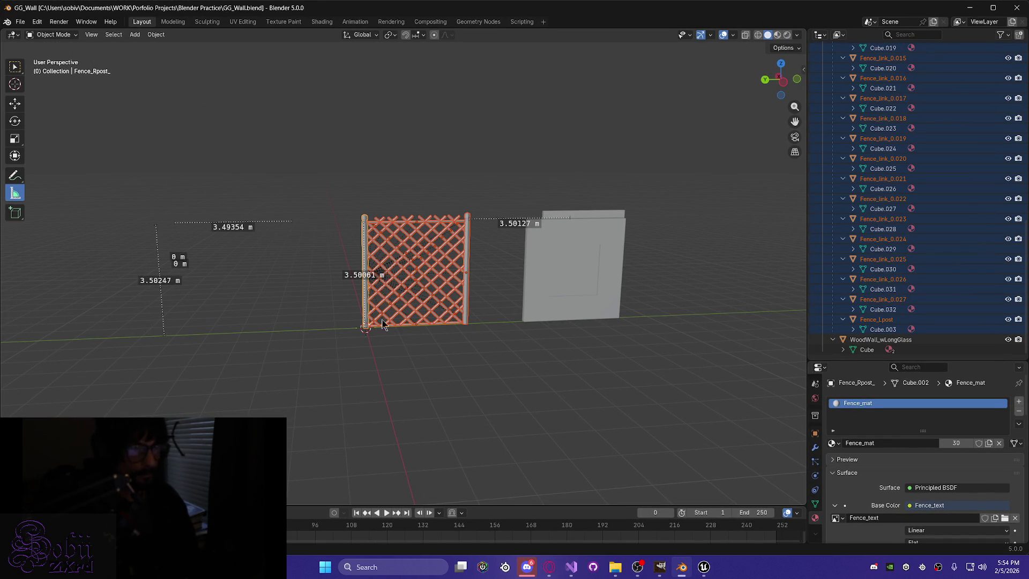
Try mirroring the fence on Y and other object options, cancelling each.
{"action": "mouse_move", "coordinate": [406, 351]}
{"action": "middle_mouse_down"}
{"action": "mouse_move", "coordinate": [386, 345]}
{"action": "mouse_move", "coordinate": [404, 355]}
{"action": "middle_mouse_up"}
{"action": "key", "text": "ctrl+m"}
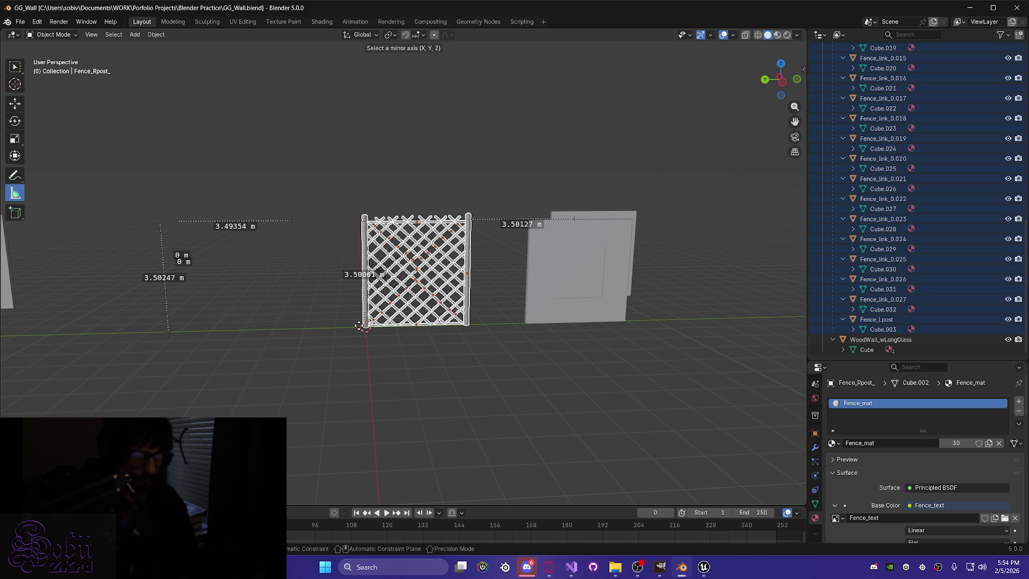
{"action": "key", "text": "y"}
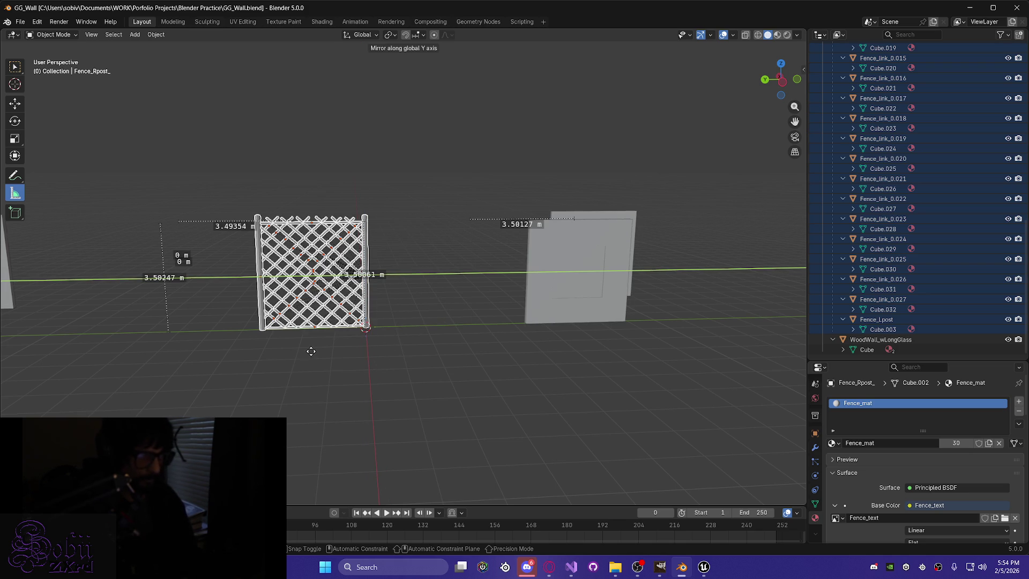
{"action": "key", "text": "Escape"}
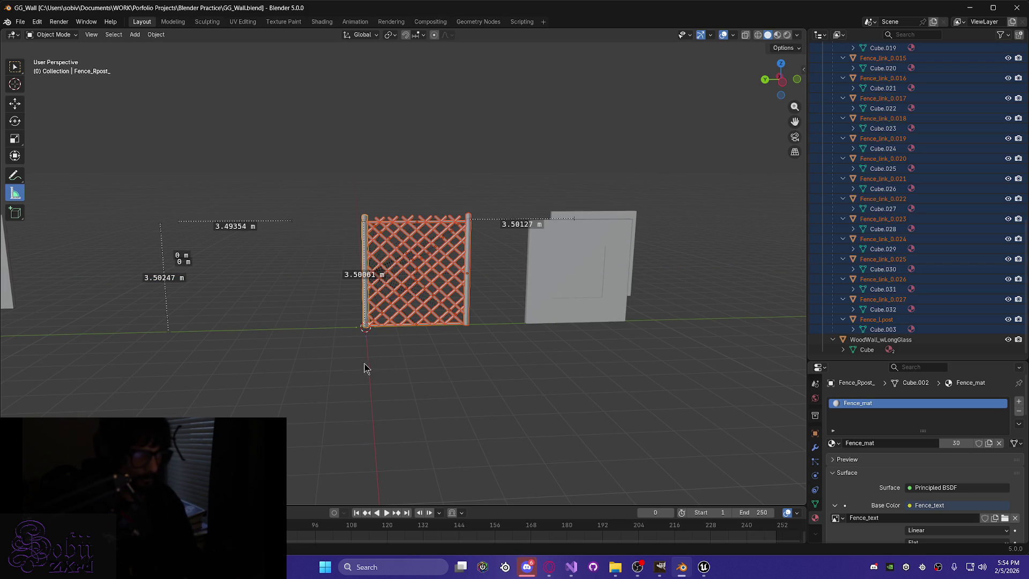
{"action": "middle_click_drag", "start_coordinate": [363, 368], "coordinate": [402, 372]}
{"action": "scroll", "coordinate": [330, 345], "scroll_direction": "up", "scroll_amount": 7}
{"action": "middle_click_drag", "start_coordinate": [345, 328], "coordinate": [214, 224]}
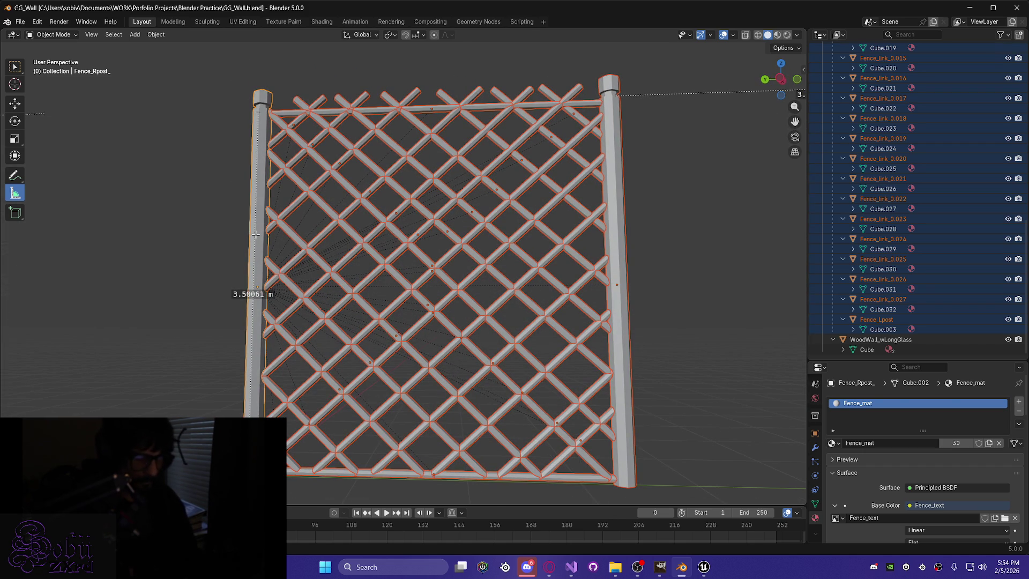
{"action": "key", "text": "shift+m"}
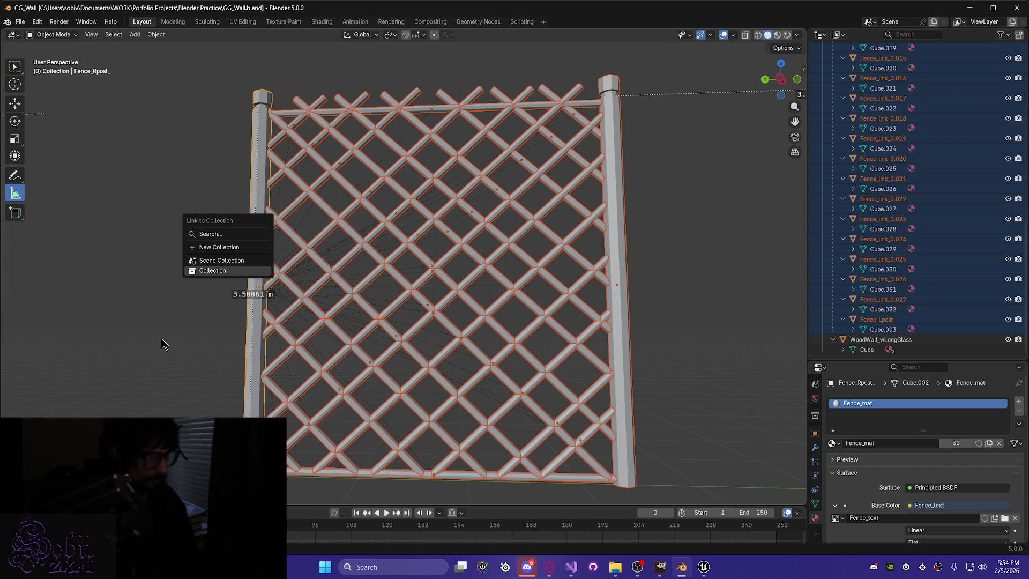
{"action": "key", "text": "Escape"}
{"action": "middle_click_drag", "start_coordinate": [160, 340], "coordinate": [179, 368]}
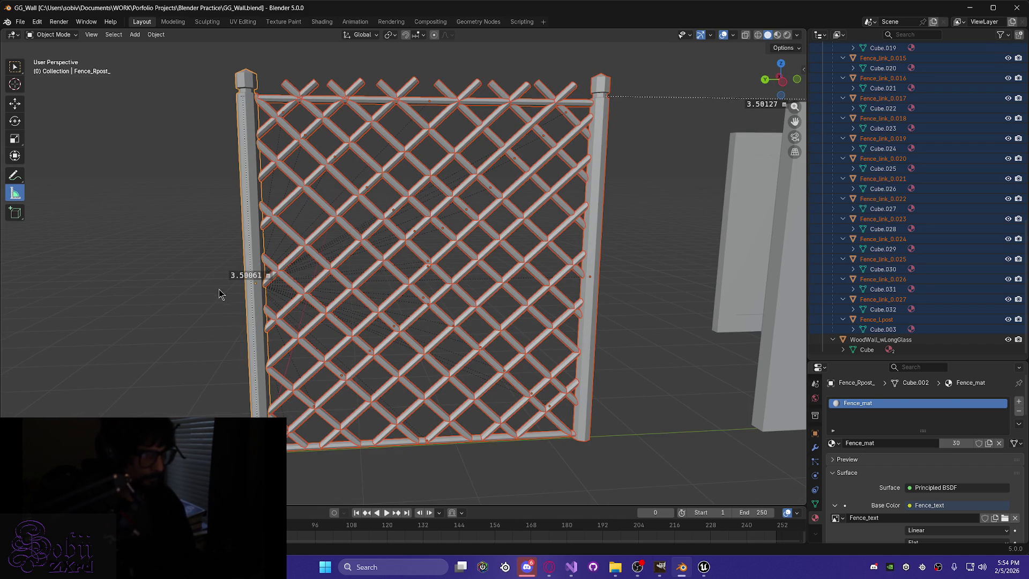
{"action": "key", "text": "ctrl+m"}
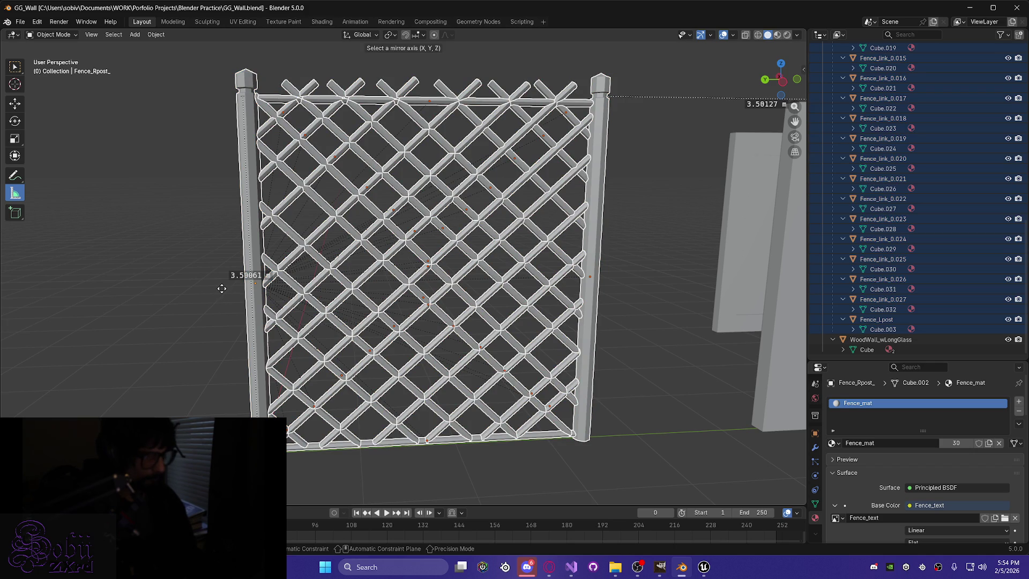
{"action": "key", "text": "Escape"}
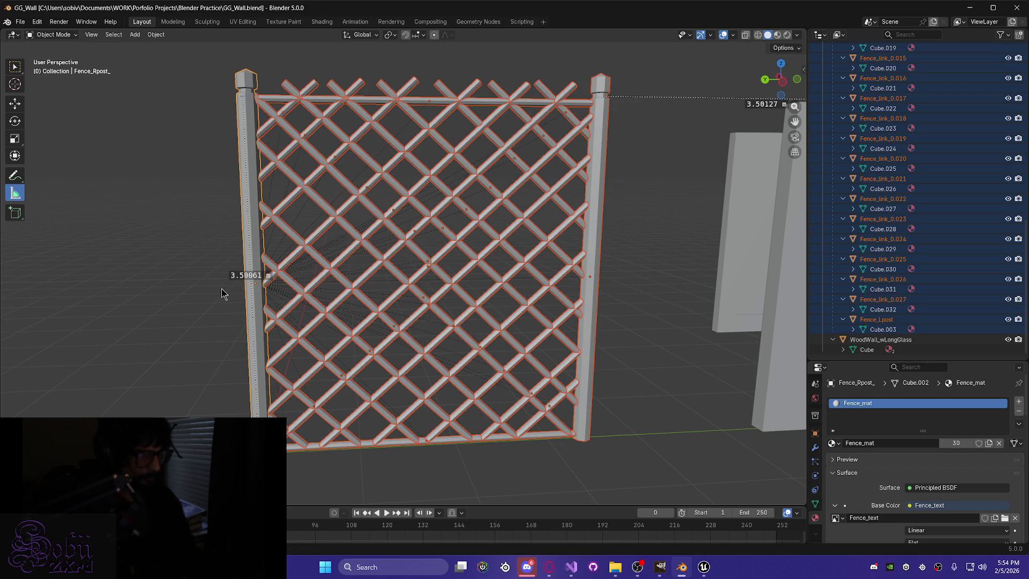
{"action": "right_click", "coordinate": [252, 298]}
{"action": "mouse_move", "coordinate": [253, 302]}
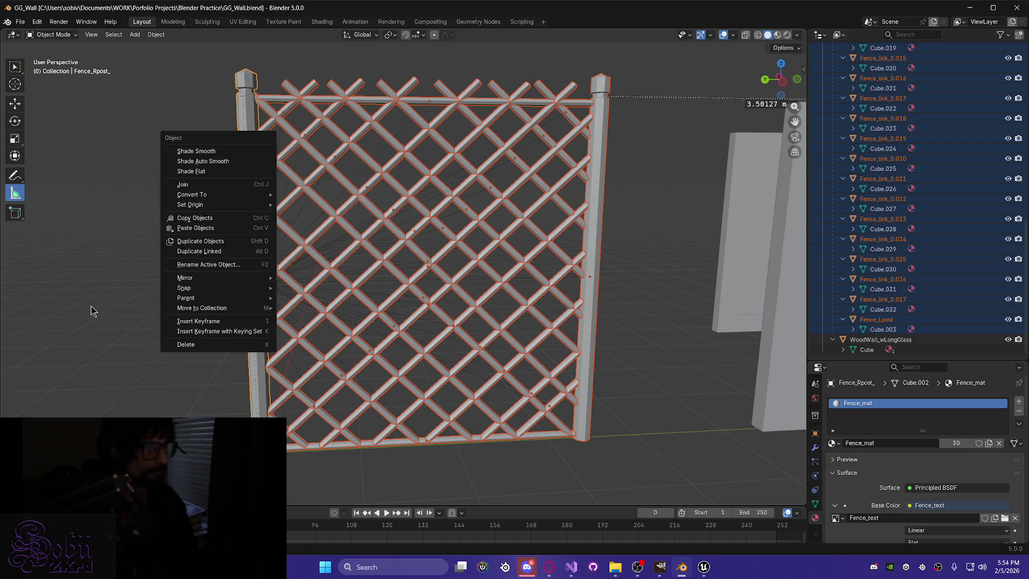
{"action": "middle_click_drag", "start_coordinate": [107, 300], "coordinate": [150, 411]}
In Edit Mode, merge vertices by distance, removing 16 overlapping vertices.
{"action": "key", "text": "Tab"}
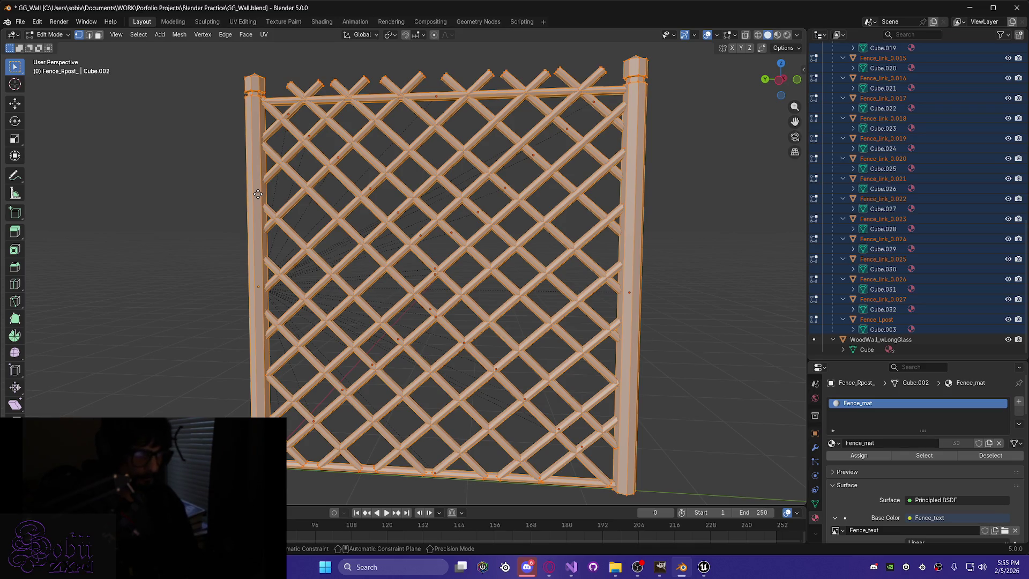
{"action": "key", "text": "ctrl+m"}
{"action": "key", "text": "Escape"}
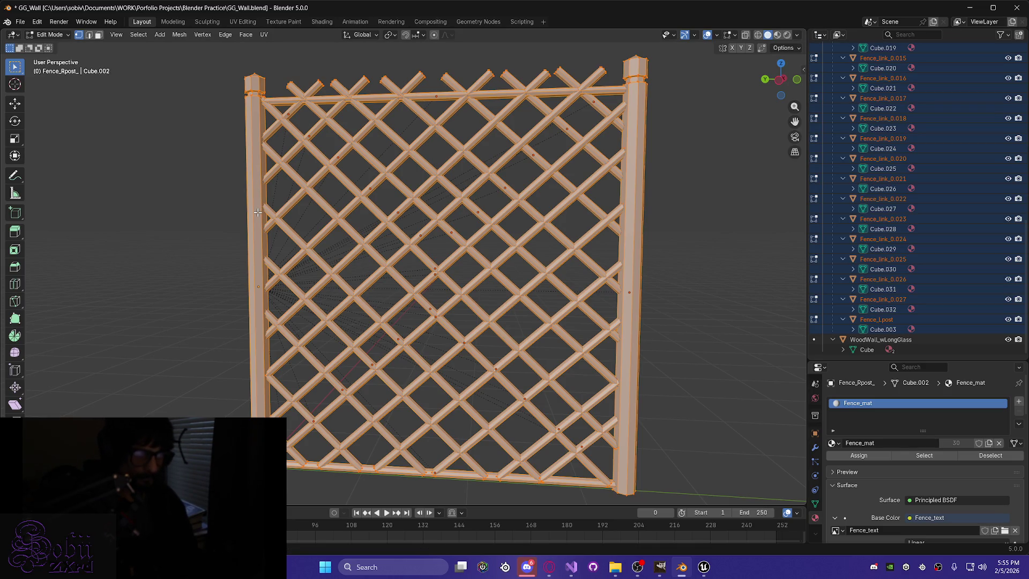
{"action": "mouse_move", "coordinate": [275, 213]}
{"action": "middle_mouse_down"}
{"action": "mouse_move", "coordinate": [227, 225]}
{"action": "mouse_move", "coordinate": [246, 232]}
{"action": "middle_mouse_up"}
{"action": "right_click", "coordinate": [246, 197]}
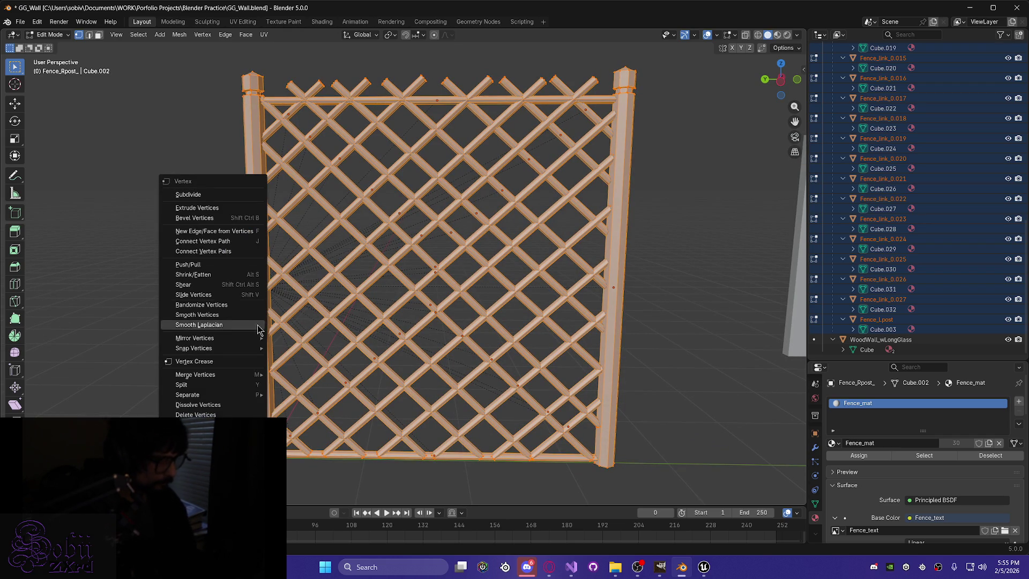
{"action": "mouse_move", "coordinate": [252, 375]}
{"action": "left_click", "coordinate": [338, 409]}
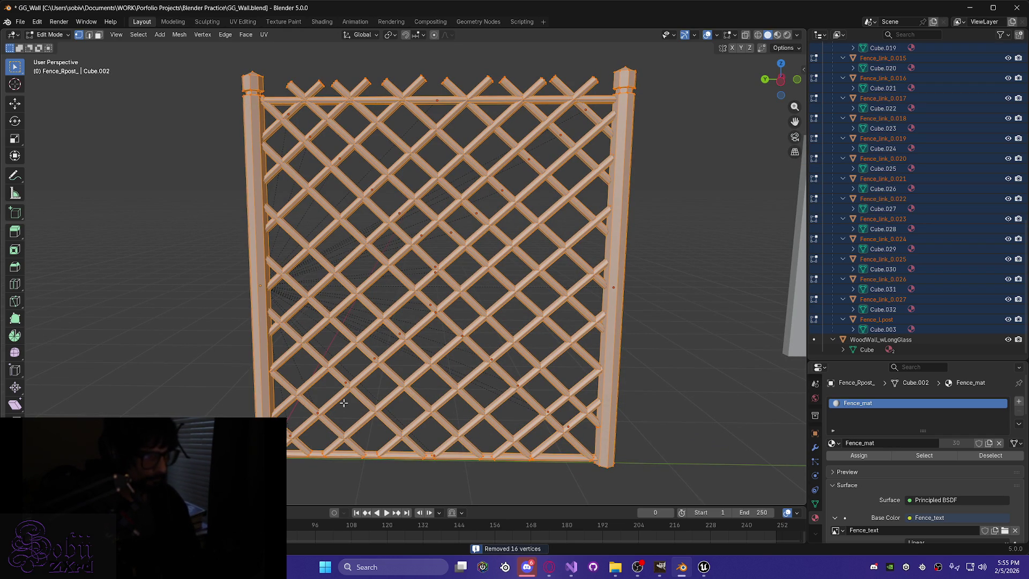
Save GG_Wall.blend, closing the Save As browser unused.
{"action": "key", "text": "ctrl+s"}
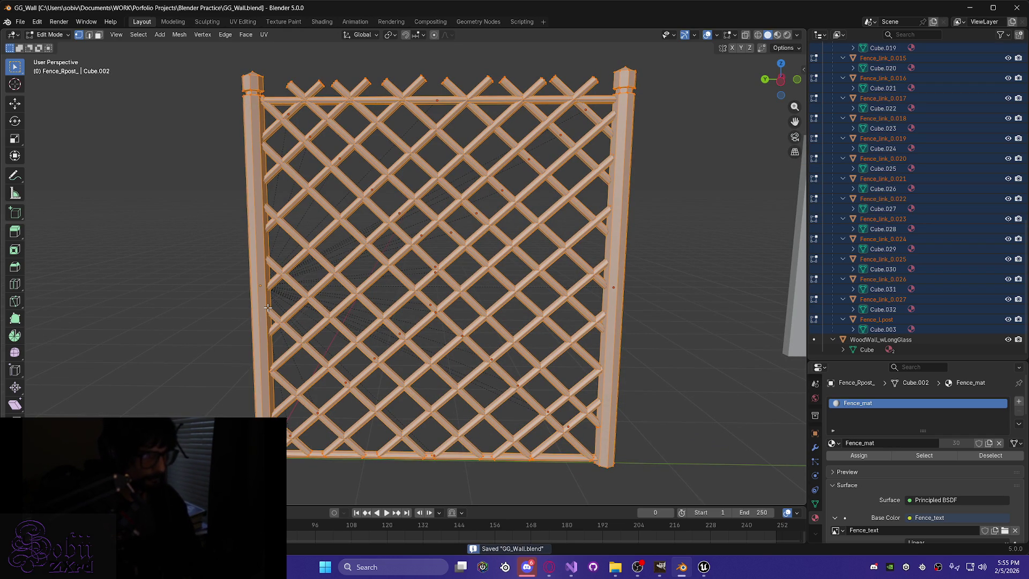
{"action": "key", "text": "ctrl+shift+s"}
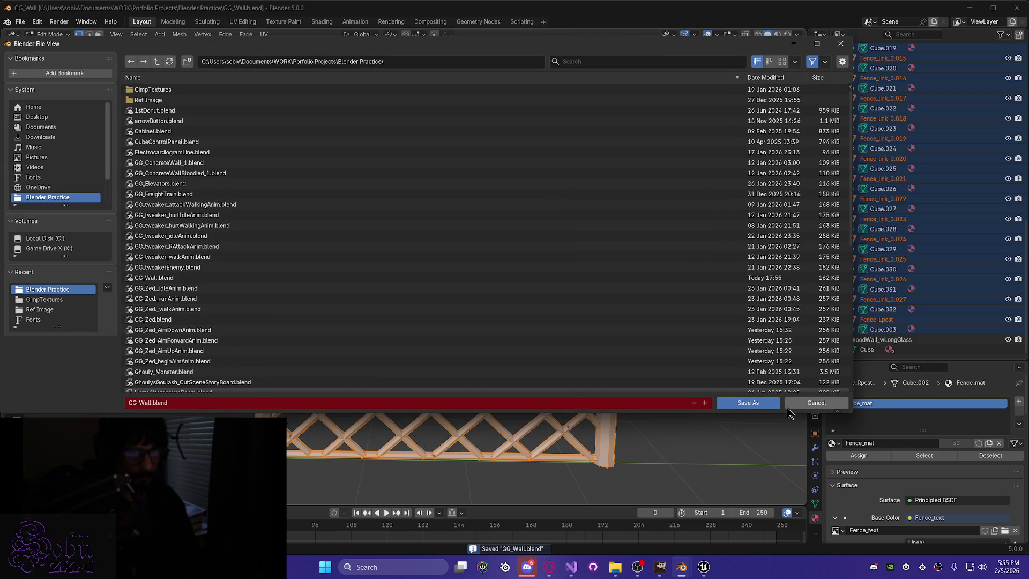
{"action": "left_click", "coordinate": [809, 406]}
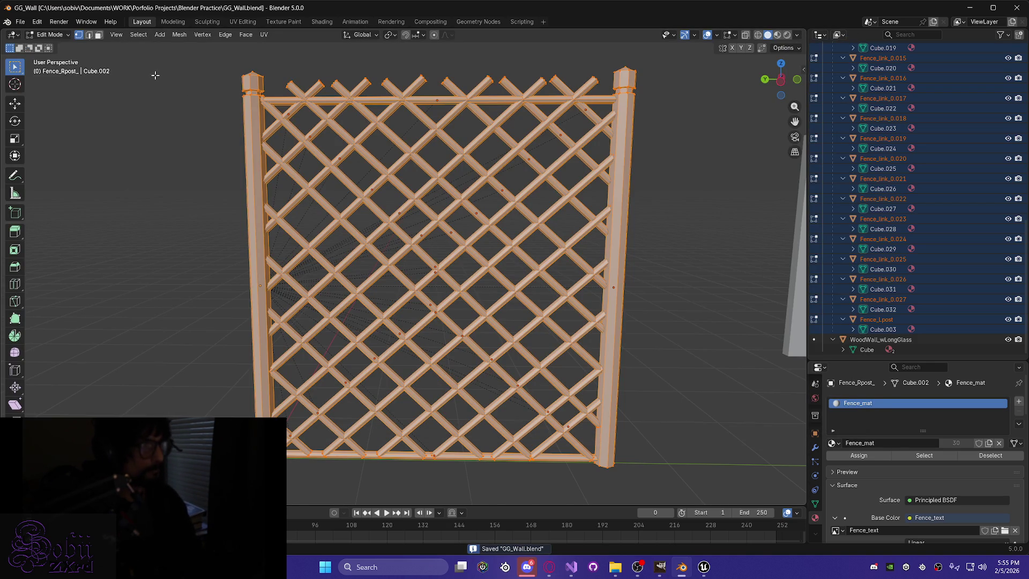
Re-export the cleaned fence as GG_Fence.fbx after reviewing Geometry, Armature and Animation options.
{"action": "left_click", "coordinate": [21, 22]}
{"action": "mouse_move", "coordinate": [61, 175]}
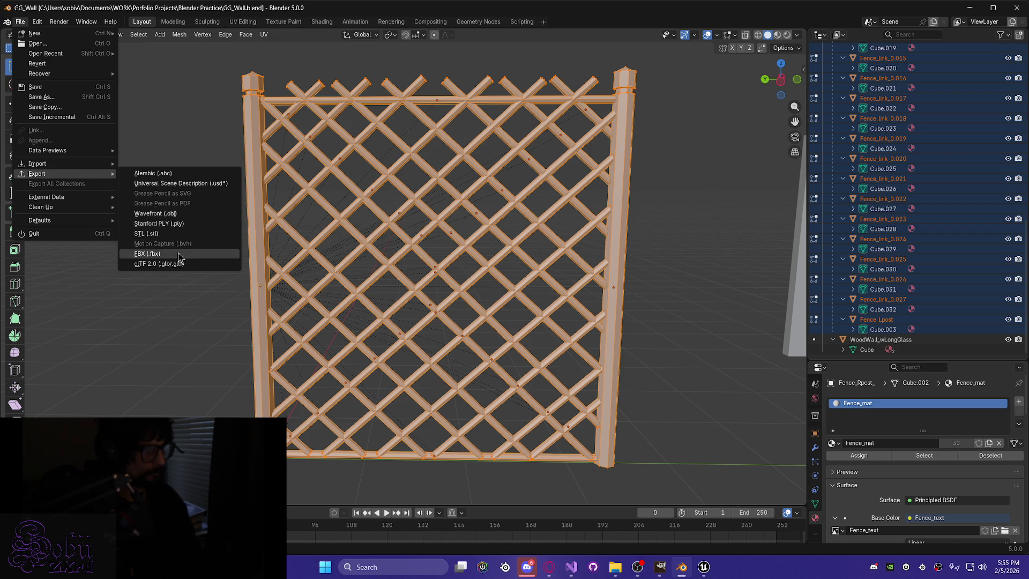
{"action": "left_click", "coordinate": [147, 254]}
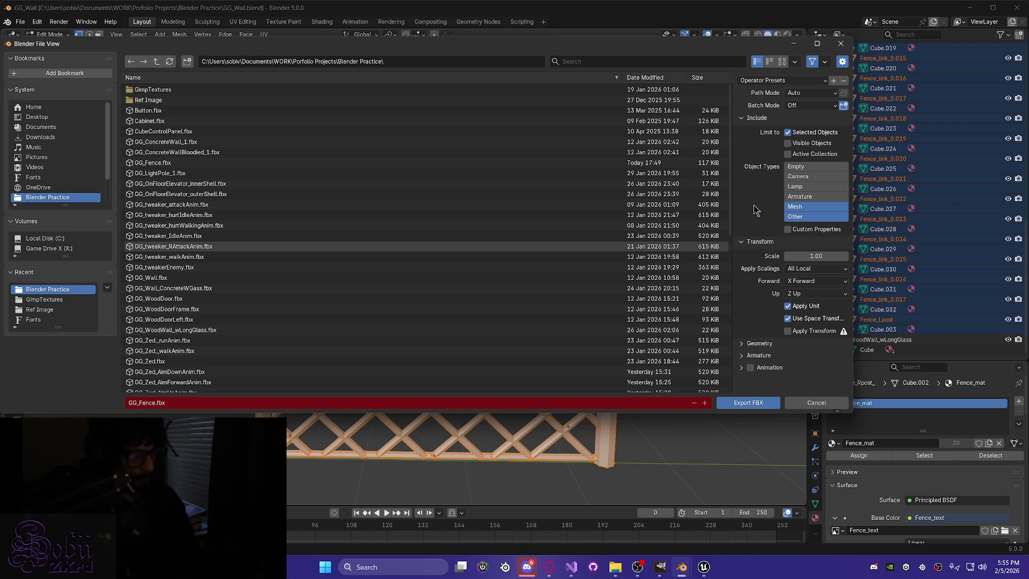
{"action": "left_click", "coordinate": [743, 343]}
{"action": "scroll", "coordinate": [763, 357], "scroll_direction": "down", "scroll_amount": 4}
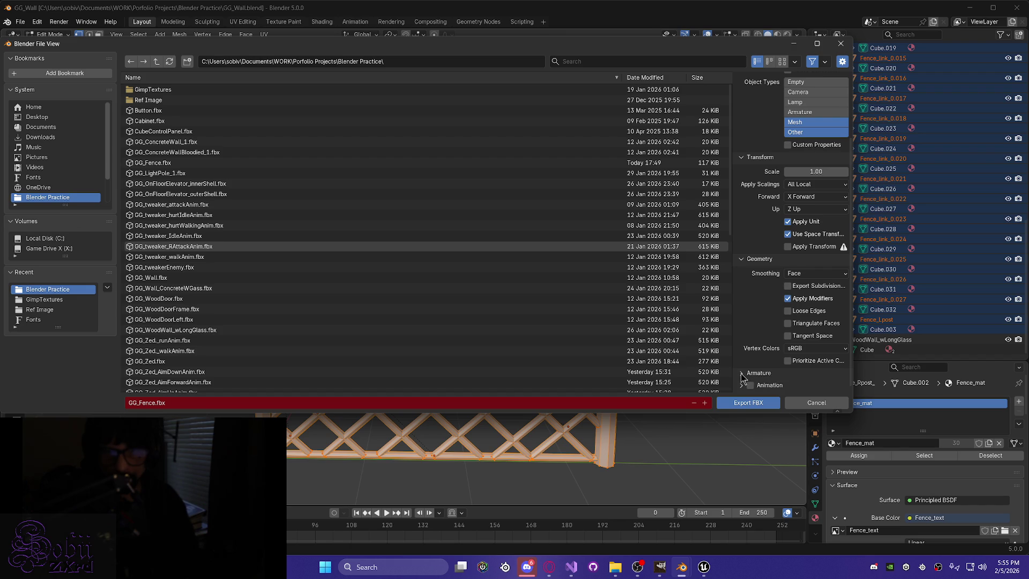
{"action": "left_click", "coordinate": [742, 373]}
{"action": "scroll", "coordinate": [744, 375], "scroll_direction": "down", "scroll_amount": 3}
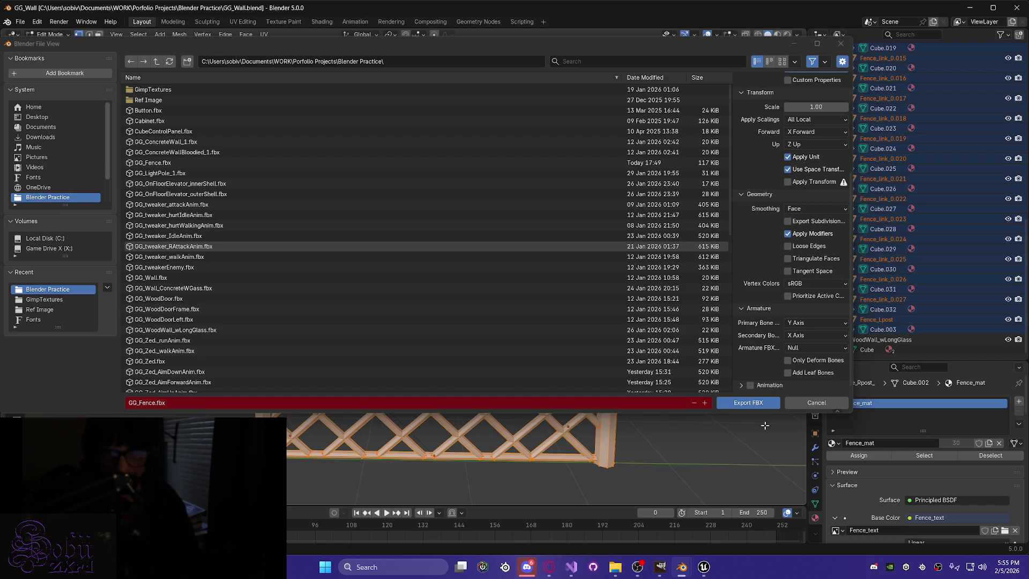
{"action": "left_click", "coordinate": [744, 385]}
{"action": "scroll", "coordinate": [753, 373], "scroll_direction": "down", "scroll_amount": 3}
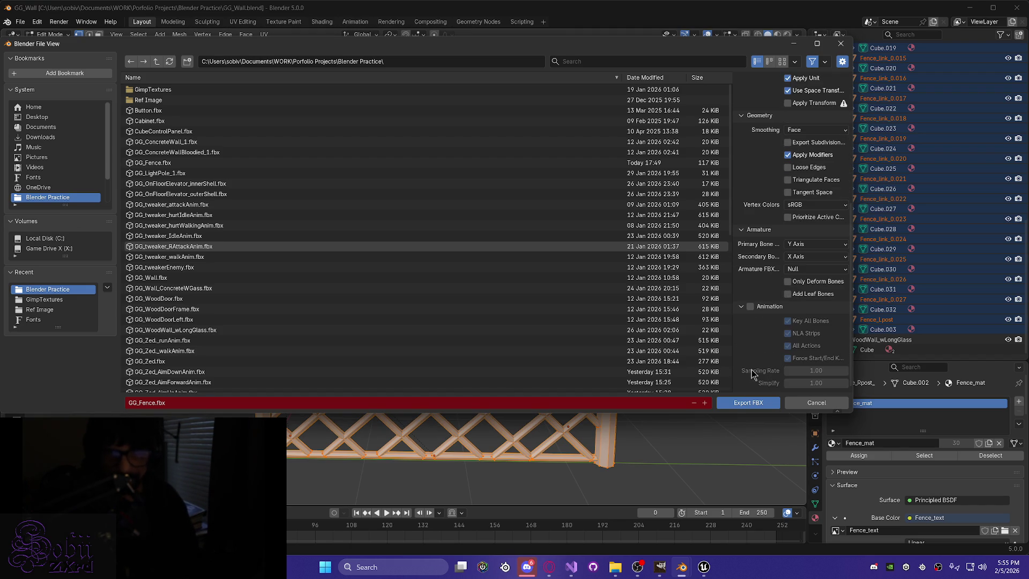
{"action": "left_click", "coordinate": [744, 306]}
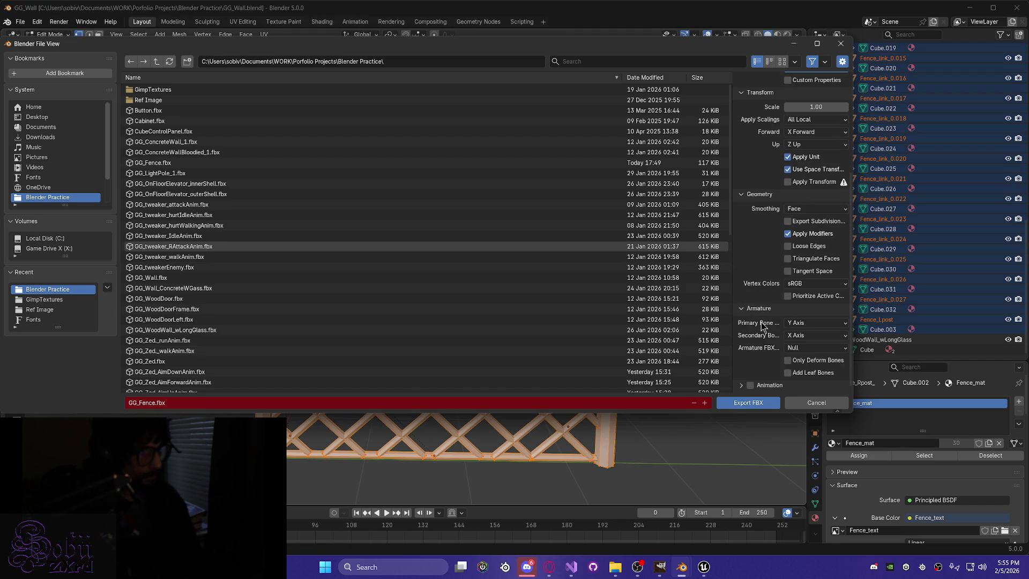
{"action": "scroll", "coordinate": [776, 198], "scroll_direction": "up", "scroll_amount": 3}
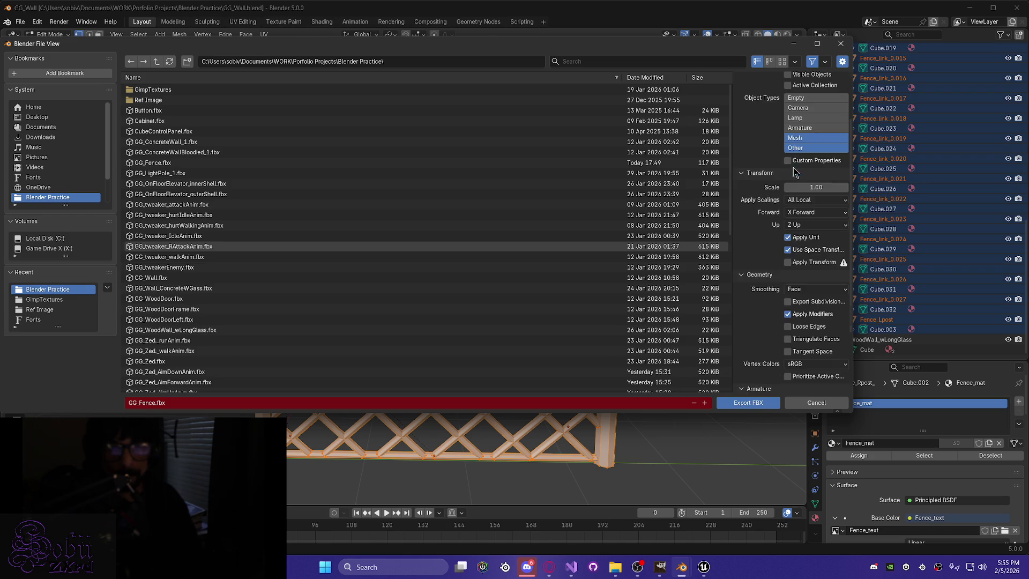
{"action": "scroll", "coordinate": [795, 169], "scroll_direction": "up", "scroll_amount": 3}
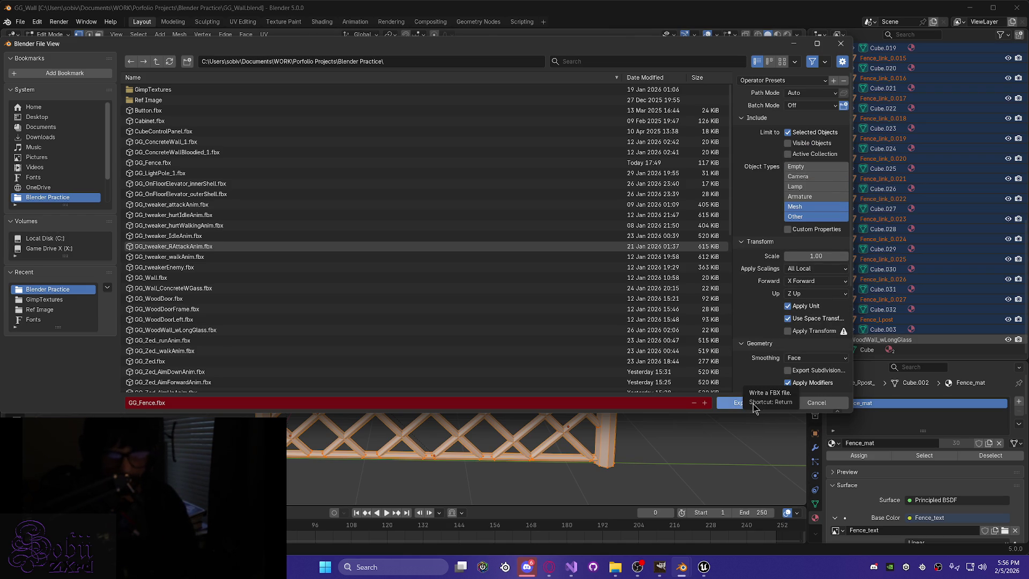
{"action": "left_click", "coordinate": [753, 405]}
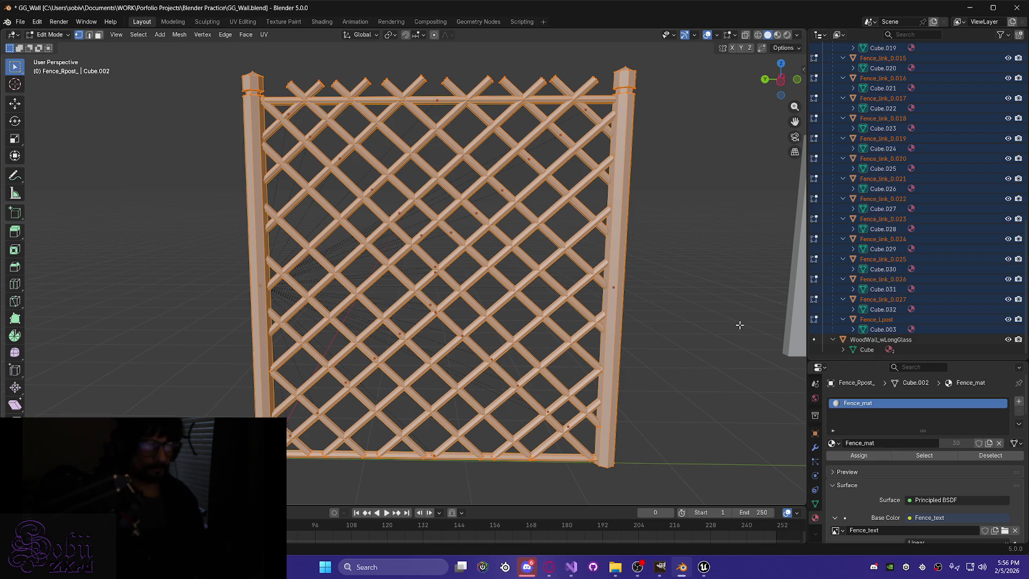
Save GG_Wall.blend and minimize Blender to reveal Unreal Engine.
{"action": "mouse_move", "coordinate": [667, 390]}
{"action": "middle_mouse_down"}
{"action": "mouse_move", "coordinate": [693, 402]}
{"action": "mouse_move", "coordinate": [650, 395]}
{"action": "middle_mouse_up"}
{"action": "key", "text": "ctrl+s"}
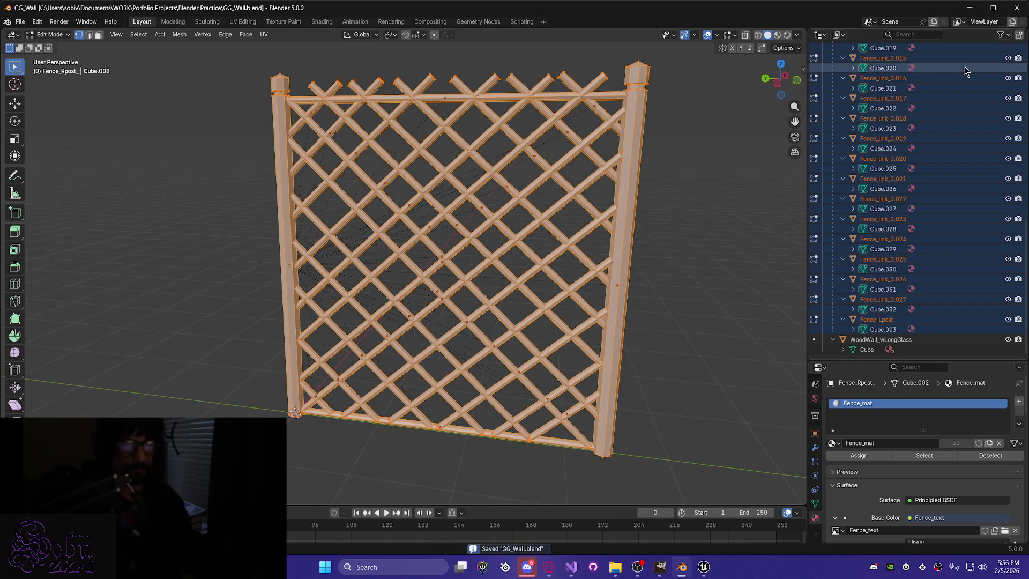
{"action": "left_click", "coordinate": [969, 7]}
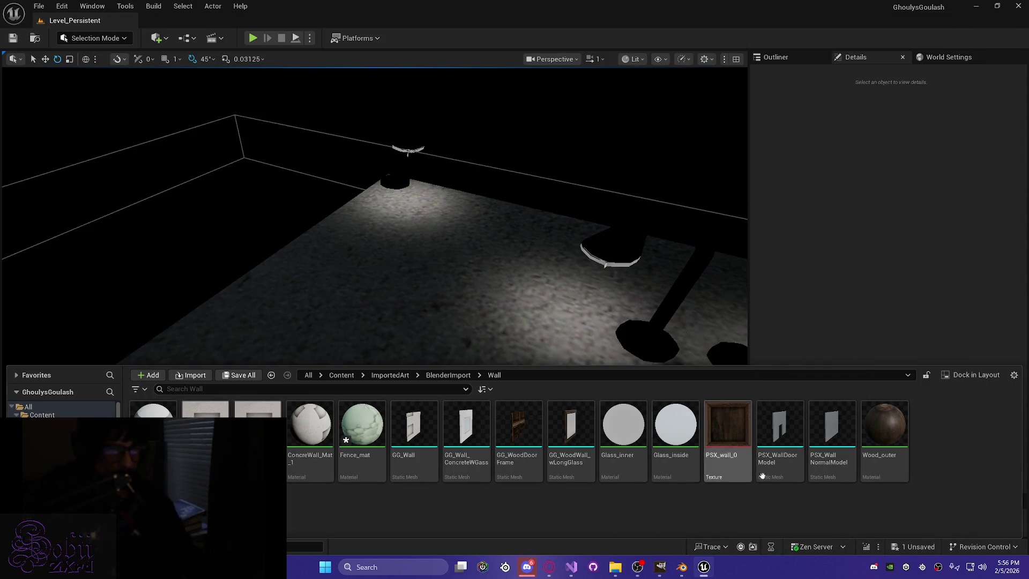
Choose Import to Current Folder and select GG_Fence.fbx for the Wall folder.
{"action": "right_click", "coordinate": [941, 490]}
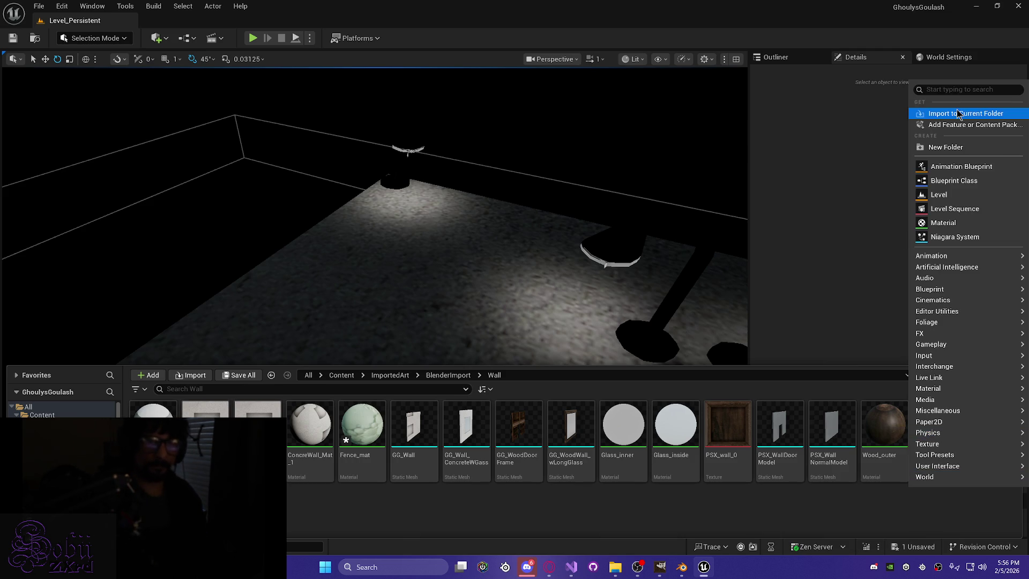
{"action": "left_click", "coordinate": [958, 113]}
{"action": "left_click", "coordinate": [434, 276]}
{"action": "key", "text": "Return"}
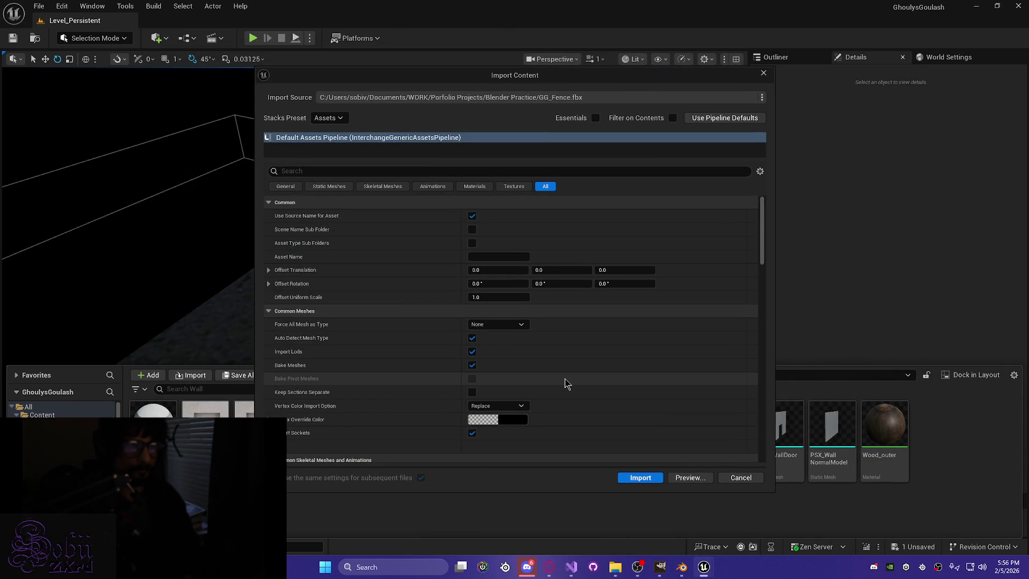
Review the Import Content settings, import the fence as a static mesh, and open GG_Fence.
{"action": "scroll", "coordinate": [618, 381], "scroll_direction": "down", "scroll_amount": 3}
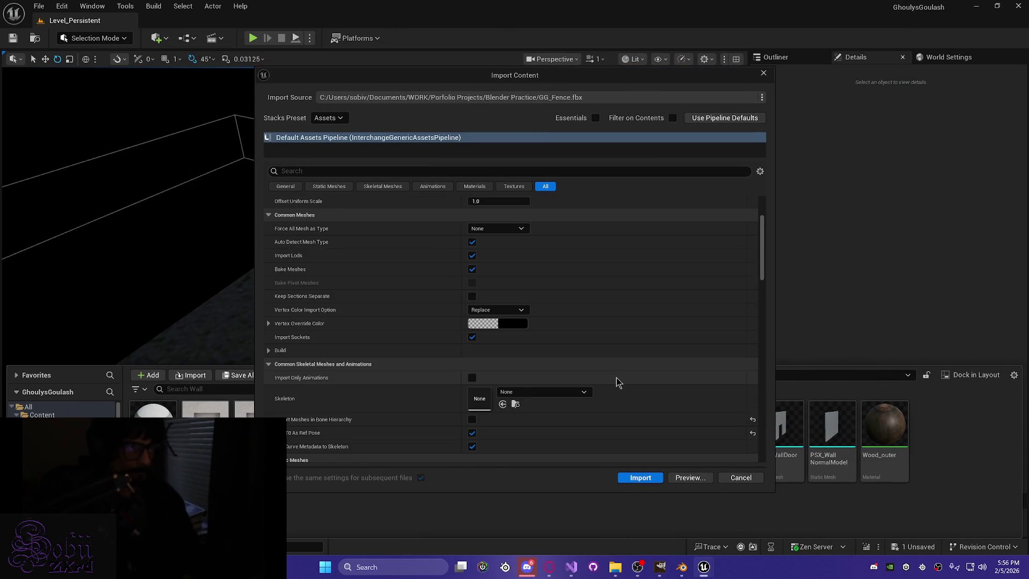
{"action": "scroll", "coordinate": [616, 382], "scroll_direction": "down", "scroll_amount": 5}
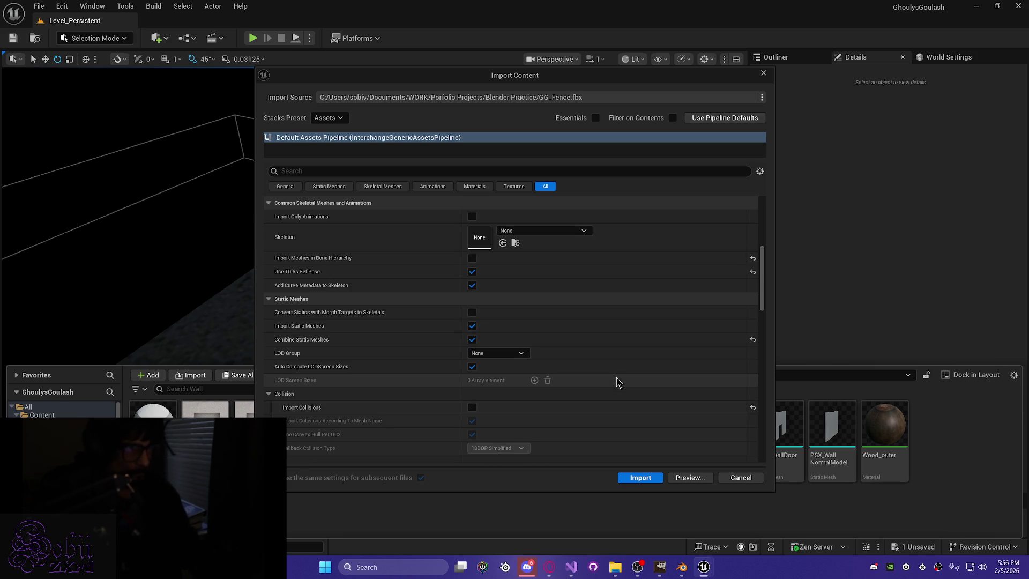
{"action": "scroll", "coordinate": [618, 381], "scroll_direction": "down", "scroll_amount": 2}
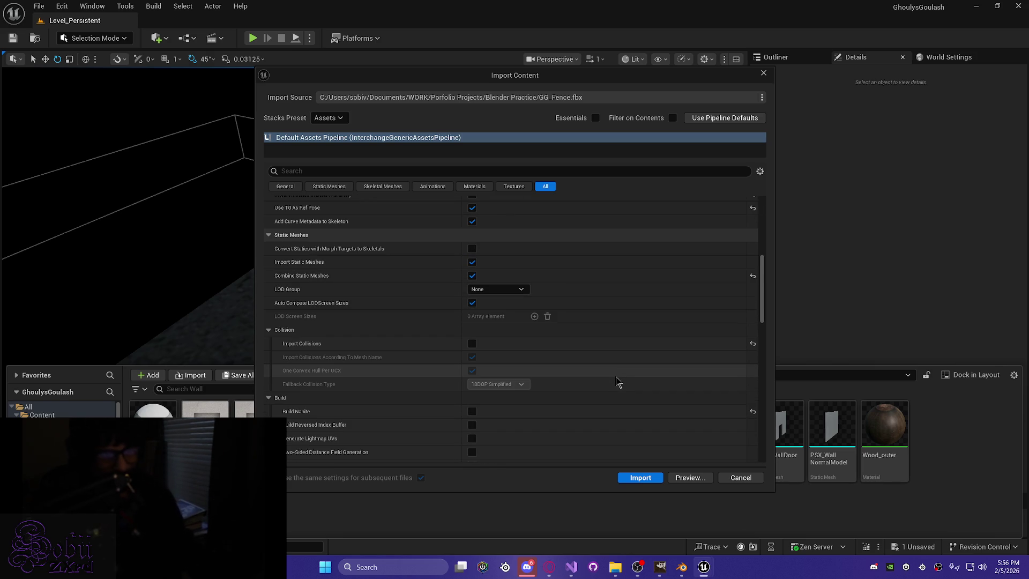
{"action": "scroll", "coordinate": [618, 381], "scroll_direction": "down", "scroll_amount": 1}
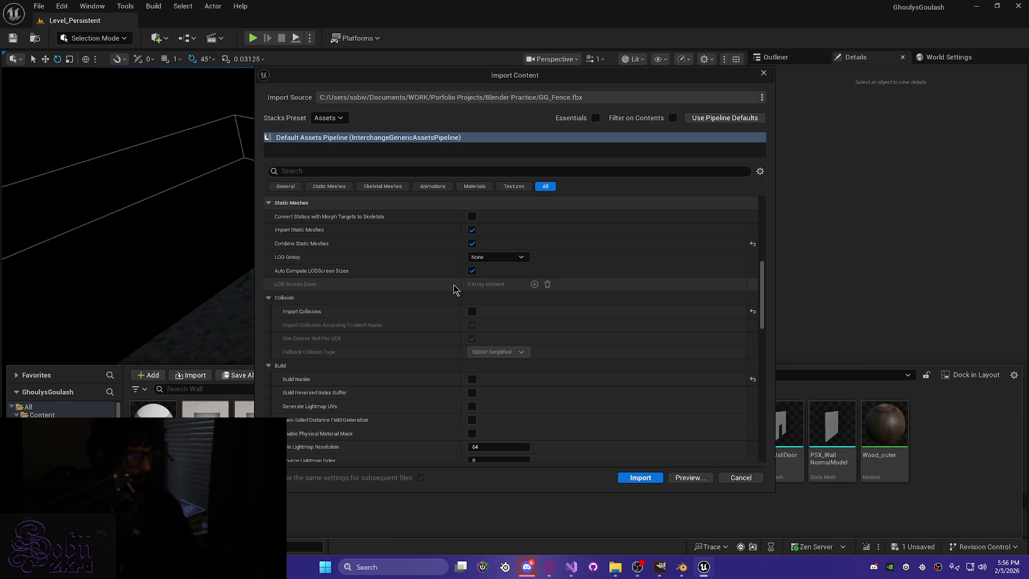
{"action": "scroll", "coordinate": [592, 372], "scroll_direction": "down", "scroll_amount": 3}
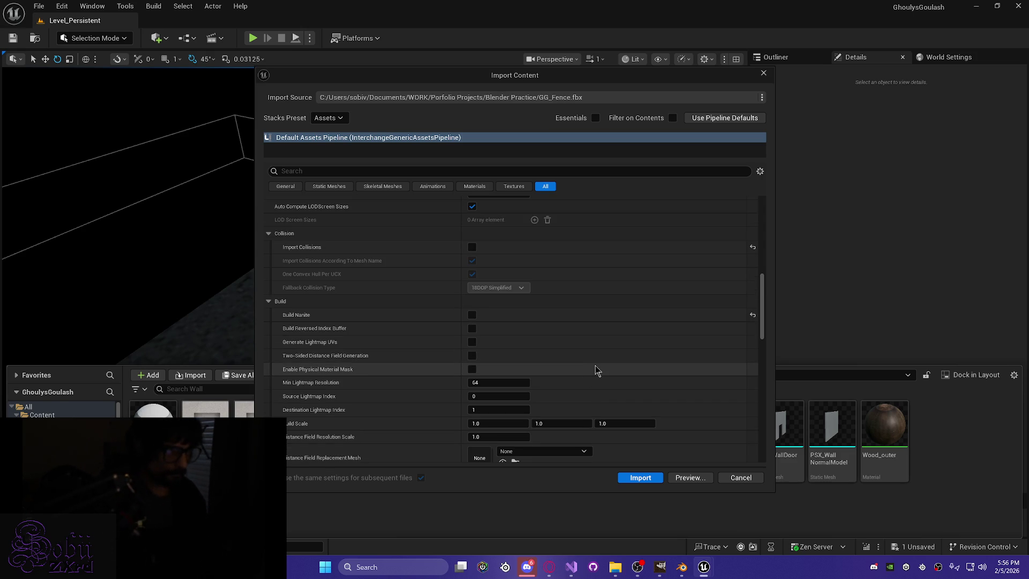
{"action": "scroll", "coordinate": [583, 354], "scroll_direction": "down", "scroll_amount": 6}
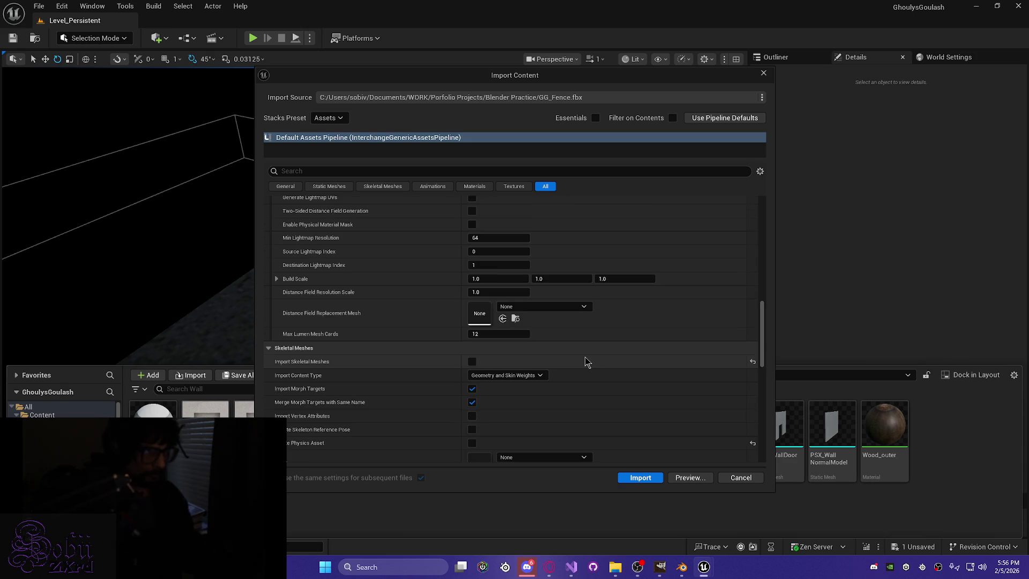
{"action": "scroll", "coordinate": [586, 362], "scroll_direction": "down", "scroll_amount": 3}
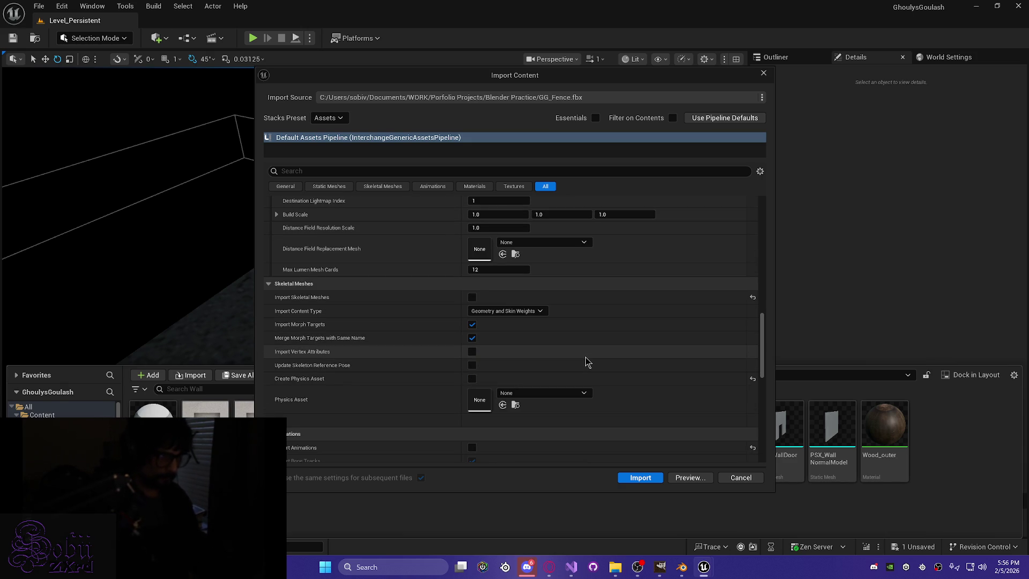
{"action": "scroll", "coordinate": [588, 362], "scroll_direction": "down", "scroll_amount": 9}
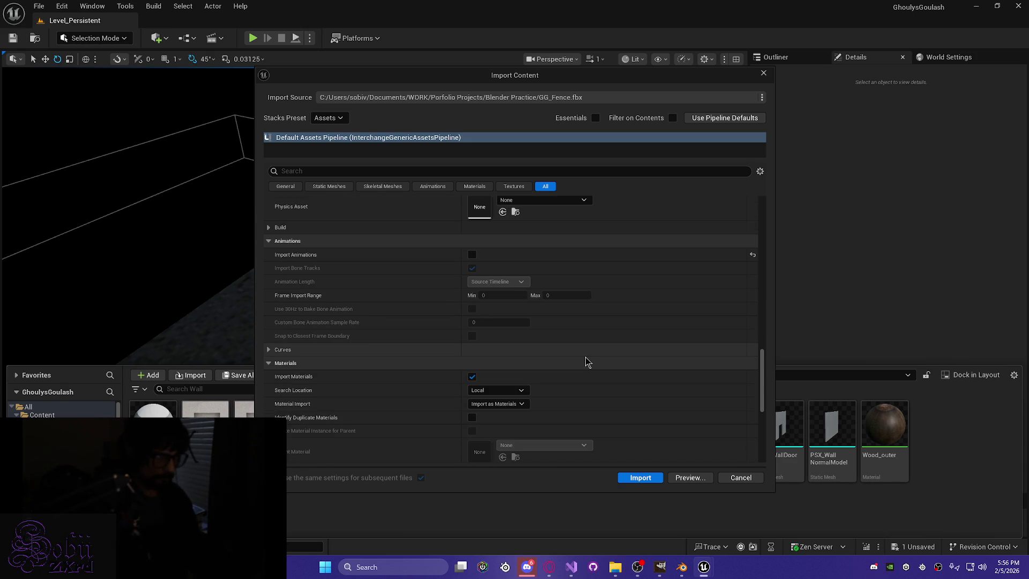
{"action": "scroll", "coordinate": [588, 362], "scroll_direction": "down", "scroll_amount": 2}
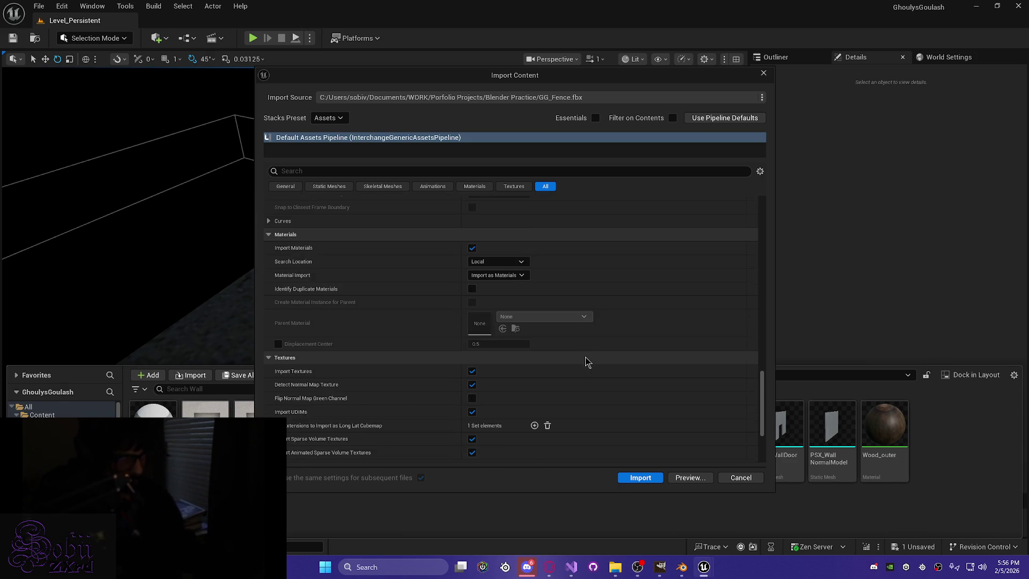
{"action": "scroll", "coordinate": [587, 362], "scroll_direction": "down", "scroll_amount": 6}
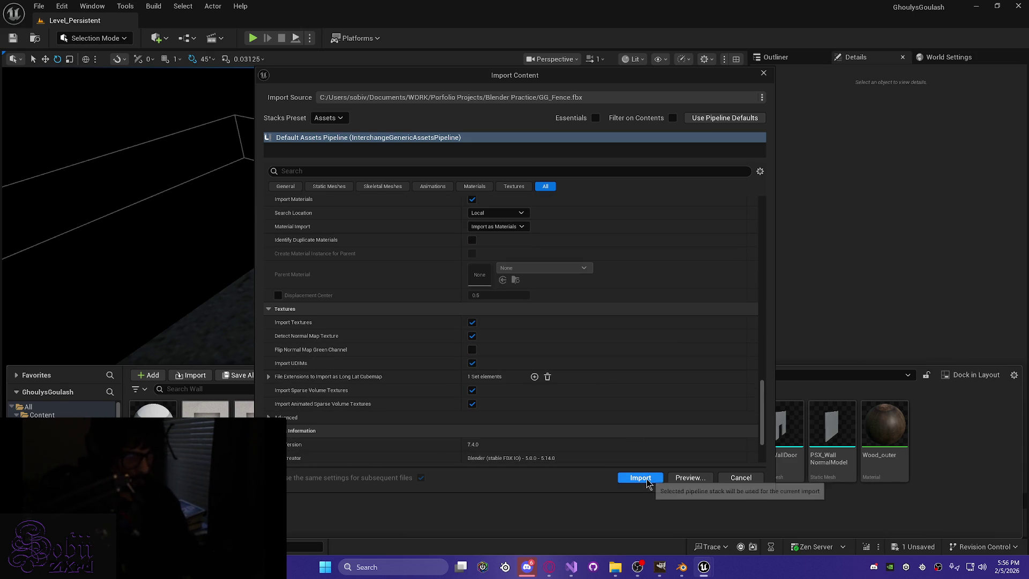
{"action": "left_click", "coordinate": [643, 477]}
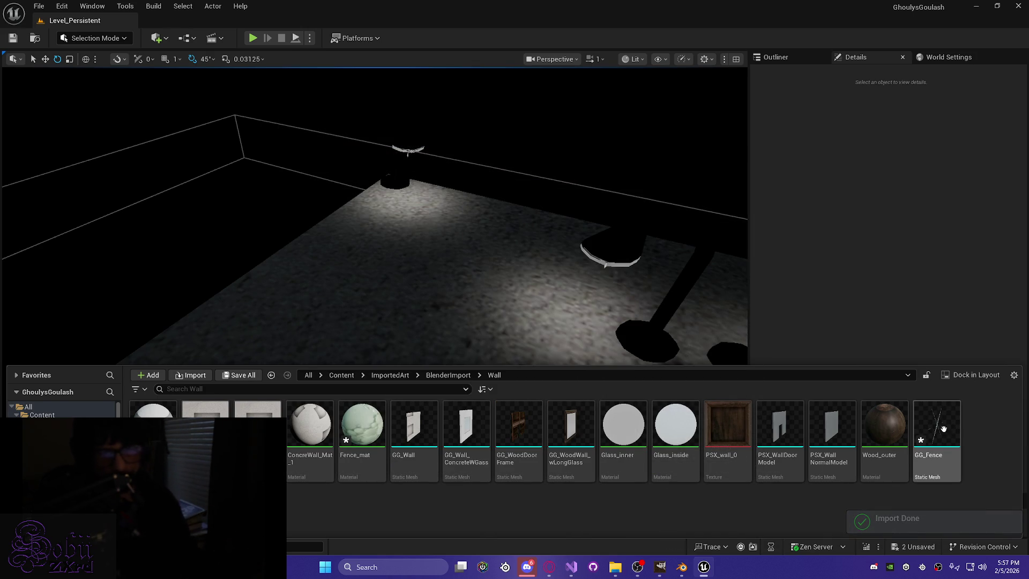
{"action": "double_click", "coordinate": [942, 466]}
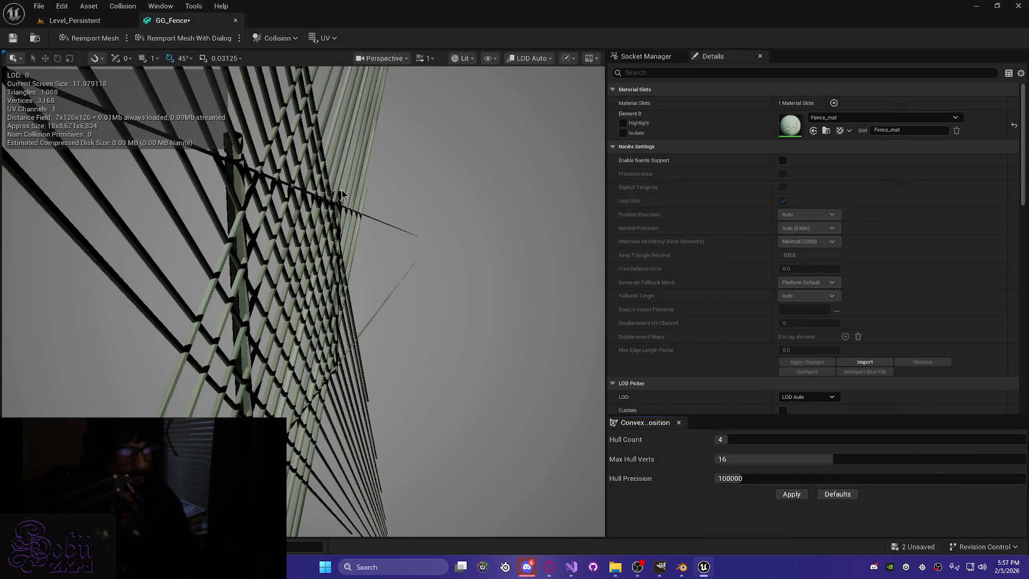
Orbit around the GG_Fence mesh, save the asset, and return to Blender.
{"action": "left_click_drag", "start_coordinate": [355, 293], "coordinate": [355, 293]}
{"action": "left_click_drag", "start_coordinate": [362, 198], "coordinate": [363, 197]}
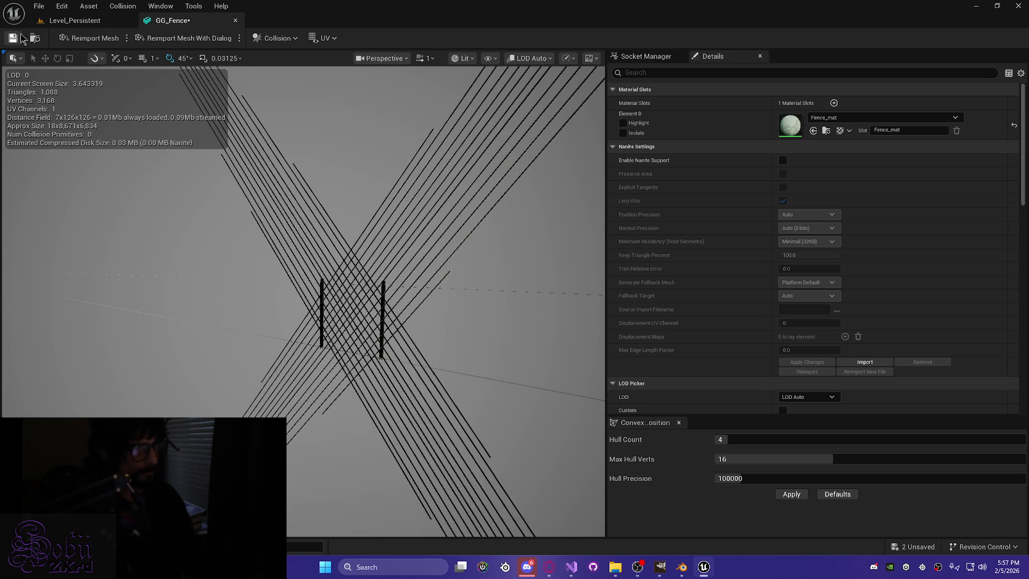
{"action": "left_click", "coordinate": [13, 40]}
{"action": "left_click", "coordinate": [682, 567]}
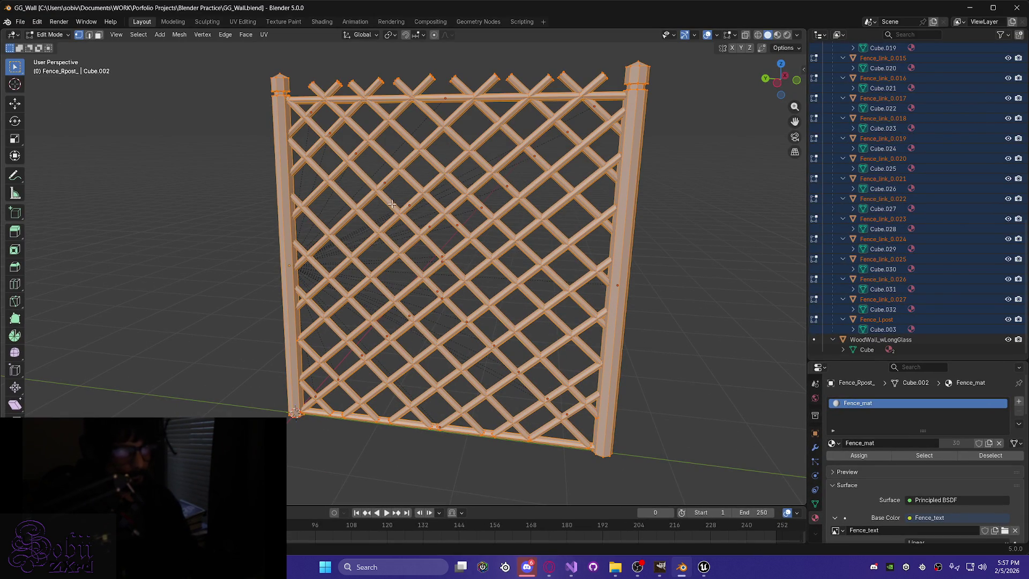
Try vertex parenting twice with Ctrl+P, then return the fence to Object Mode.
{"action": "right_click", "coordinate": [287, 232]}
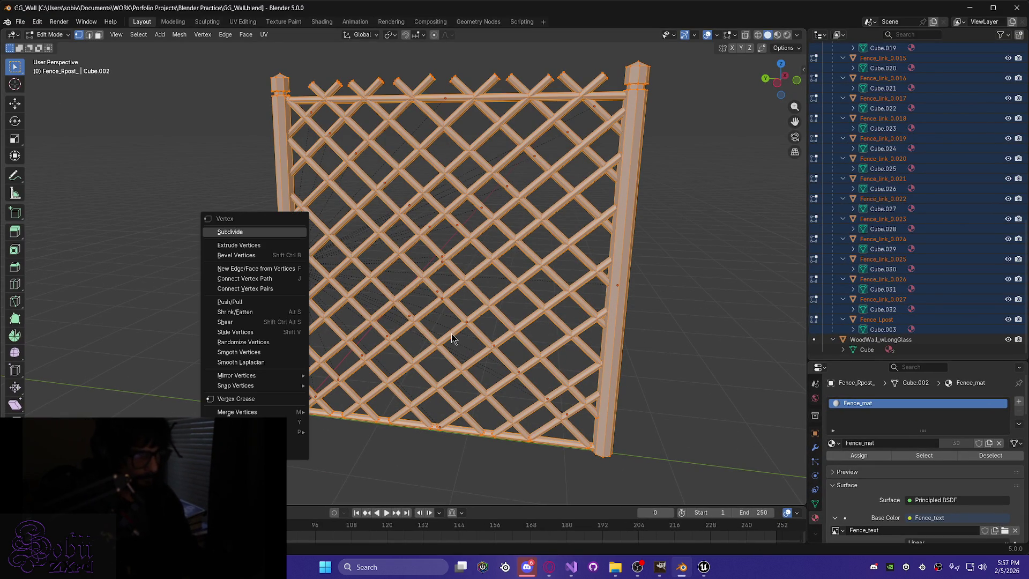
{"action": "middle_click_drag", "start_coordinate": [457, 342], "coordinate": [475, 326]}
{"action": "key", "text": "ctrl+p"}
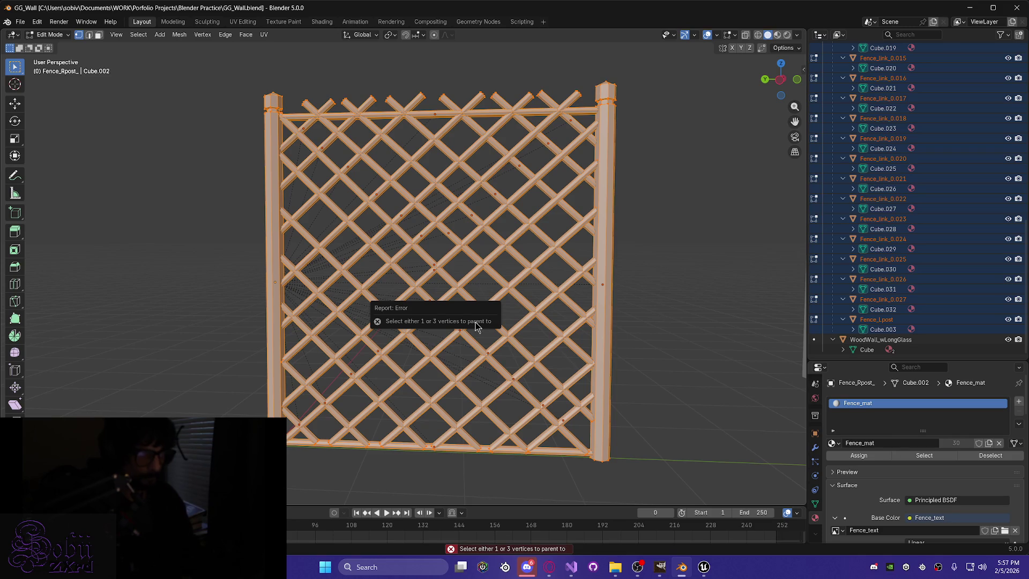
{"action": "middle_click_drag", "start_coordinate": [501, 284], "coordinate": [471, 275]}
{"action": "key", "text": "ctrl+p"}
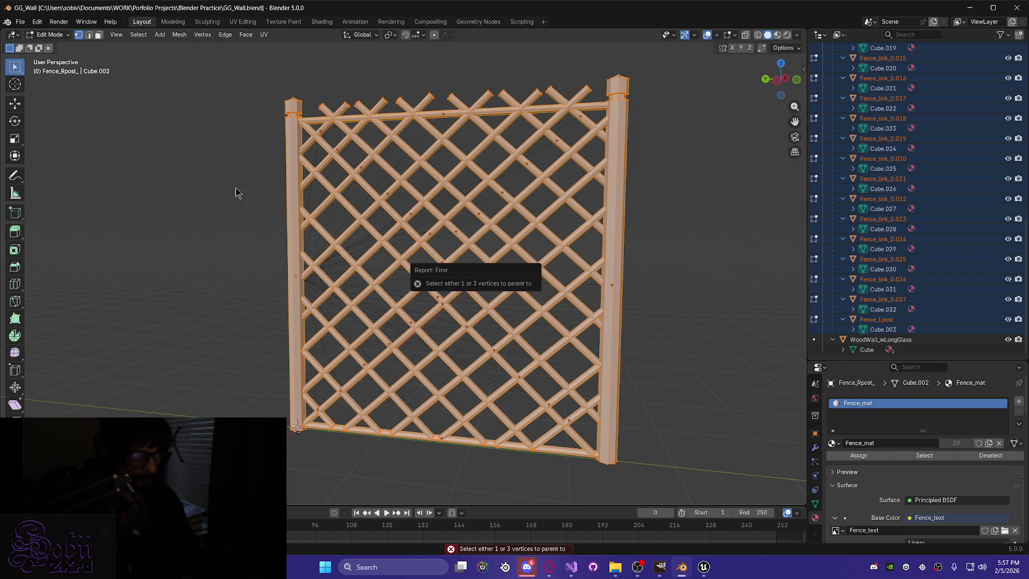
{"action": "mouse_move", "coordinate": [207, 224]}
{"action": "middle_mouse_down"}
{"action": "mouse_move", "coordinate": [225, 236]}
{"action": "mouse_move", "coordinate": [214, 230]}
{"action": "mouse_move", "coordinate": [228, 224]}
{"action": "middle_mouse_up"}
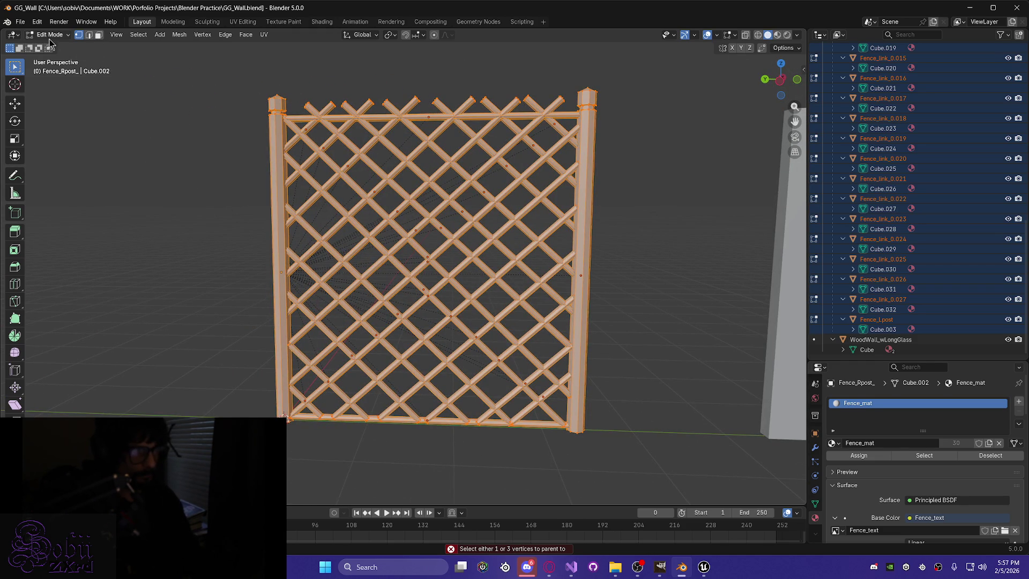
{"action": "key", "text": "Tab"}
{"action": "middle_click_drag", "start_coordinate": [223, 208], "coordinate": [224, 205]}
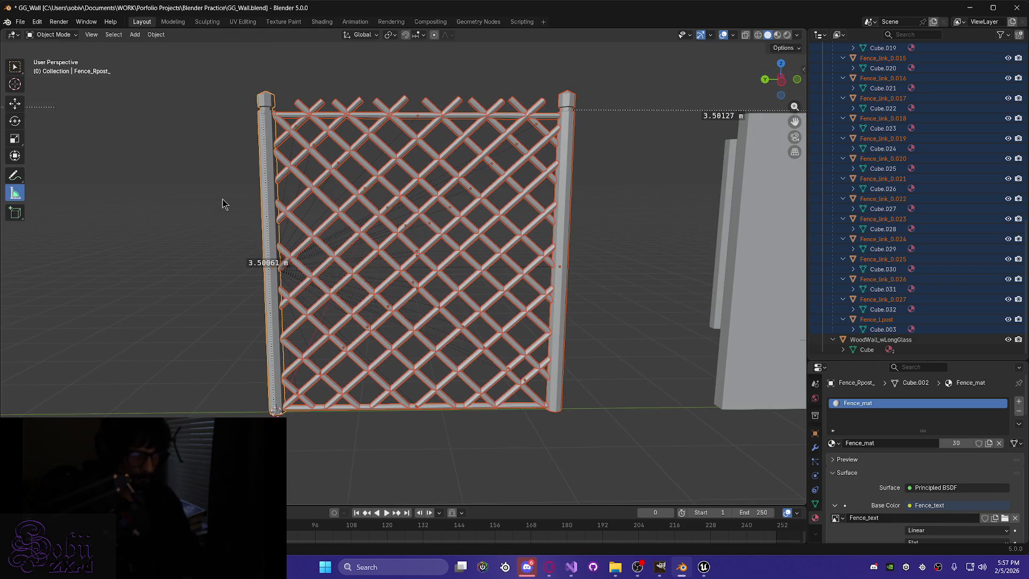
Try clearing the parent from the fence pieces, then undo it.
{"action": "key", "text": "ctrl+p"}
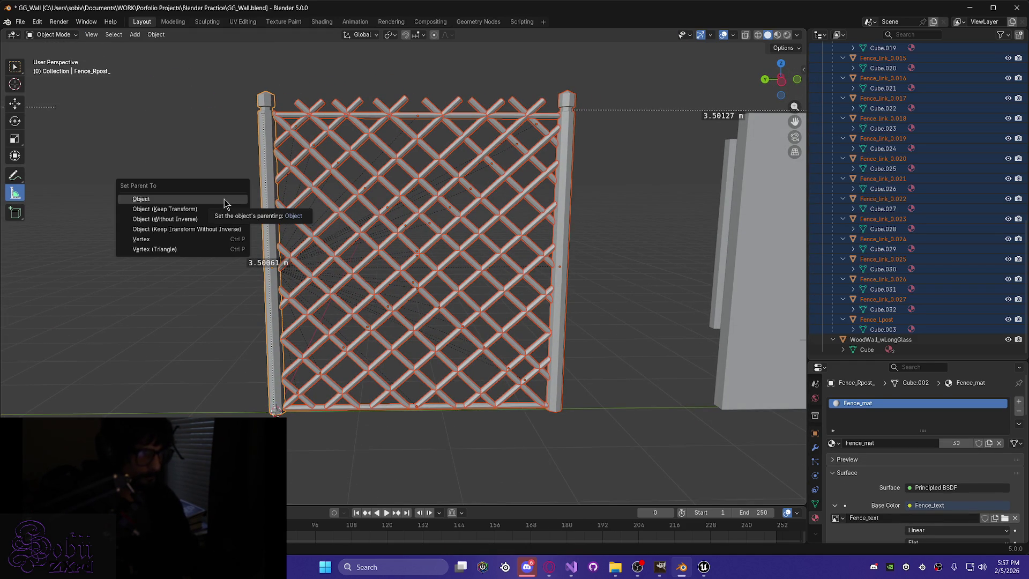
{"action": "key", "text": "Escape"}
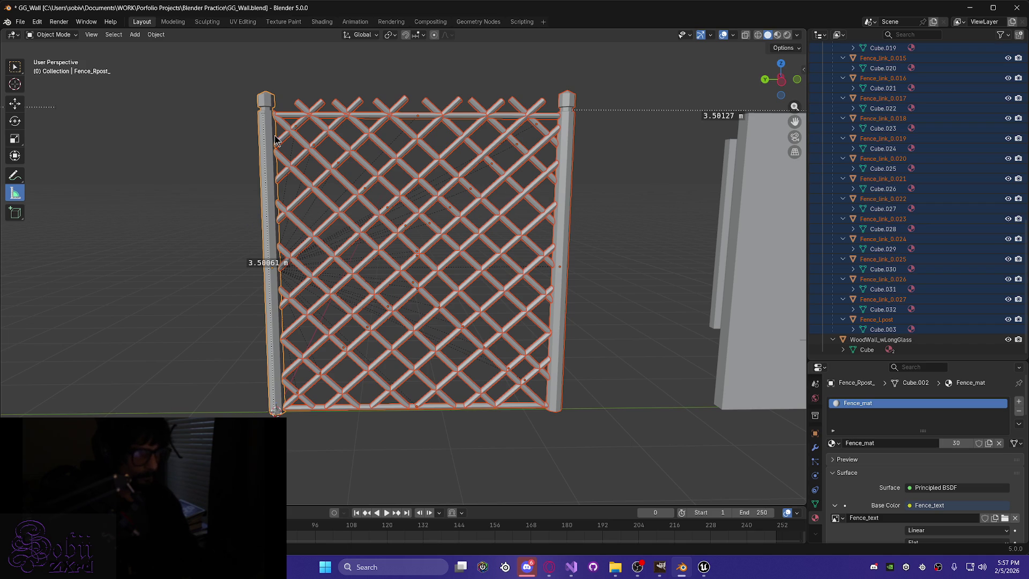
{"action": "right_click", "coordinate": [268, 138]}
{"action": "mouse_move", "coordinate": [276, 189]}
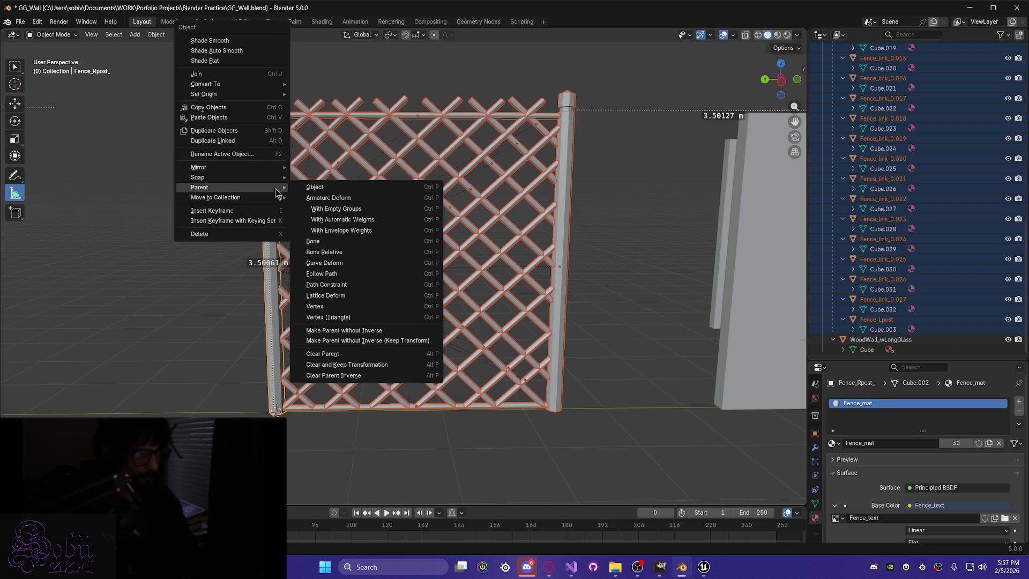
{"action": "left_click", "coordinate": [376, 358]}
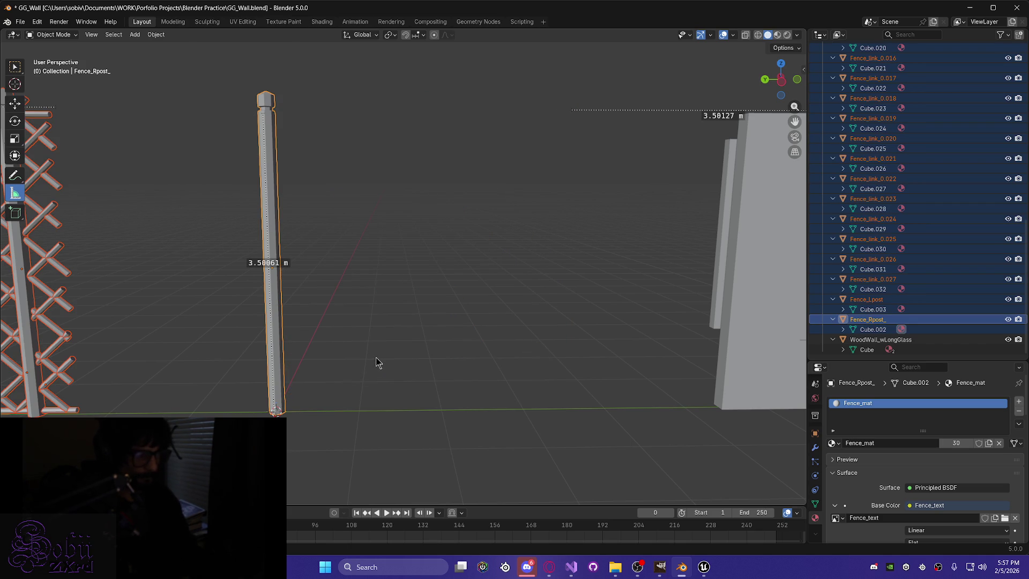
{"action": "key", "text": "ctrl+z"}
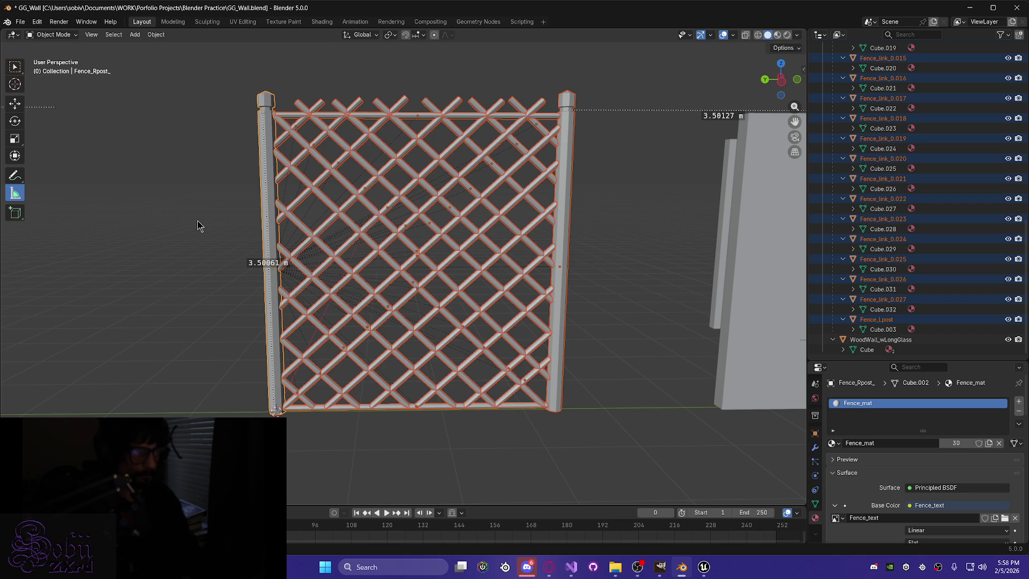
Zoom around the fence lattice, then bring Unreal's GG_Fence mesh editor forward.
{"action": "mouse_move", "coordinate": [202, 201]}
{"action": "middle_mouse_down"}
{"action": "mouse_move", "coordinate": [189, 224]}
{"action": "mouse_move", "coordinate": [374, 218]}
{"action": "mouse_move", "coordinate": [418, 339]}
{"action": "mouse_move", "coordinate": [542, 335]}
{"action": "mouse_move", "coordinate": [523, 307]}
{"action": "mouse_move", "coordinate": [374, 276]}
{"action": "mouse_move", "coordinate": [391, 277]}
{"action": "middle_mouse_up"}
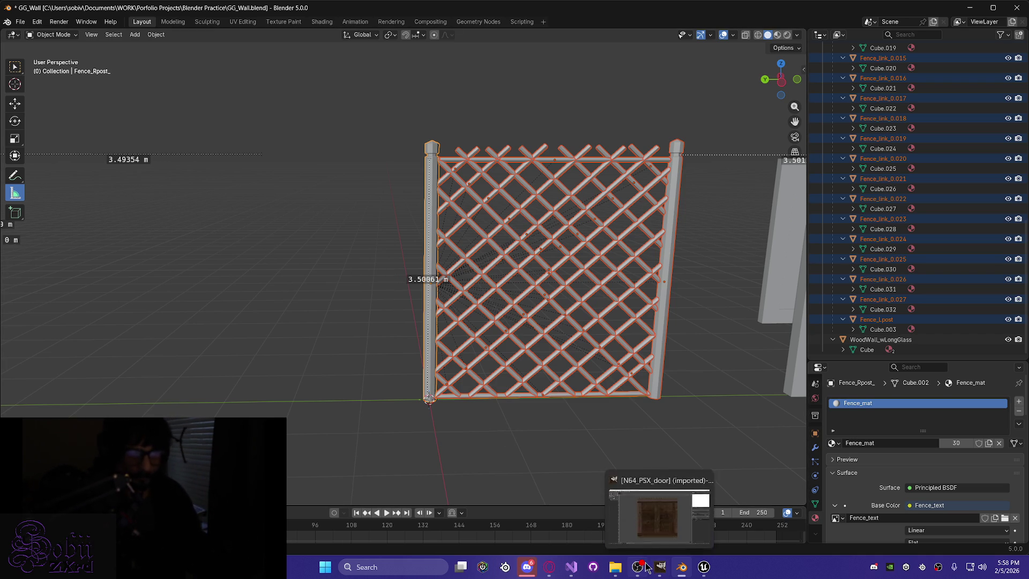
{"action": "mouse_move", "coordinate": [646, 566]}
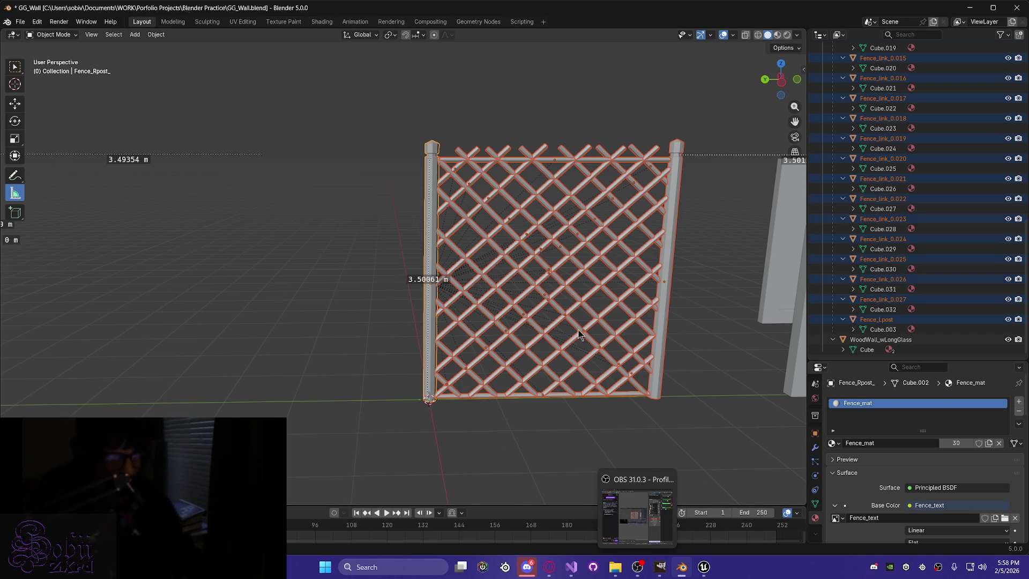
{"action": "scroll", "coordinate": [586, 363], "scroll_direction": "up", "scroll_amount": 6}
{"action": "scroll", "coordinate": [557, 250], "scroll_direction": "down", "scroll_amount": 6}
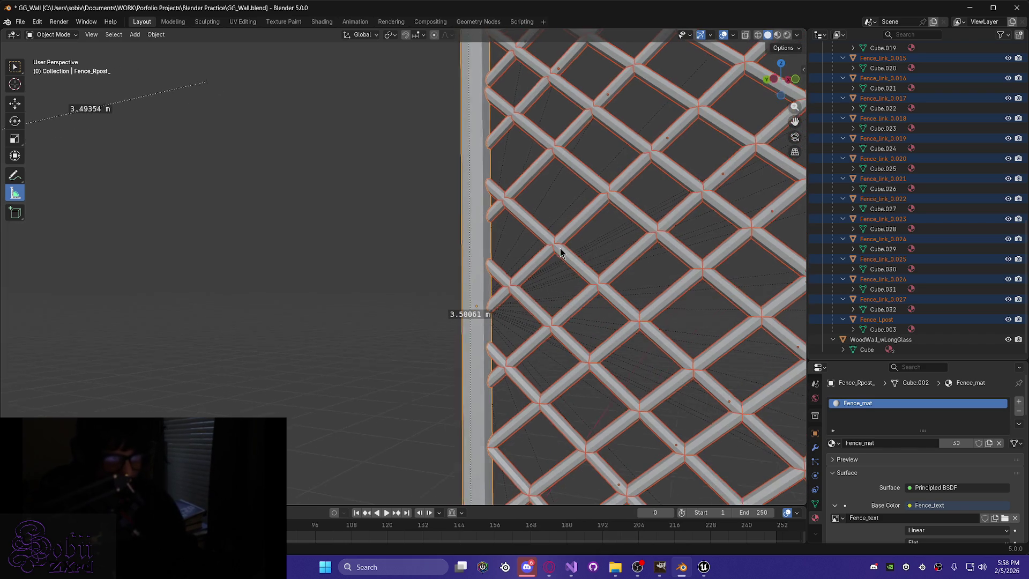
{"action": "scroll", "coordinate": [579, 256], "scroll_direction": "down", "scroll_amount": 4}
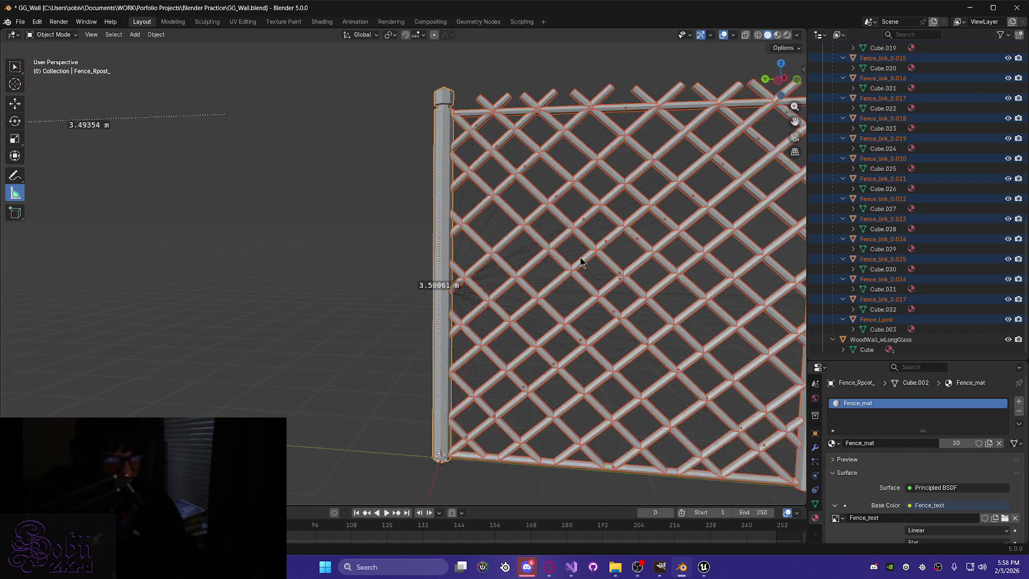
{"action": "scroll", "coordinate": [580, 256], "scroll_direction": "up", "scroll_amount": 5}
{"action": "left_click", "coordinate": [705, 568]}
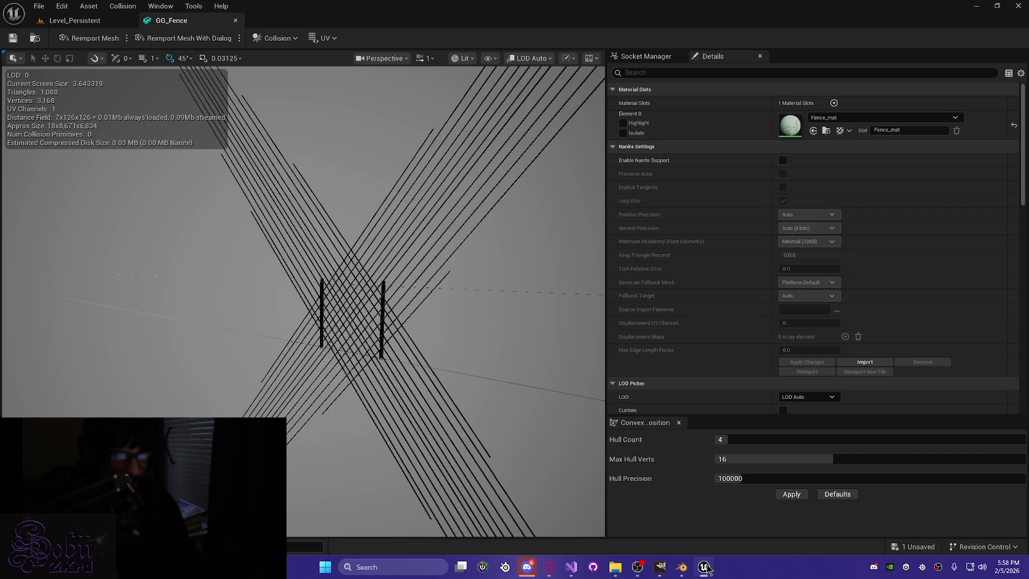
Orbit the GG_Fence preview, glance at Level_Persistent, then minimize Unreal Engine.
{"action": "mouse_move", "coordinate": [308, 375]}
{"action": "left_mouse_down"}
{"action": "mouse_move", "coordinate": [444, 375]}
{"action": "mouse_move", "coordinate": [485, 188]}
{"action": "mouse_move", "coordinate": [476, 279]}
{"action": "mouse_move", "coordinate": [454, 285]}
{"action": "left_mouse_up"}
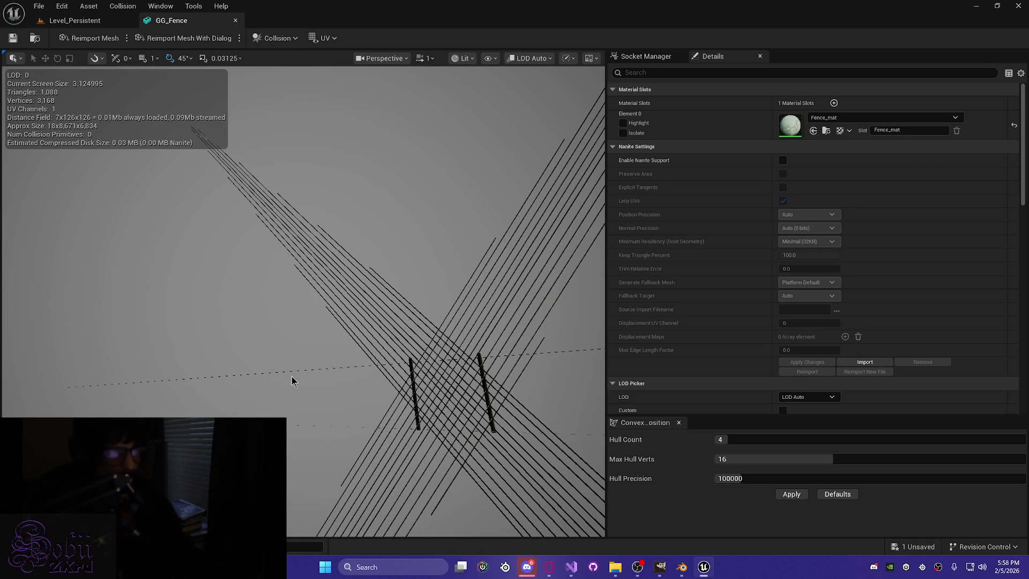
{"action": "mouse_move", "coordinate": [409, 364]}
{"action": "left_mouse_down"}
{"action": "mouse_move", "coordinate": [316, 394]}
{"action": "mouse_move", "coordinate": [315, 320]}
{"action": "left_mouse_up"}
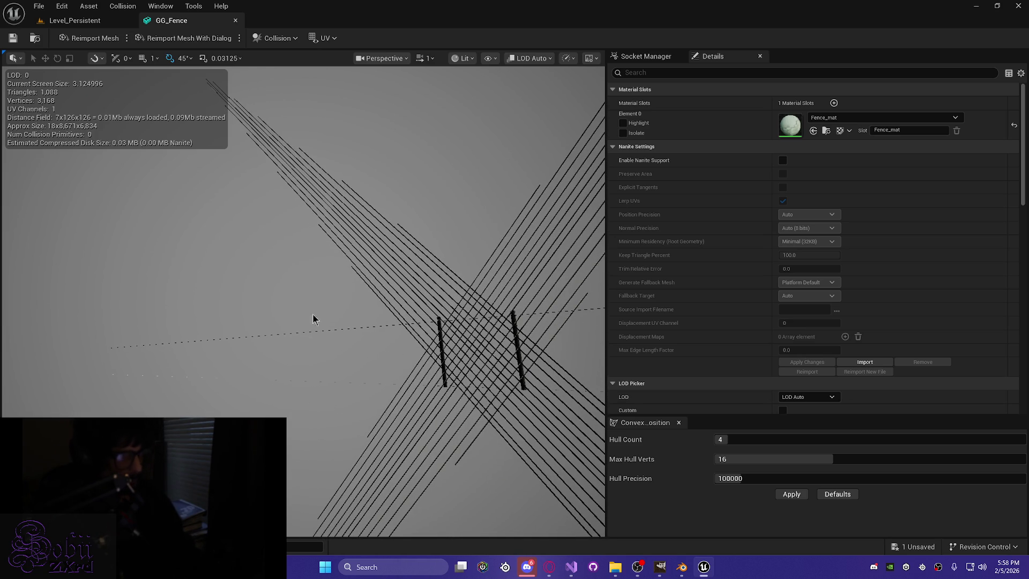
{"action": "left_click", "coordinate": [86, 22]}
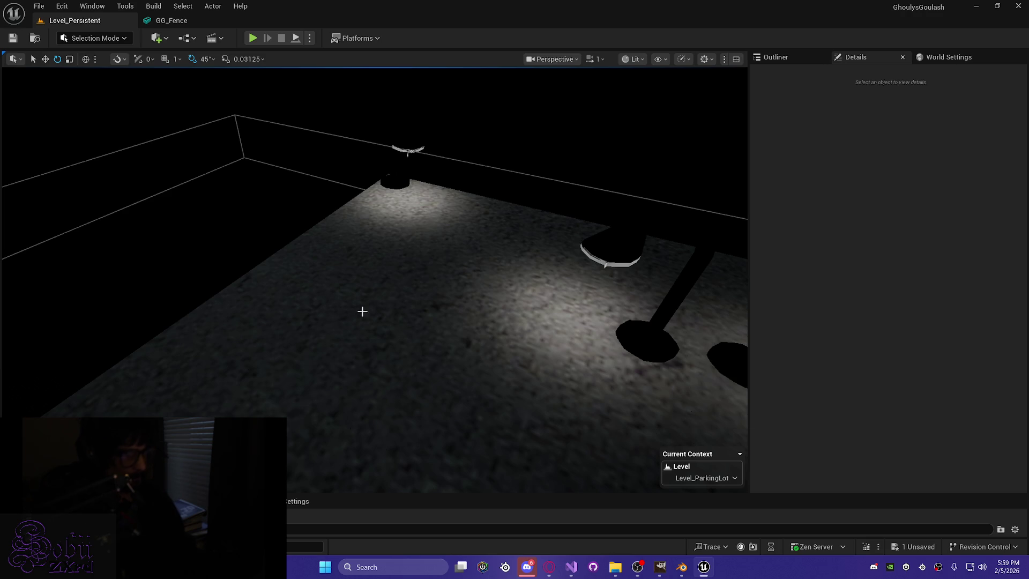
{"action": "left_click", "coordinate": [176, 21]}
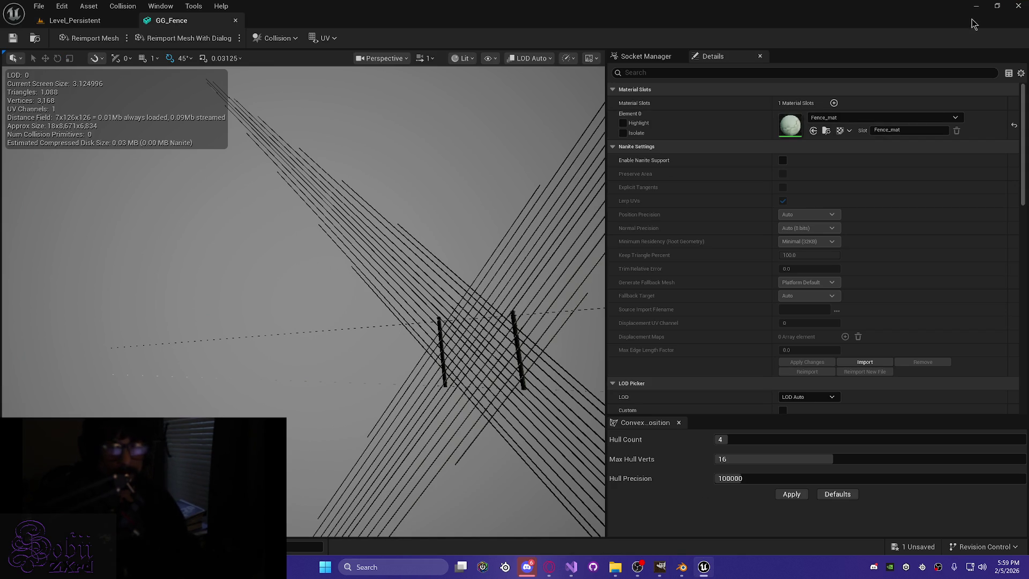
{"action": "left_click", "coordinate": [975, 5]}
{"action": "scroll", "coordinate": [340, 311], "scroll_direction": "down", "scroll_amount": 3}
Orbit the fence and switch the viewport shading to Material Preview.
{"action": "mouse_move", "coordinate": [352, 315]}
{"action": "middle_mouse_down"}
{"action": "mouse_move", "coordinate": [476, 405]}
{"action": "mouse_move", "coordinate": [535, 368]}
{"action": "mouse_move", "coordinate": [438, 377]}
{"action": "middle_mouse_up"}
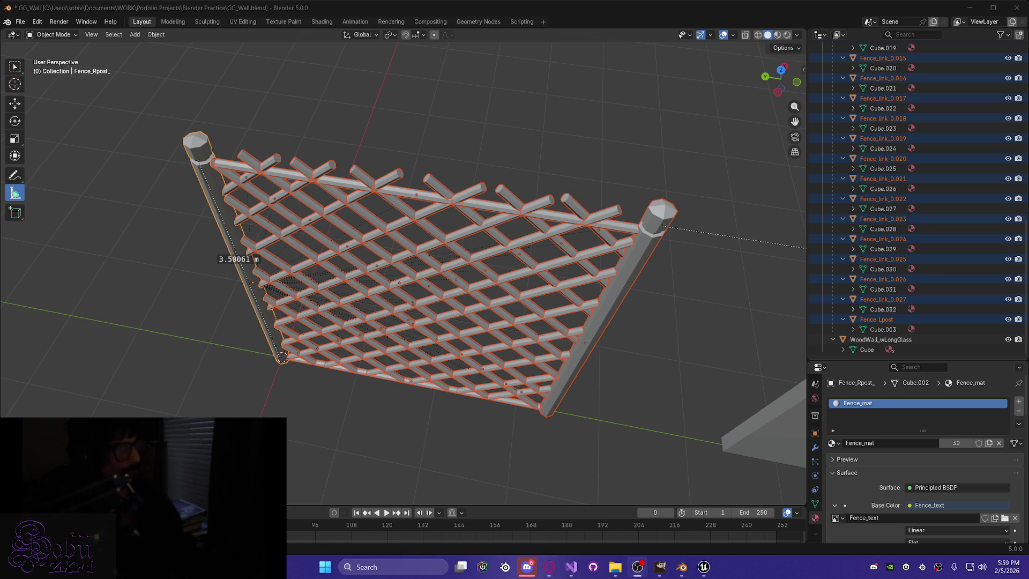
{"action": "mouse_move", "coordinate": [324, 348]}
{"action": "middle_mouse_down"}
{"action": "mouse_move", "coordinate": [330, 320]}
{"action": "mouse_move", "coordinate": [306, 289]}
{"action": "mouse_move", "coordinate": [325, 300]}
{"action": "middle_mouse_up"}
{"action": "scroll", "coordinate": [320, 302], "scroll_direction": "down", "scroll_amount": 3}
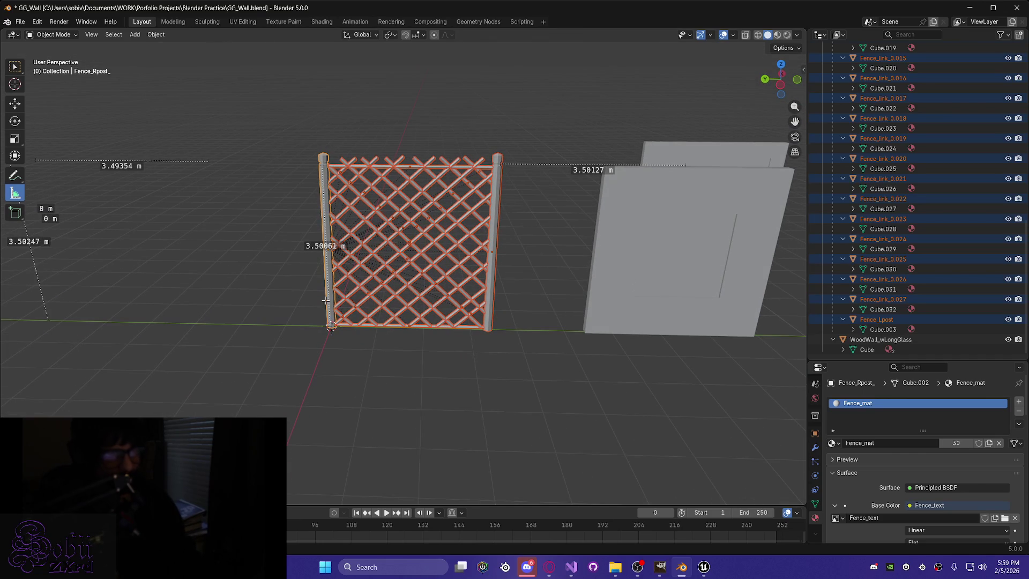
{"action": "key", "text": "z"}
{"action": "left_click", "coordinate": [236, 399]}
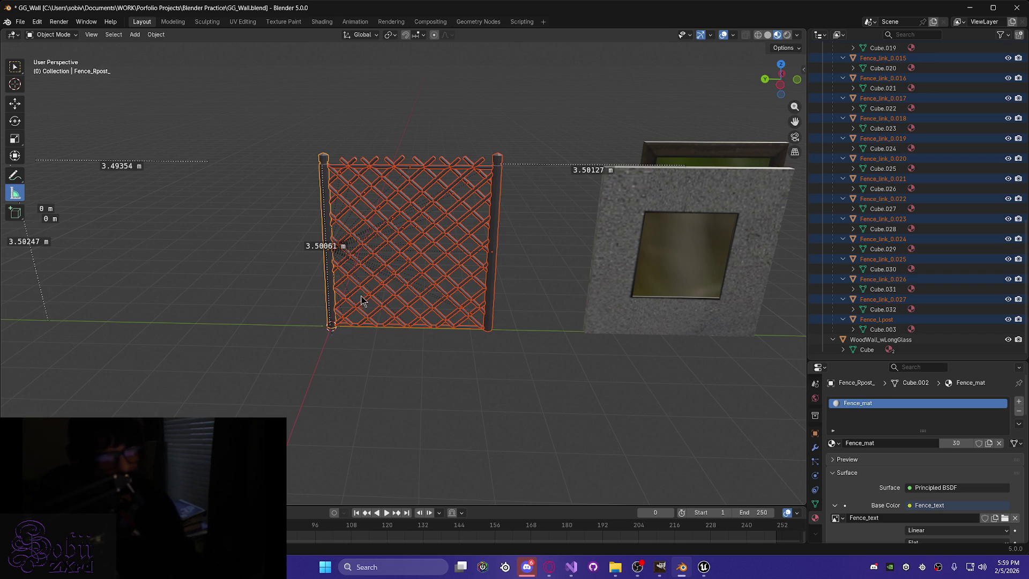
Select and deselect one diagonal fence link, then return to Unreal's GG_Fence editor.
{"action": "scroll", "coordinate": [348, 321], "scroll_direction": "up", "scroll_amount": 5}
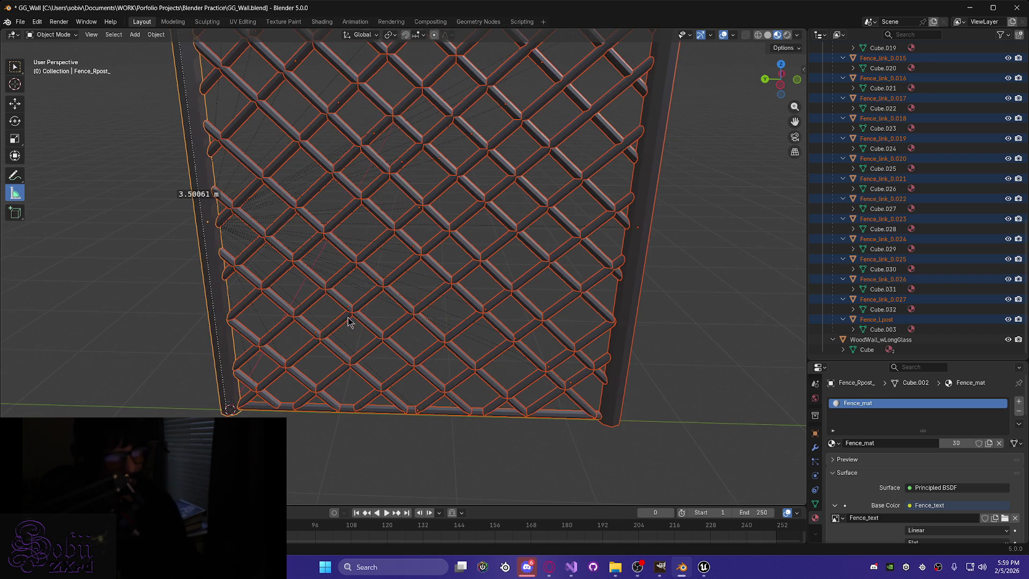
{"action": "left_click", "coordinate": [302, 382]}
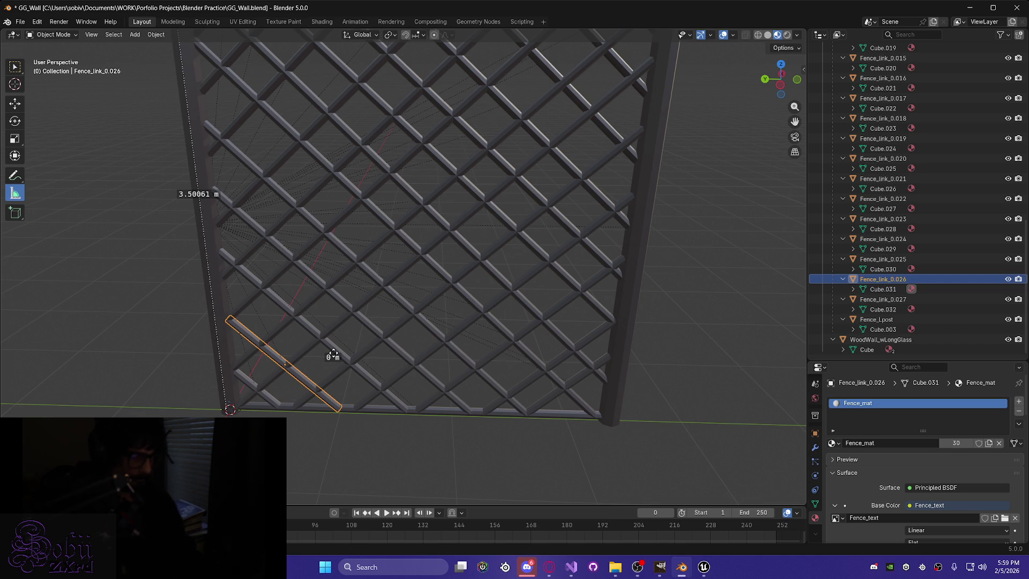
{"action": "left_click", "coordinate": [338, 438]}
{"action": "mouse_move", "coordinate": [332, 395]}
{"action": "middle_mouse_down"}
{"action": "mouse_move", "coordinate": [324, 372]}
{"action": "mouse_move", "coordinate": [312, 375]}
{"action": "mouse_move", "coordinate": [354, 376]}
{"action": "mouse_move", "coordinate": [355, 395]}
{"action": "mouse_move", "coordinate": [318, 391]}
{"action": "middle_mouse_up"}
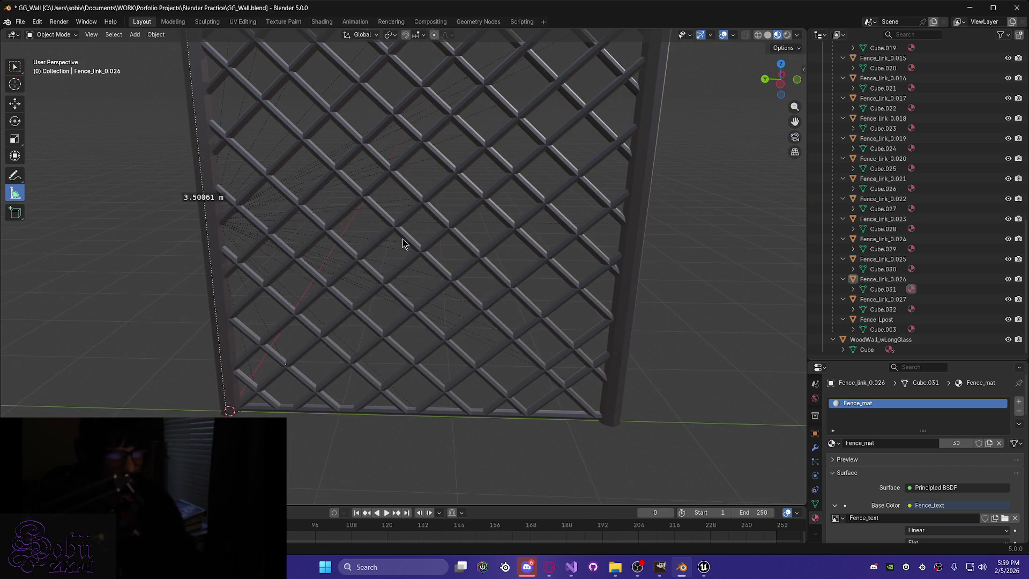
{"action": "mouse_move", "coordinate": [680, 561]}
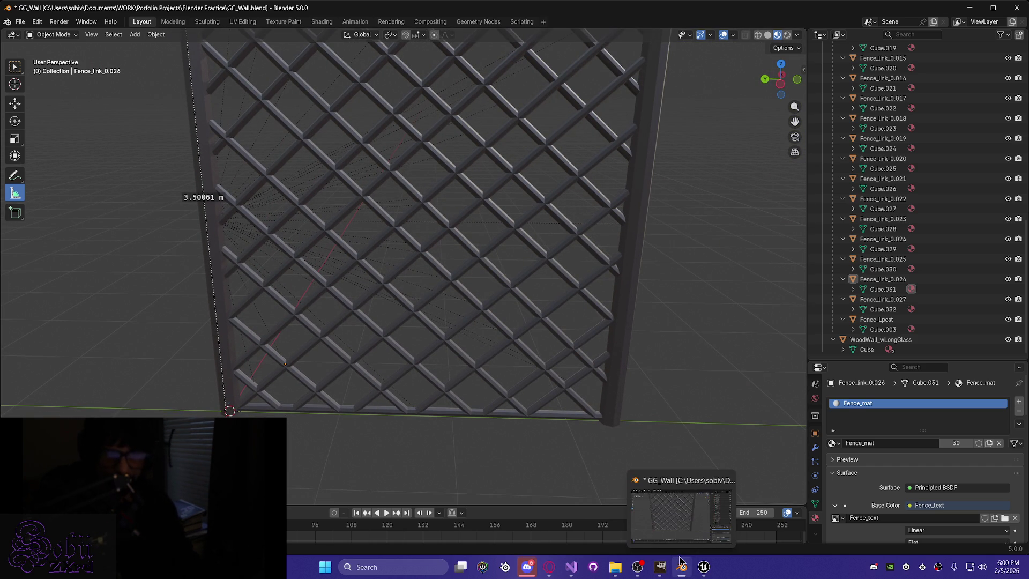
{"action": "left_click", "coordinate": [703, 569]}
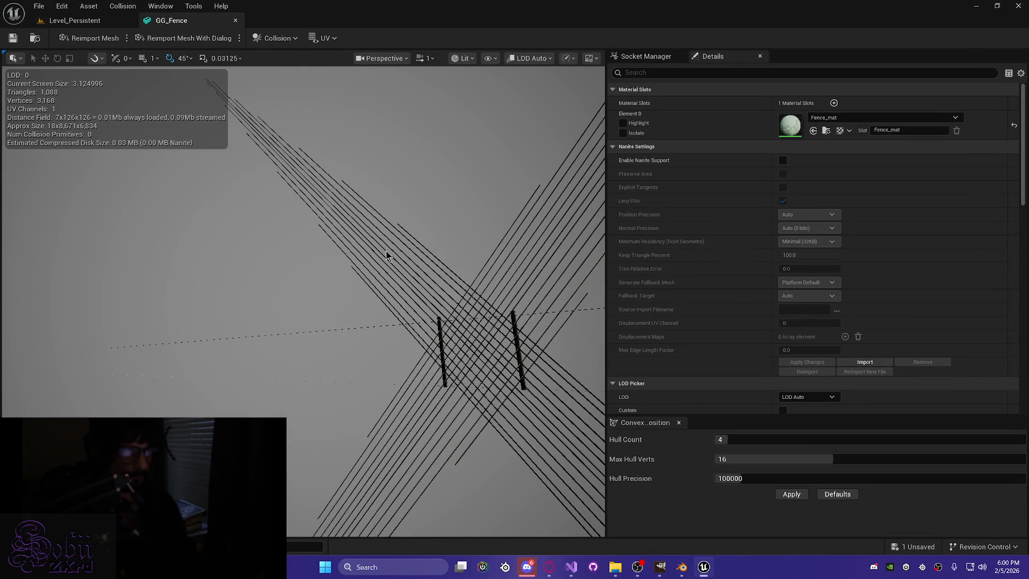
Reimport GG_Fence using the GG_Fence file from the Blender Practice folder.
{"action": "key", "text": "ctrl+space"}
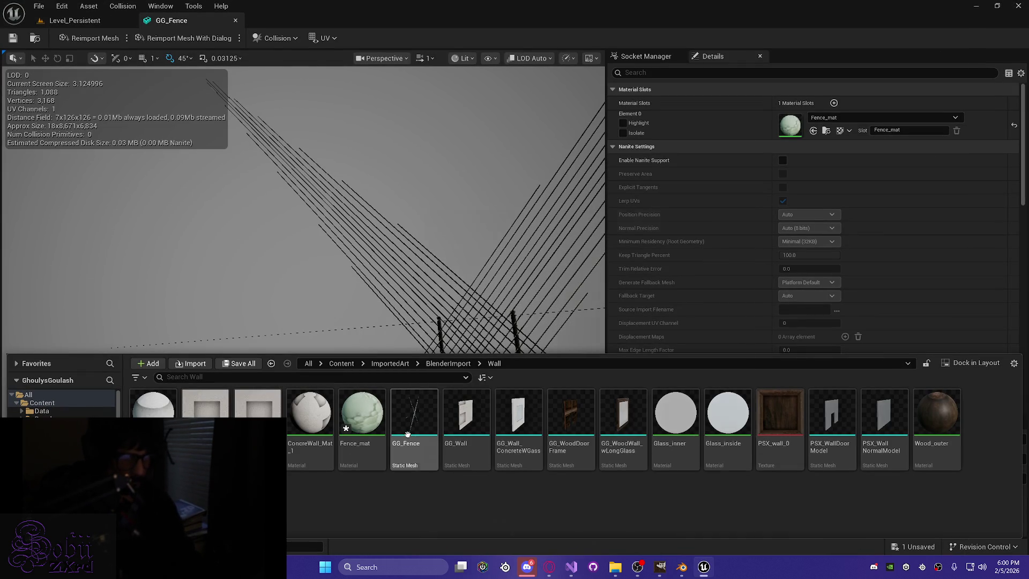
{"action": "right_click", "coordinate": [409, 432]}
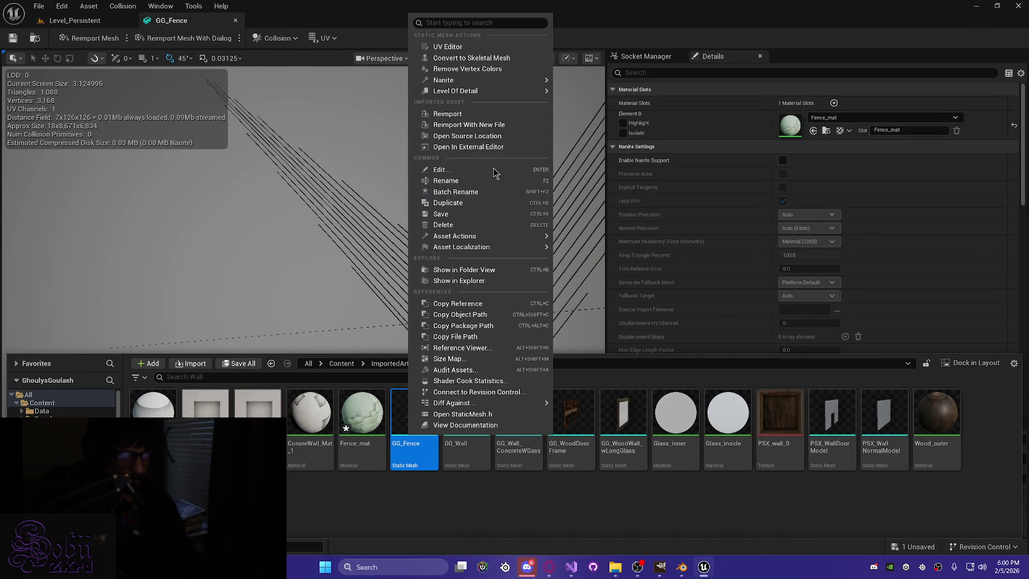
{"action": "left_click", "coordinate": [469, 125]}
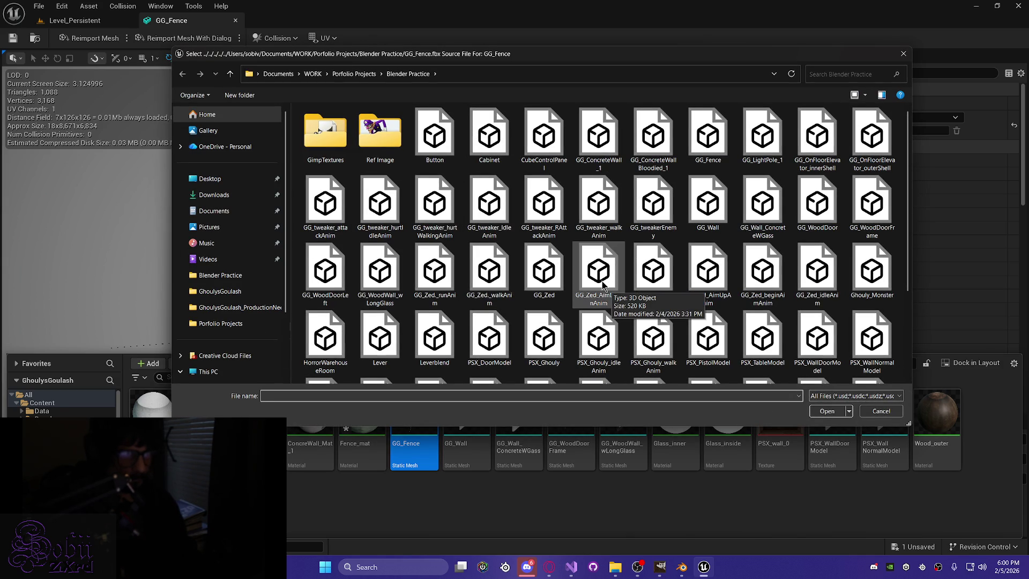
{"action": "left_click", "coordinate": [249, 275]}
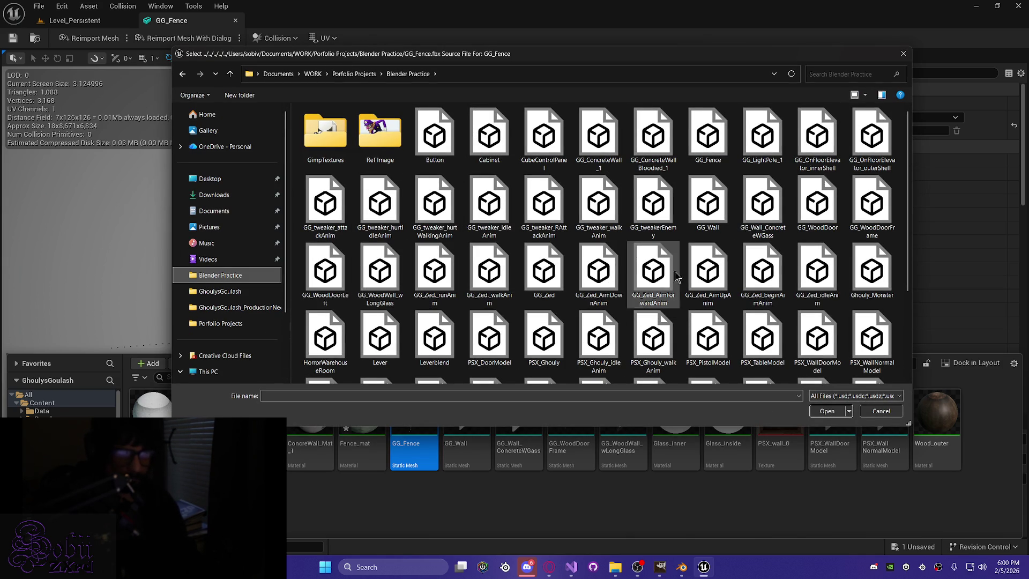
{"action": "left_click", "coordinate": [703, 155]}
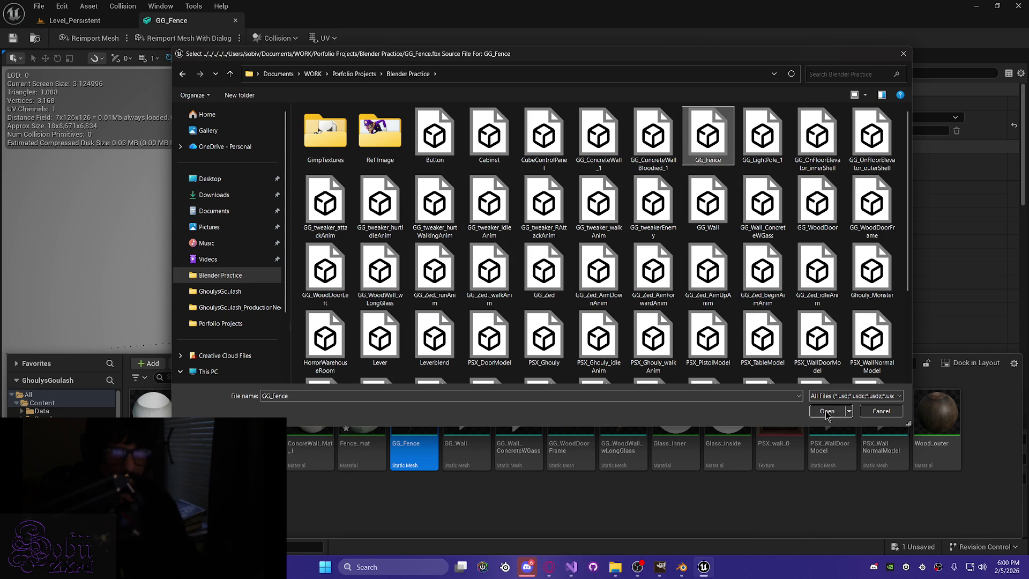
{"action": "left_click", "coordinate": [825, 410]}
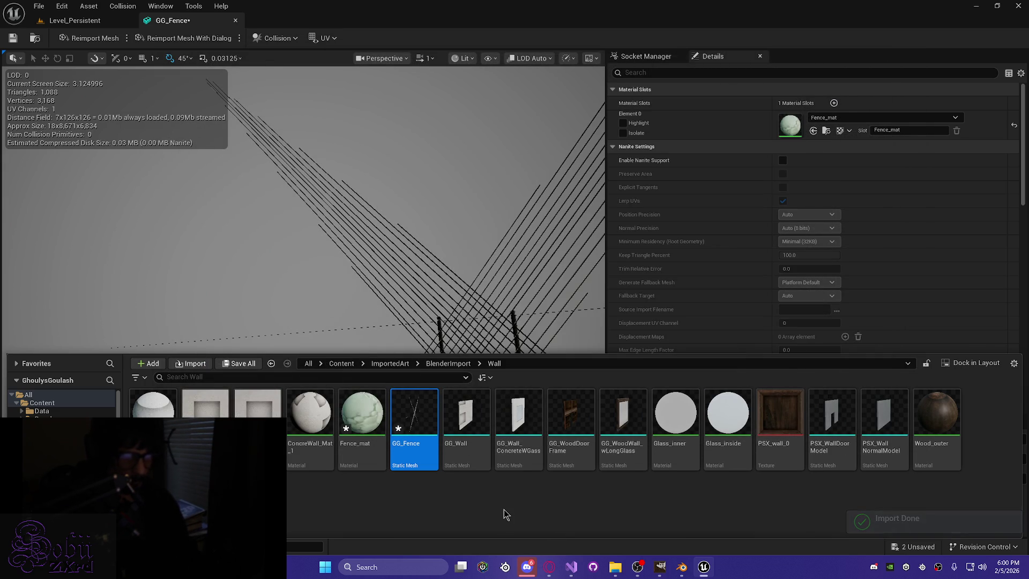
Save all assets, look over the reimported mesh, and minimize Unreal Engine.
{"action": "key", "text": "ctrl+shift+s"}
{"action": "left_click", "coordinate": [391, 305]}
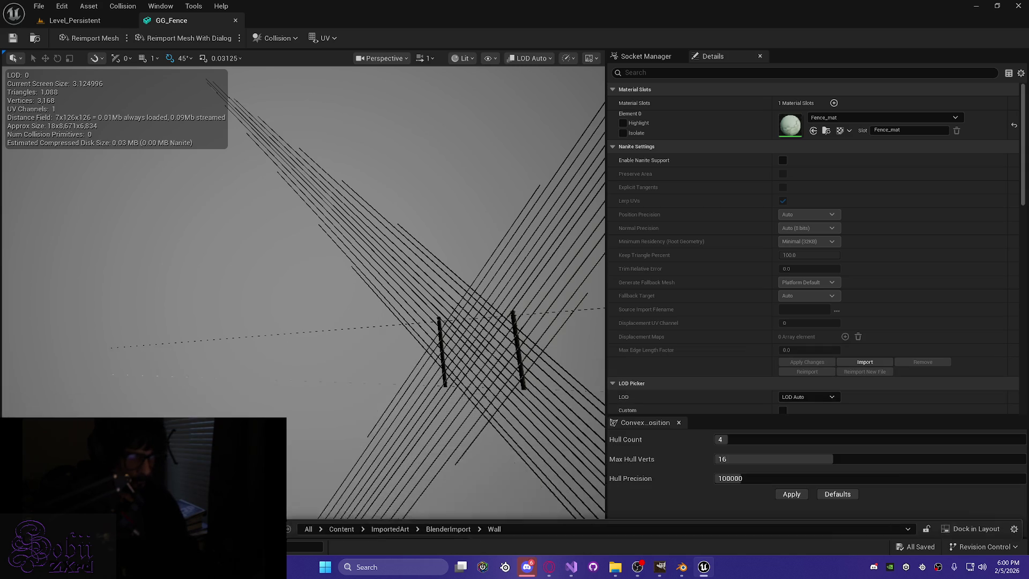
{"action": "mouse_move", "coordinate": [390, 306]}
{"action": "left_mouse_down"}
{"action": "mouse_move", "coordinate": [275, 190]}
{"action": "mouse_move", "coordinate": [275, 140]}
{"action": "mouse_move", "coordinate": [300, 115]}
{"action": "mouse_move", "coordinate": [395, 310]}
{"action": "left_mouse_up"}
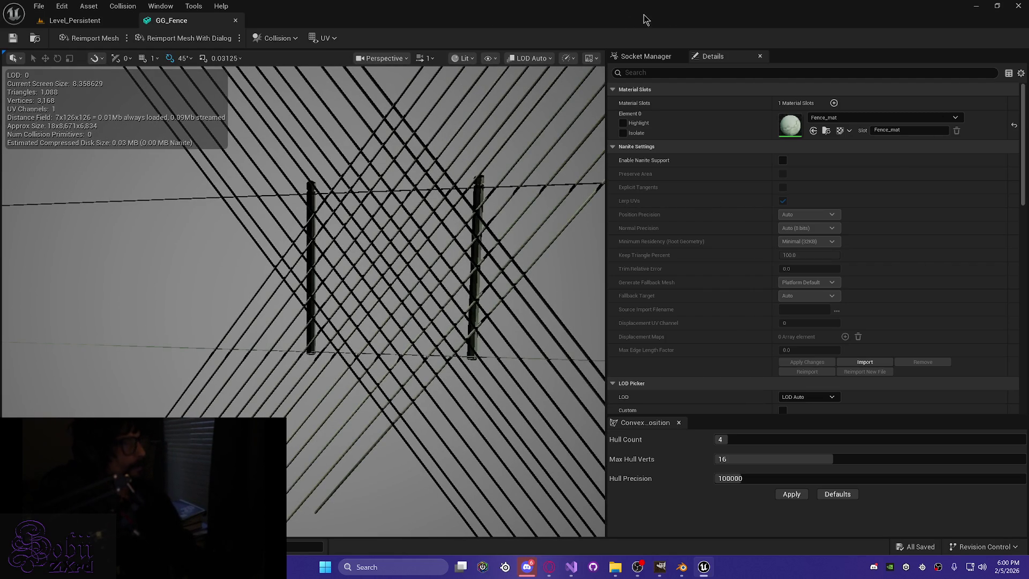
{"action": "left_click", "coordinate": [974, 10]}
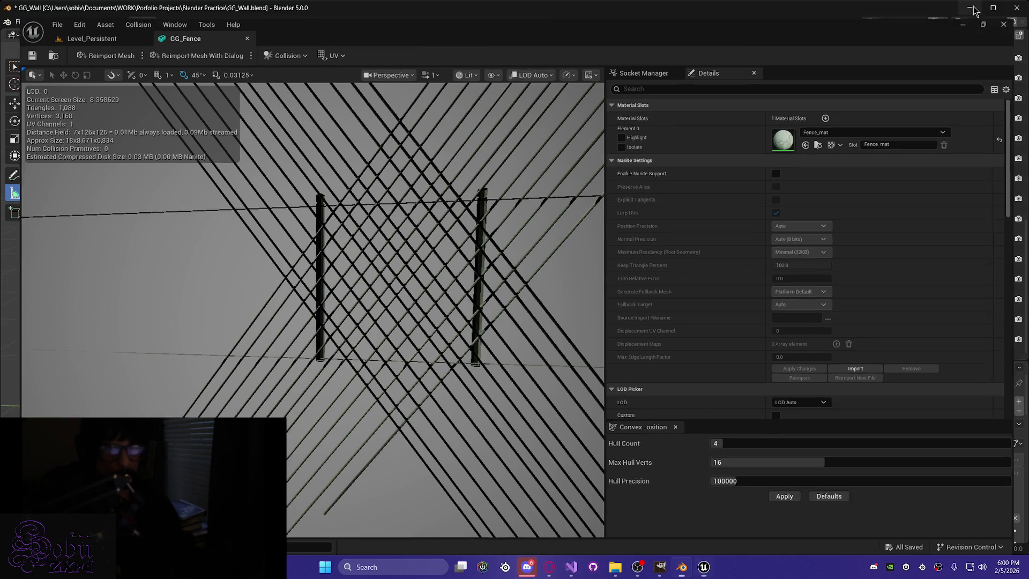
{"action": "right_click", "coordinate": [535, 311]}
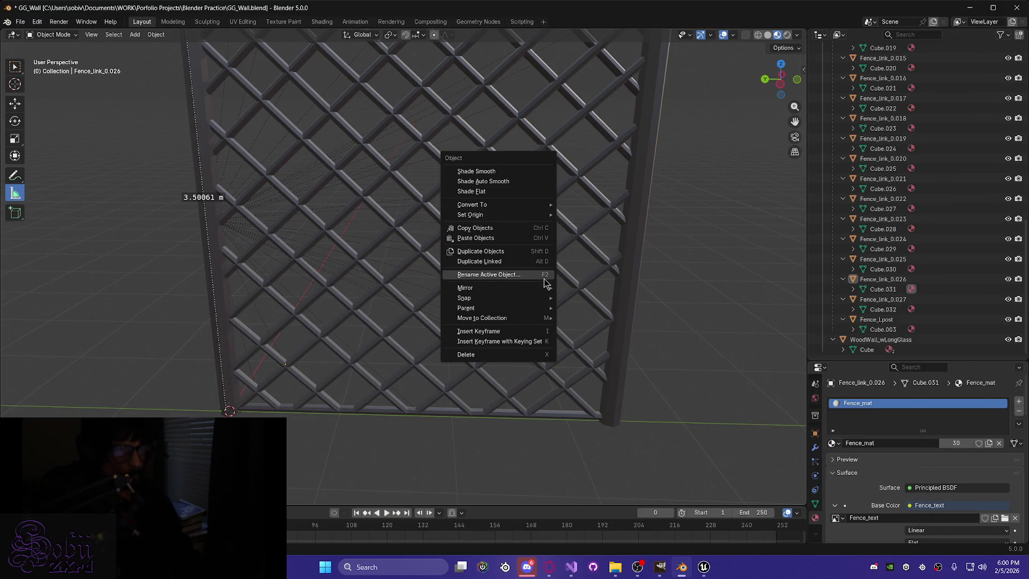
{"action": "mouse_move", "coordinate": [536, 288]}
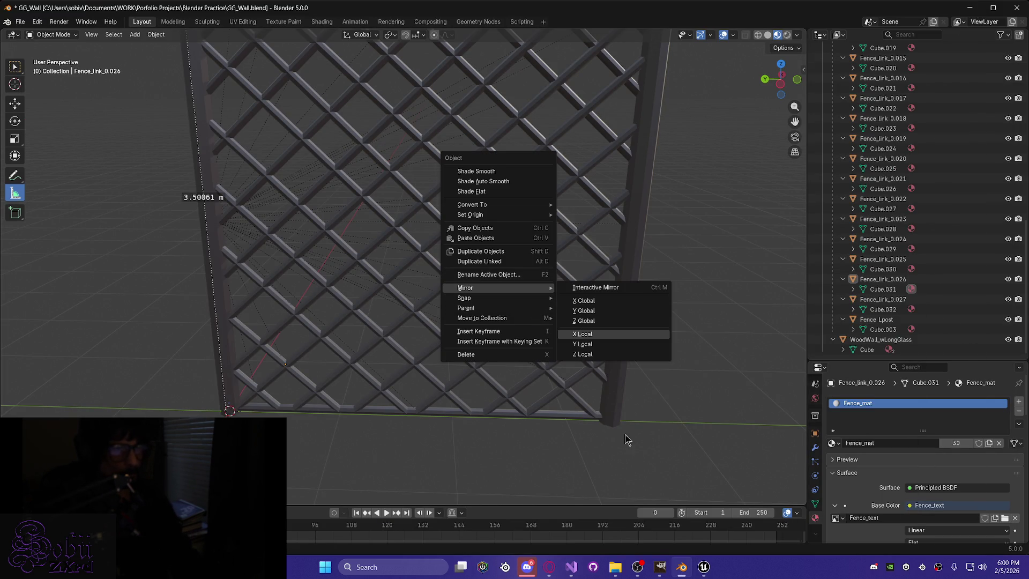
{"action": "mouse_move", "coordinate": [211, 383]}
{"action": "middle_mouse_down"}
{"action": "mouse_move", "coordinate": [213, 353]}
{"action": "mouse_move", "coordinate": [172, 372]}
{"action": "middle_mouse_up"}
{"action": "scroll", "coordinate": [230, 381], "scroll_direction": "up", "scroll_amount": 5}
{"action": "mouse_move", "coordinate": [339, 306]}
{"action": "middle_mouse_down"}
{"action": "mouse_move", "coordinate": [301, 405]}
{"action": "mouse_move", "coordinate": [269, 390]}
{"action": "mouse_move", "coordinate": [419, 306]}
{"action": "mouse_move", "coordinate": [767, 246]}
{"action": "middle_mouse_up"}
{"action": "scroll", "coordinate": [419, 306], "scroll_direction": "down", "scroll_amount": 3}
{"action": "scroll", "coordinate": [426, 287], "scroll_direction": "up", "scroll_amount": 6}
{"action": "scroll", "coordinate": [418, 278], "scroll_direction": "down", "scroll_amount": 5}
{"action": "scroll", "coordinate": [866, 224], "scroll_direction": "up", "scroll_amount": 5}
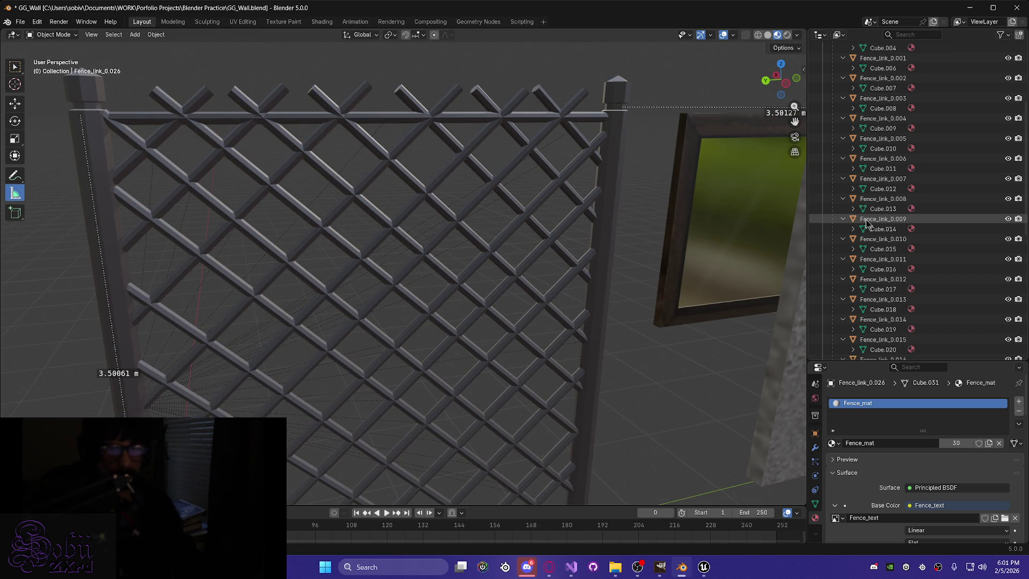
{"action": "scroll", "coordinate": [862, 230], "scroll_direction": "up", "scroll_amount": 5}
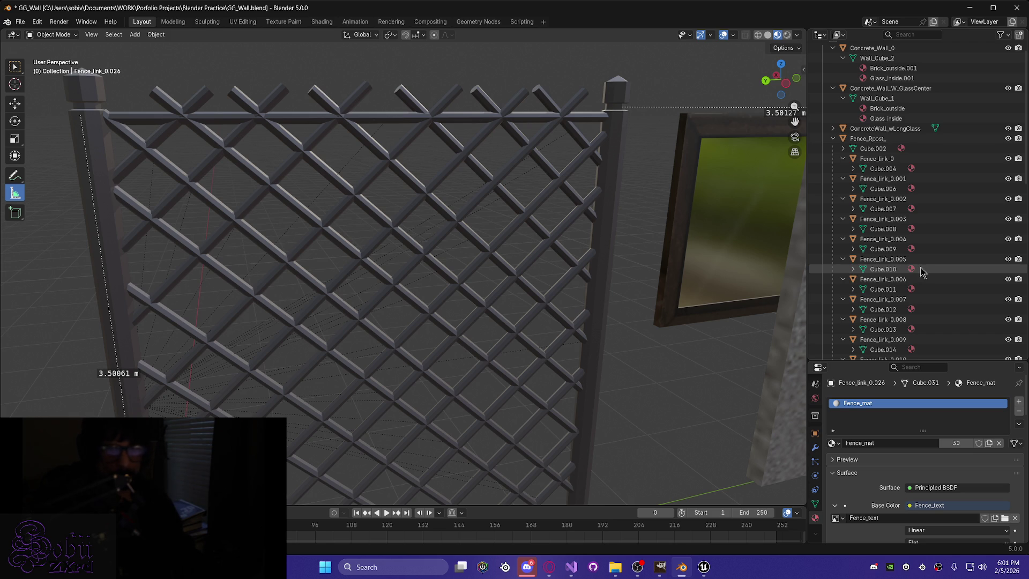
{"action": "left_click", "coordinate": [372, 124]}
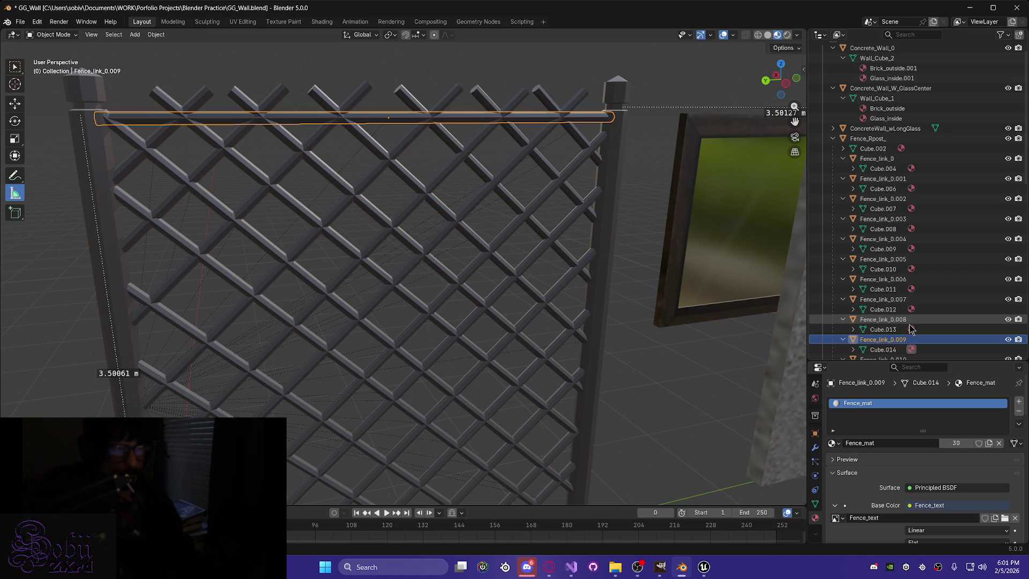
Shift-select the diagonal Fence_link bars through Fence_link_0.005 plus the top rail, then try Ctrl+P.
{"action": "left_click", "coordinate": [346, 251]}
{"action": "left_click", "coordinate": [379, 220]}
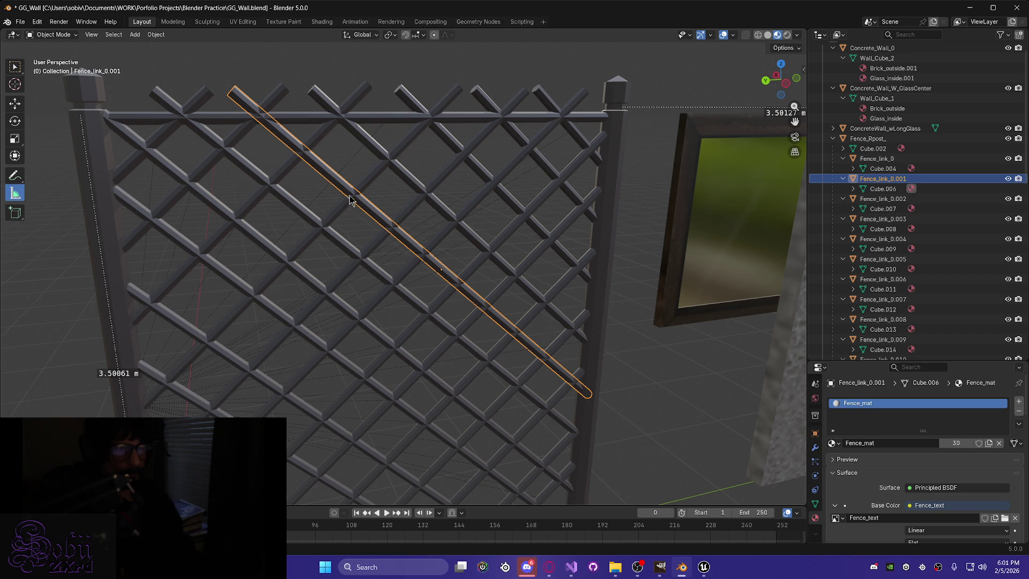
{"action": "left_click", "coordinate": [347, 250]}
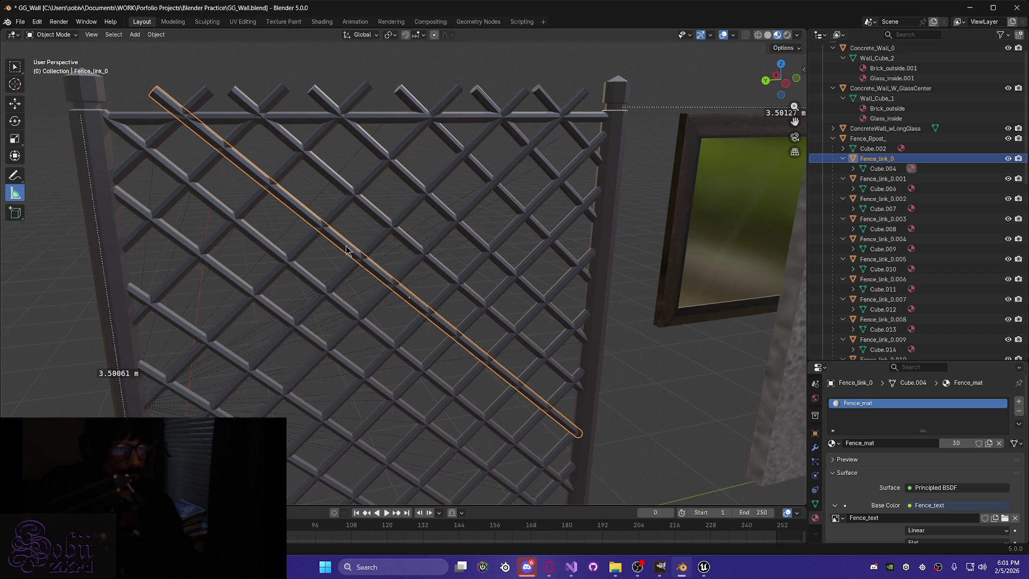
{"action": "left_click", "coordinate": [381, 223], "text": "shift"}
{"action": "left_click", "coordinate": [411, 186], "text": "shift"}
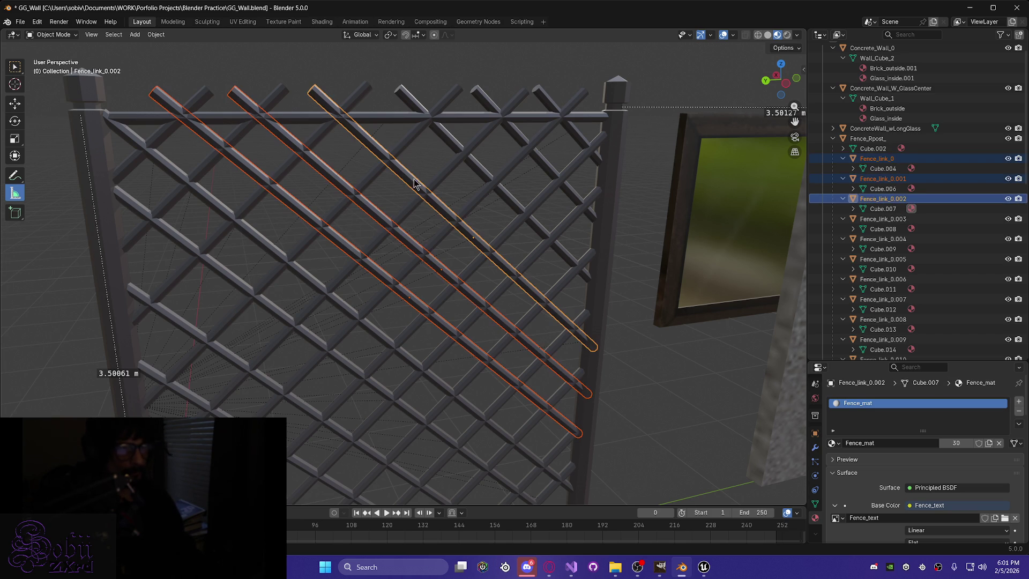
{"action": "left_click", "coordinate": [455, 148], "text": "shift"}
{"action": "left_click", "coordinate": [574, 135], "text": "shift"}
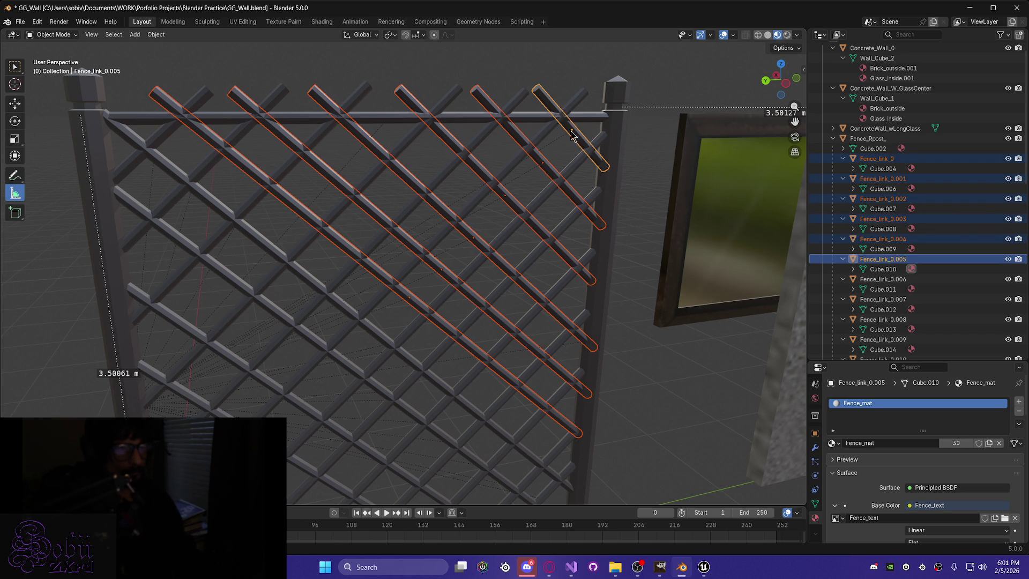
{"action": "left_click", "coordinate": [389, 119], "text": "shift"}
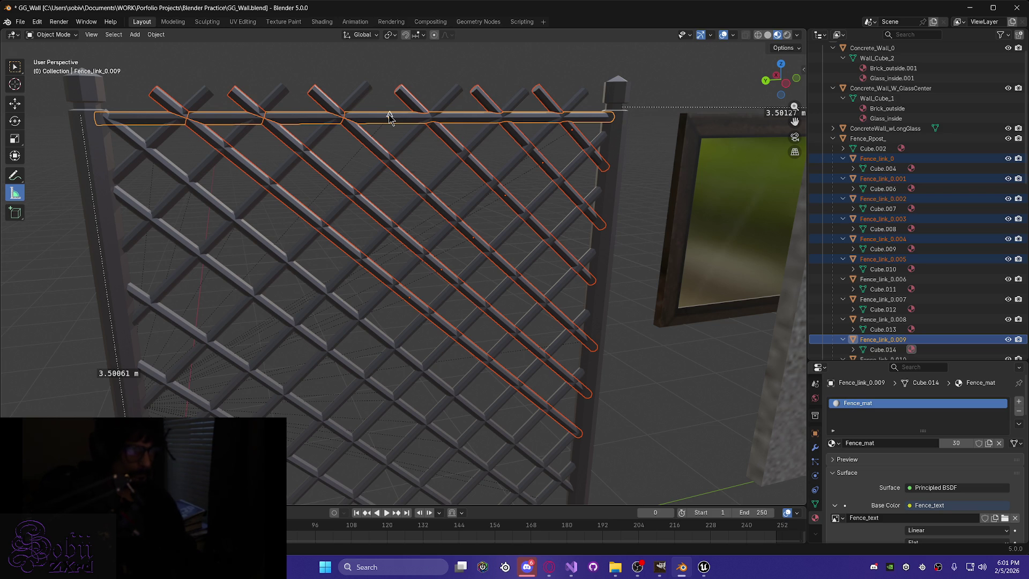
{"action": "key", "text": "ctrl+p"}
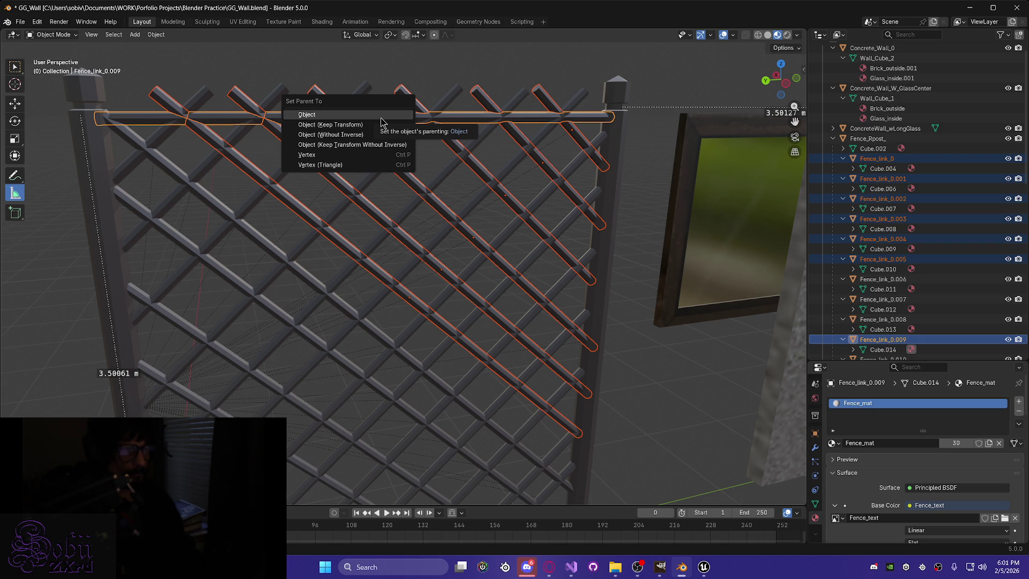
{"action": "scroll", "coordinate": [636, 305], "scroll_direction": "down", "scroll_amount": 5}
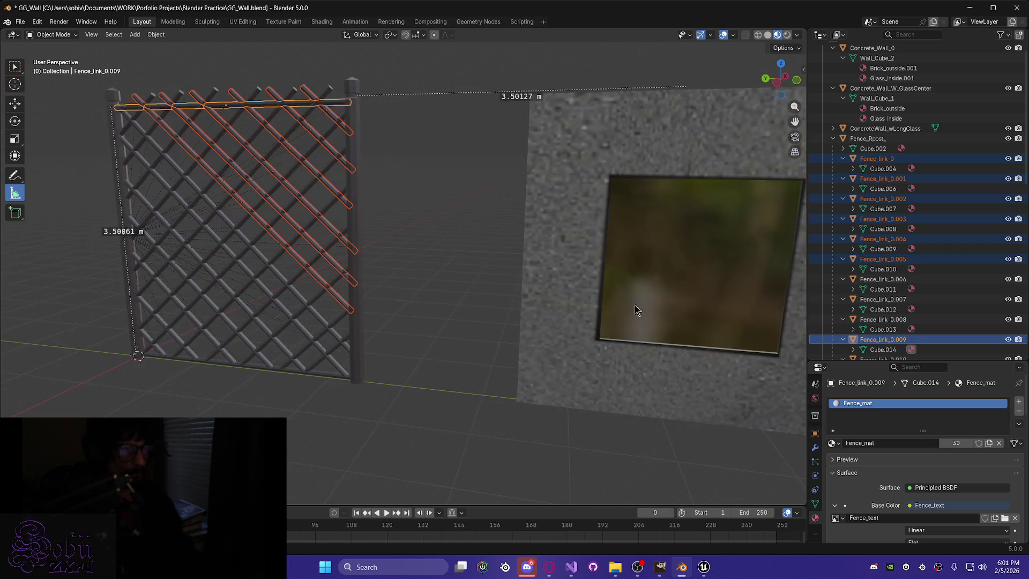
{"action": "middle_click_drag", "start_coordinate": [217, 403], "coordinate": [363, 420]}
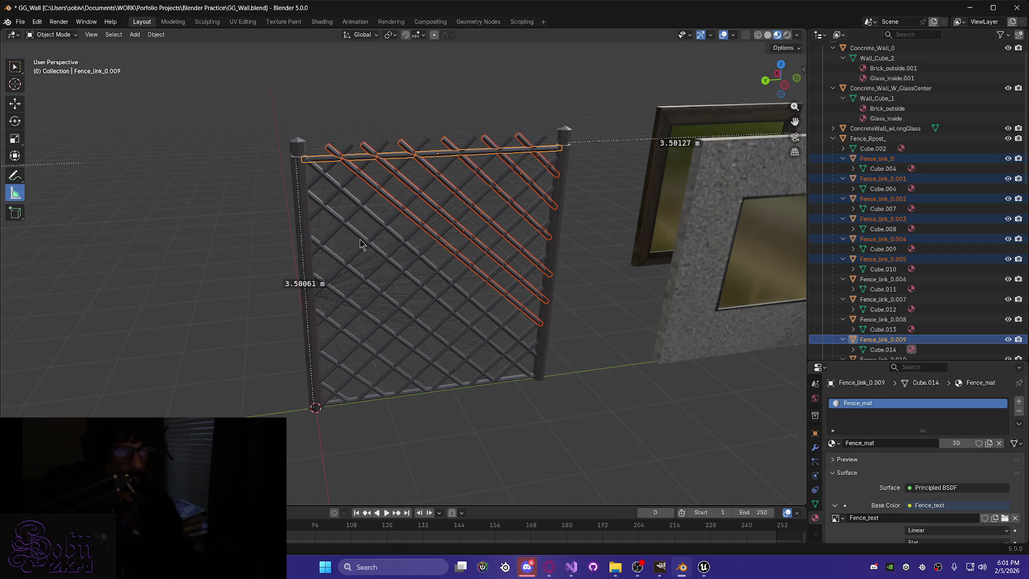
Select the post and all its Fence_link children from the outliner.
{"action": "left_click", "coordinate": [872, 150]}
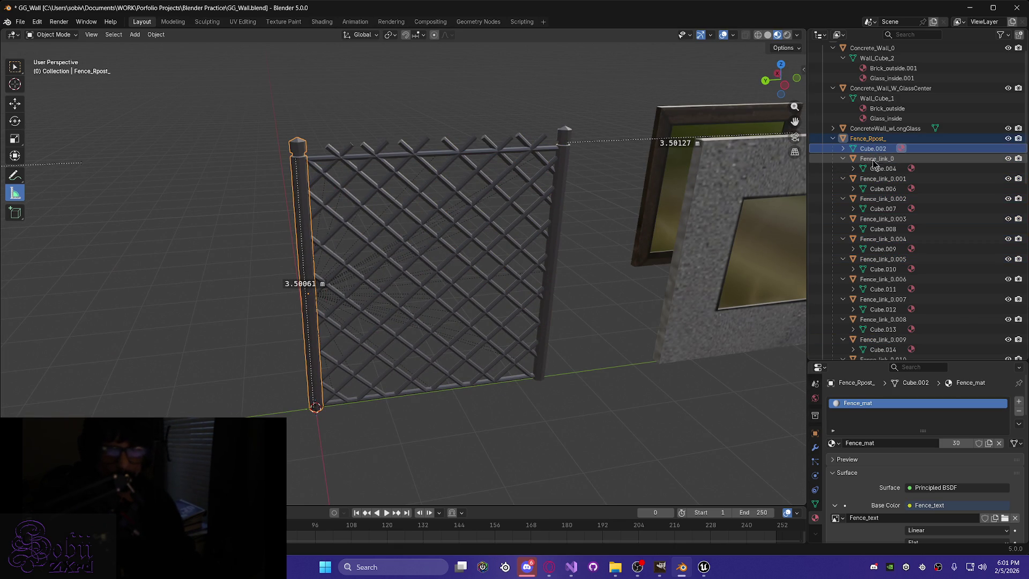
{"action": "left_click", "coordinate": [871, 159]}
{"action": "scroll", "coordinate": [885, 247], "scroll_direction": "down", "scroll_amount": 8}
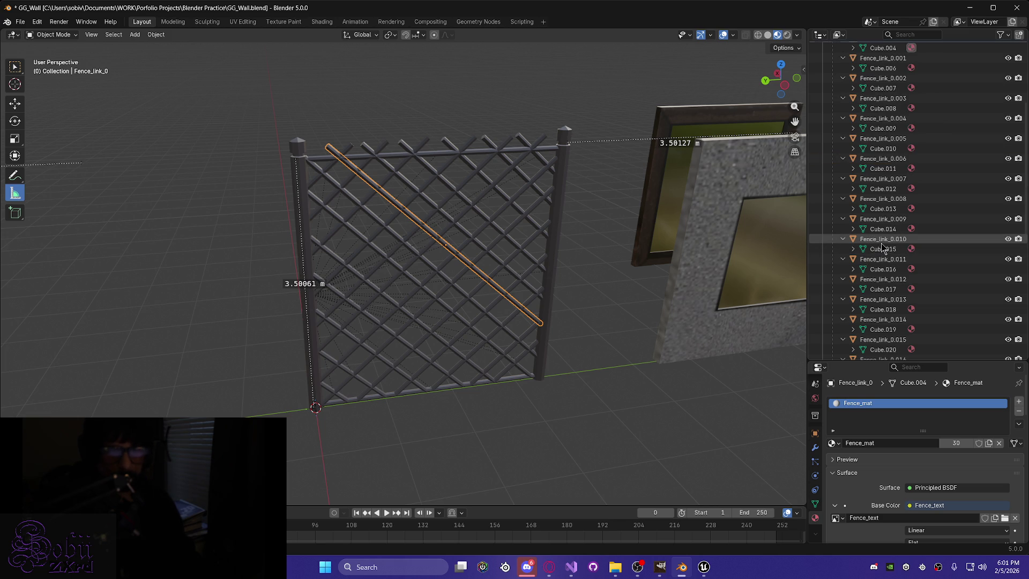
{"action": "scroll", "coordinate": [886, 247], "scroll_direction": "down", "scroll_amount": 3}
{"action": "left_click", "coordinate": [884, 329], "text": "shift"}
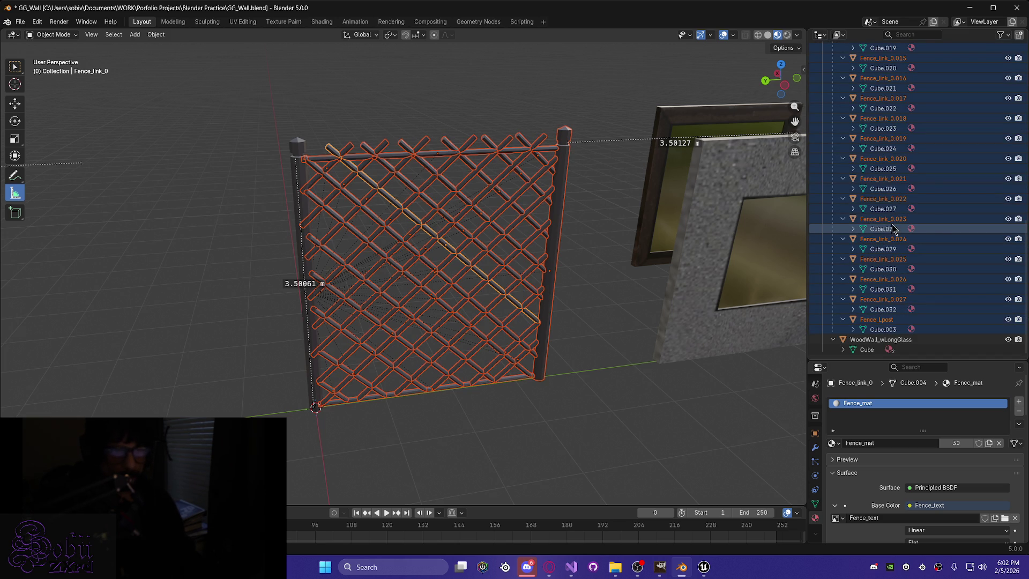
{"action": "scroll", "coordinate": [930, 205], "scroll_direction": "up", "scroll_amount": 5}
{"action": "scroll", "coordinate": [929, 205], "scroll_direction": "up", "scroll_amount": 5}
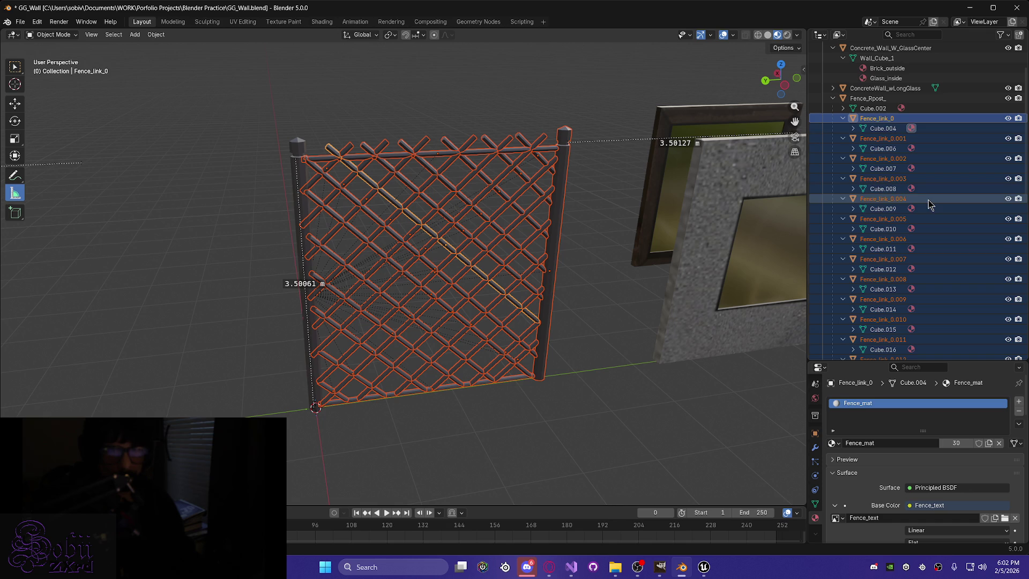
{"action": "left_click", "coordinate": [863, 103], "text": "shift"}
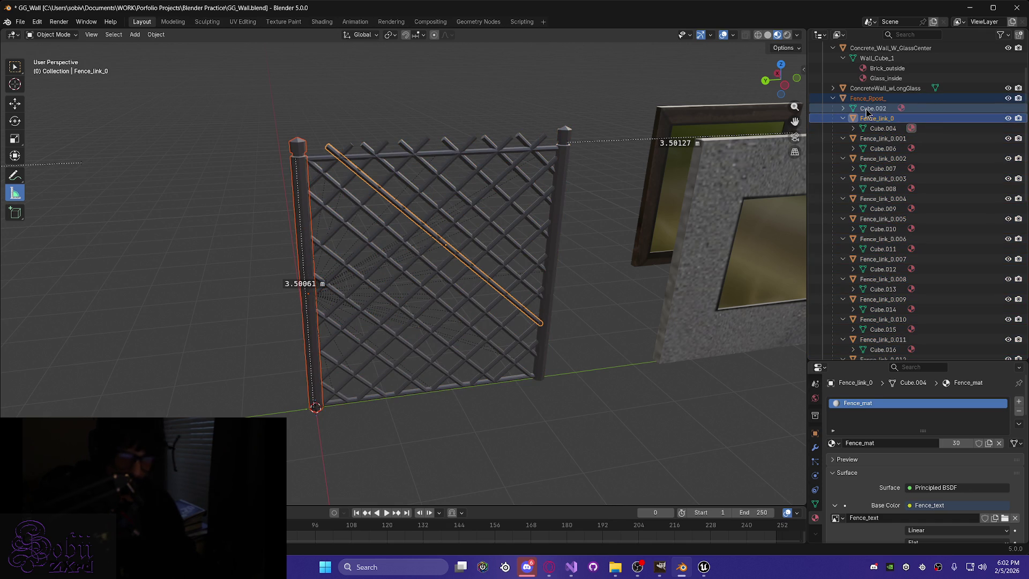
{"action": "key", "text": "bracketright"}
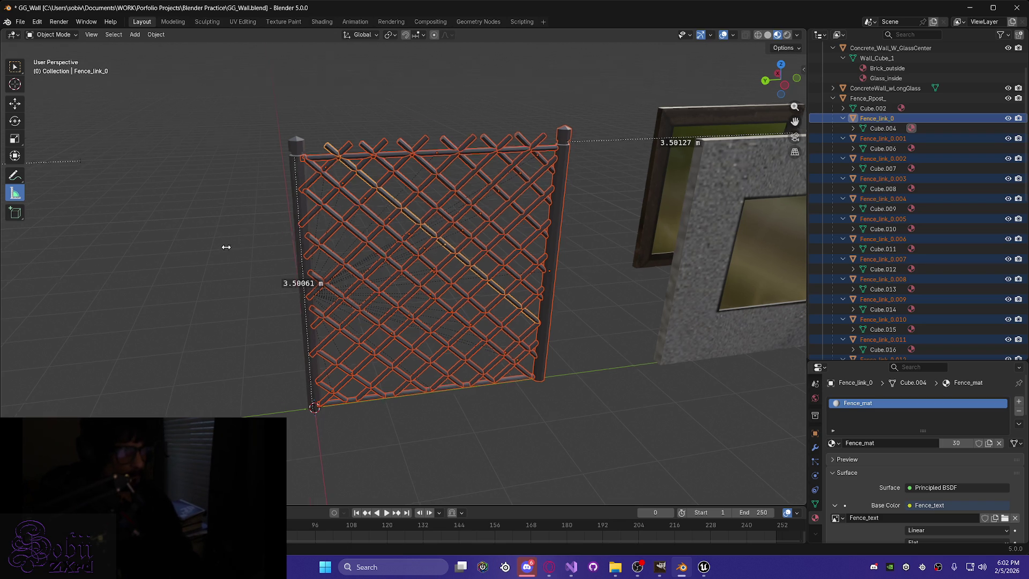
Switch to the Select Box tool and make the Fence_Rpost_ post the active object.
{"action": "middle_click_drag", "start_coordinate": [227, 249], "coordinate": [257, 251]}
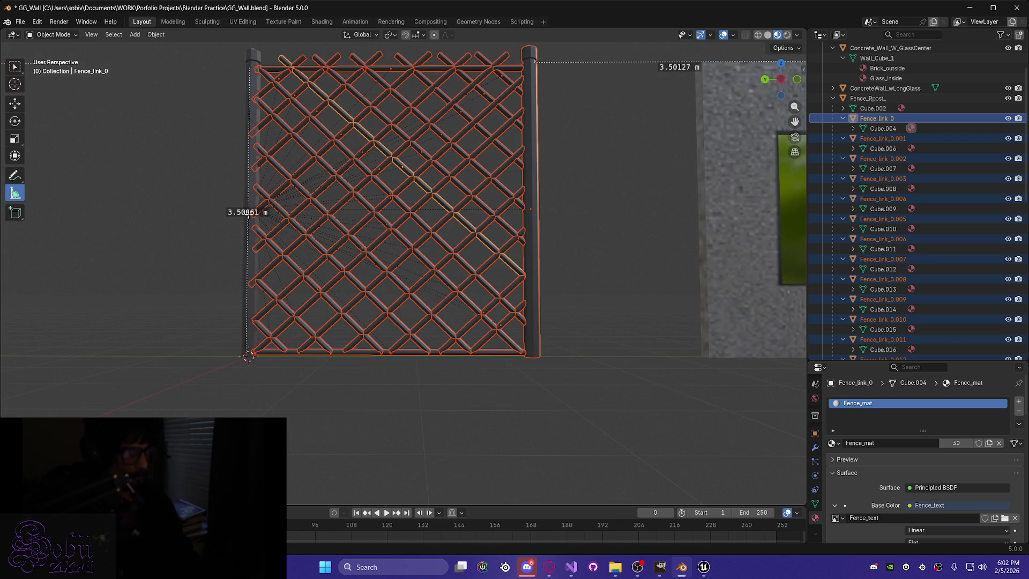
{"action": "mouse_move", "coordinate": [228, 237]}
{"action": "middle_mouse_down"}
{"action": "mouse_move", "coordinate": [214, 287]}
{"action": "mouse_move", "coordinate": [484, 246]}
{"action": "middle_mouse_up"}
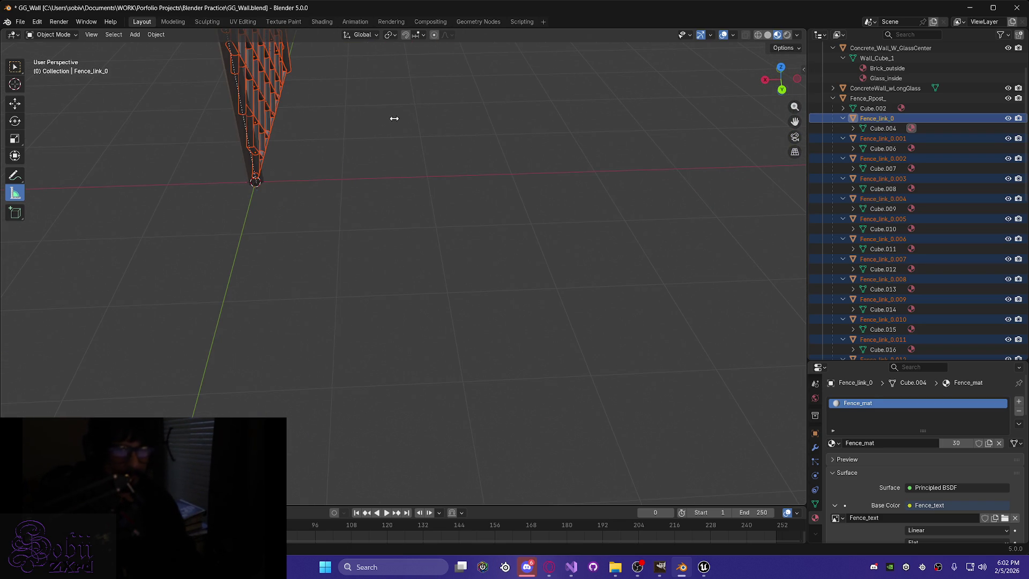
{"action": "mouse_move", "coordinate": [374, 151]}
{"action": "middle_mouse_down"}
{"action": "mouse_move", "coordinate": [370, 161]}
{"action": "mouse_move", "coordinate": [241, 60]}
{"action": "mouse_move", "coordinate": [347, 225]}
{"action": "mouse_move", "coordinate": [386, 407]}
{"action": "mouse_move", "coordinate": [412, 393]}
{"action": "middle_mouse_up"}
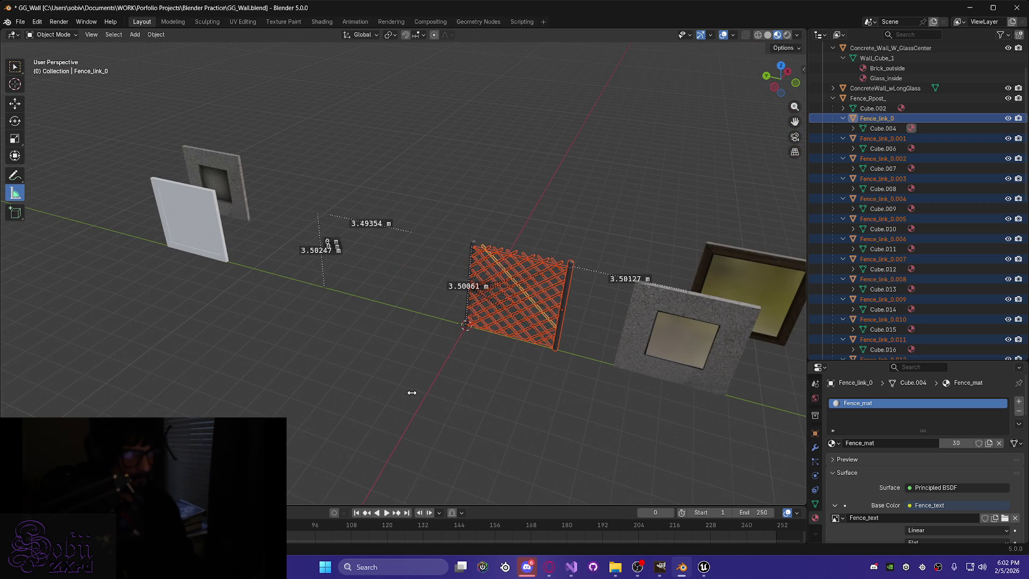
{"action": "left_click", "coordinate": [15, 67]}
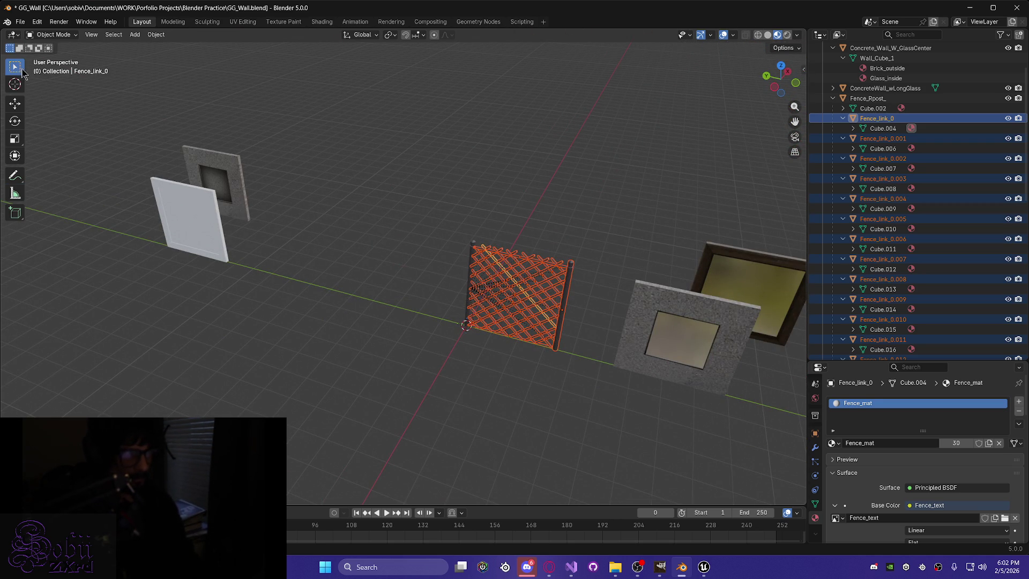
{"action": "mouse_move", "coordinate": [452, 343]}
{"action": "middle_mouse_down"}
{"action": "mouse_move", "coordinate": [523, 316]}
{"action": "mouse_move", "coordinate": [555, 320]}
{"action": "middle_mouse_up"}
{"action": "scroll", "coordinate": [514, 246], "scroll_direction": "up", "scroll_amount": 5}
{"action": "mouse_move", "coordinate": [514, 246]}
{"action": "middle_mouse_down"}
{"action": "mouse_move", "coordinate": [478, 251]}
{"action": "mouse_move", "coordinate": [471, 225]}
{"action": "mouse_move", "coordinate": [423, 253]}
{"action": "middle_mouse_up"}
{"action": "left_click", "coordinate": [497, 275], "text": "shift"}
Parent the links to Fence_Rpost_ with Object (Keep Transform) and save GG_Wall.blend.
{"action": "key", "text": "ctrl+p"}
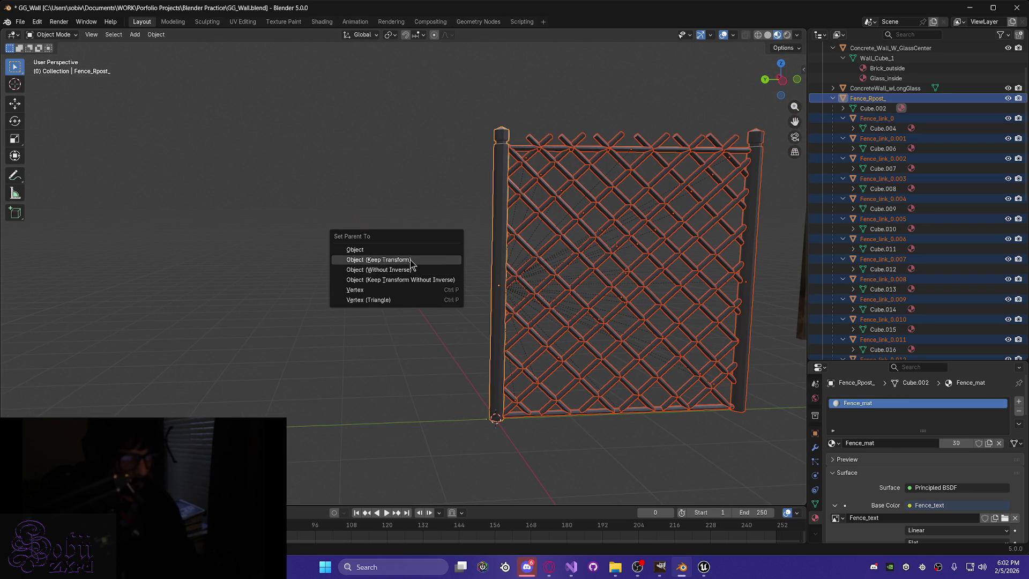
{"action": "left_click", "coordinate": [411, 260]}
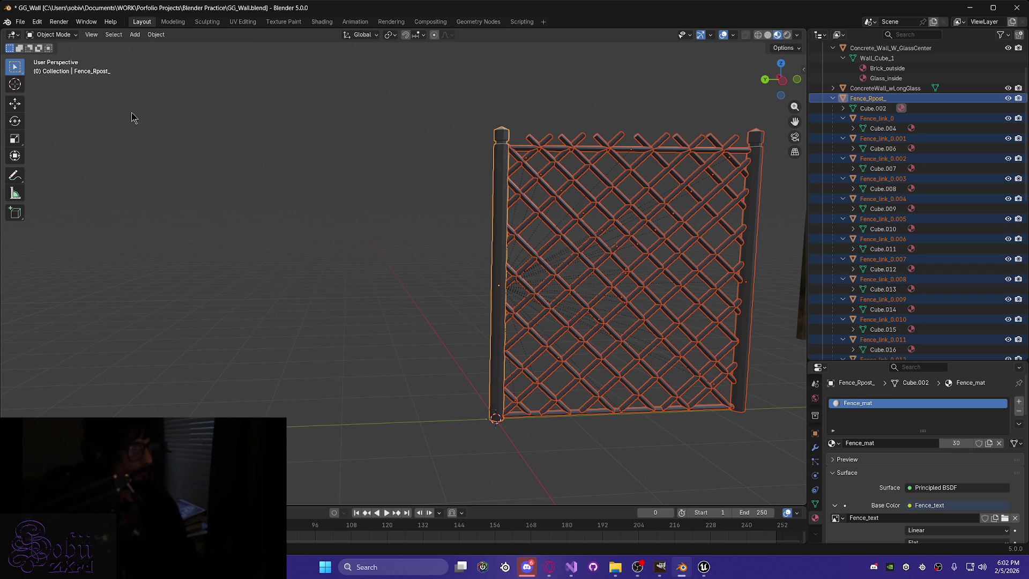
{"action": "key", "text": "ctrl+s"}
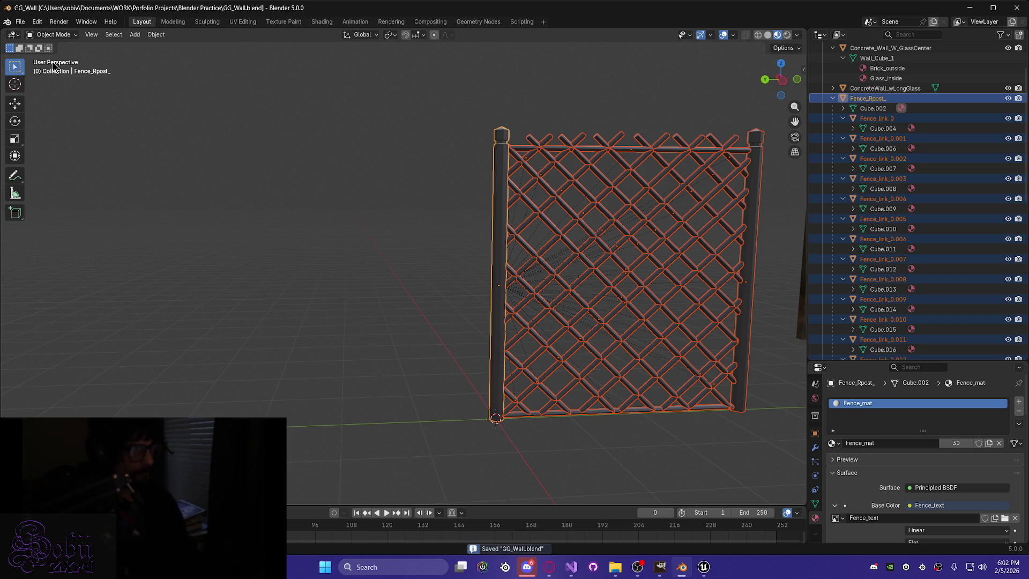
Select every fence part down to Cube.003 in the outliner and save again.
{"action": "left_click", "coordinate": [24, 21]}
{"action": "mouse_move", "coordinate": [37, 22]}
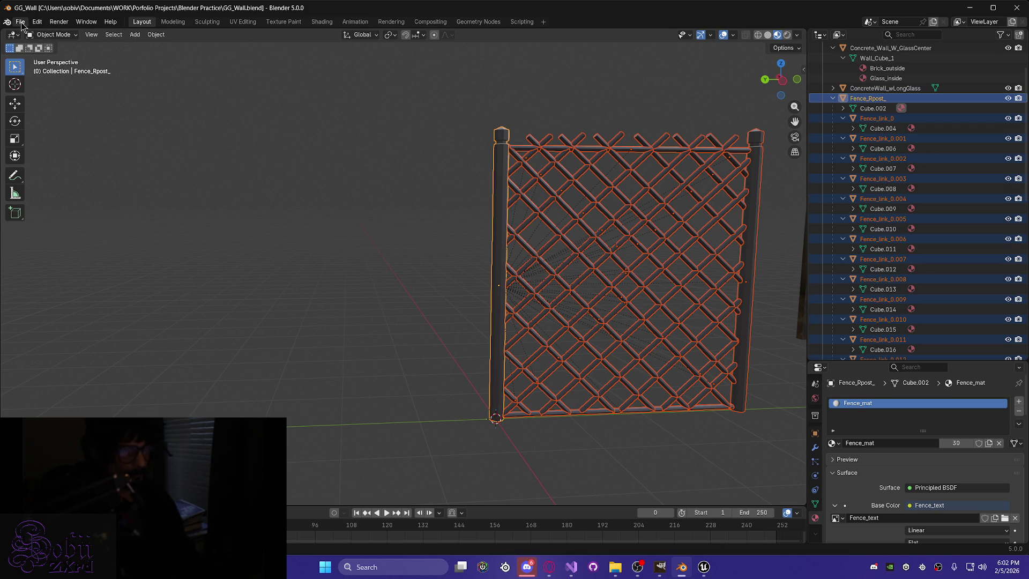
{"action": "scroll", "coordinate": [869, 102], "scroll_direction": "down", "scroll_amount": 15}
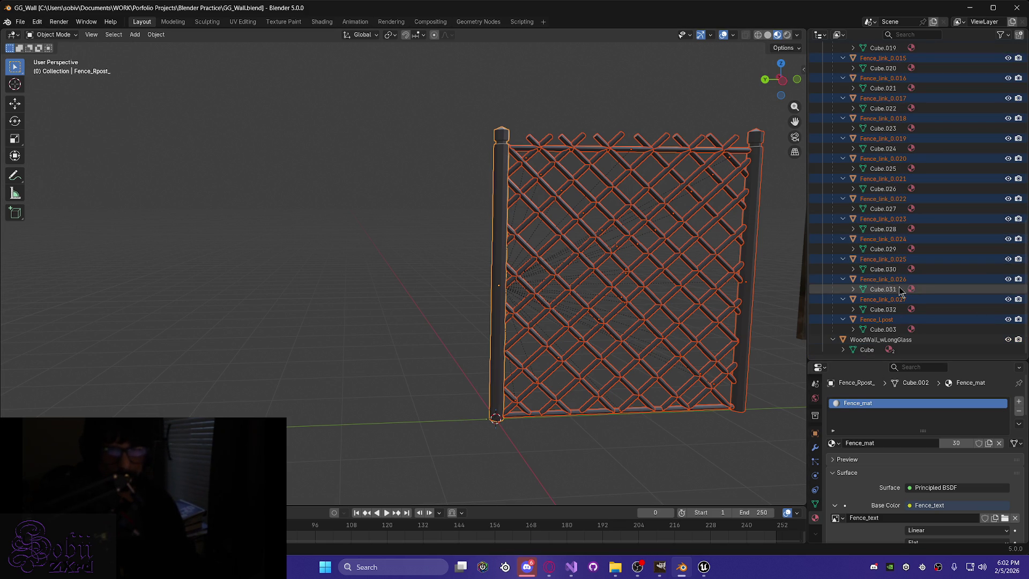
{"action": "left_click", "coordinate": [881, 329], "text": "shift"}
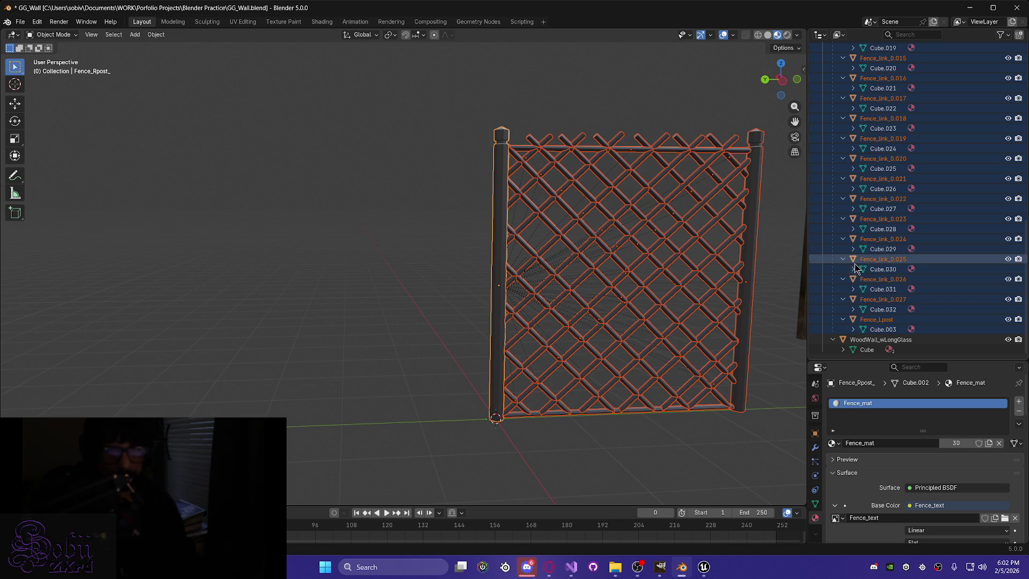
{"action": "scroll", "coordinate": [879, 274], "scroll_direction": "up", "scroll_amount": 15}
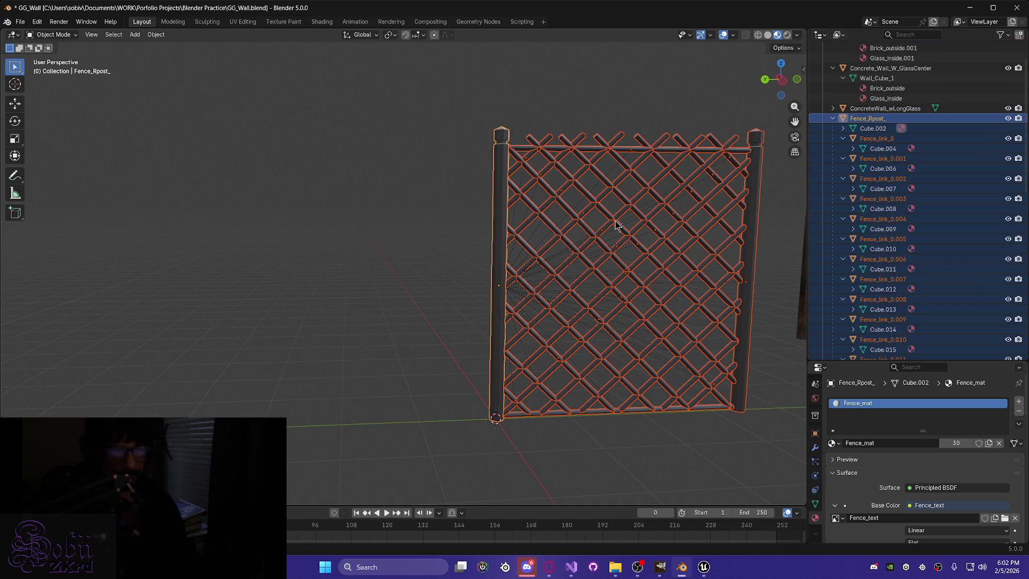
{"action": "key", "text": "ctrl+s"}
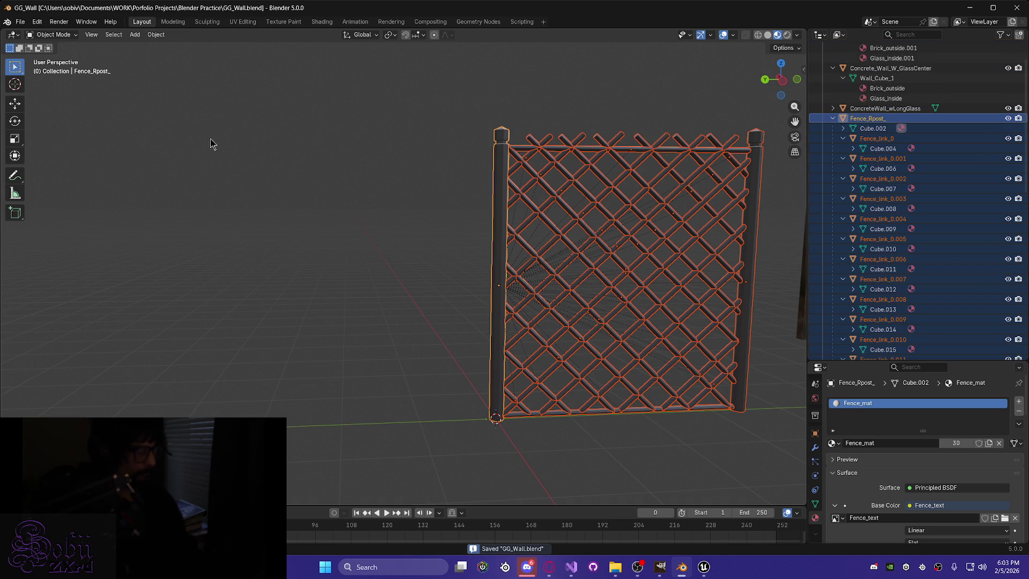
Export the fence as GG_Fence.fbx after reviewing the Geometry and Armature export options.
{"action": "left_click", "coordinate": [22, 24]}
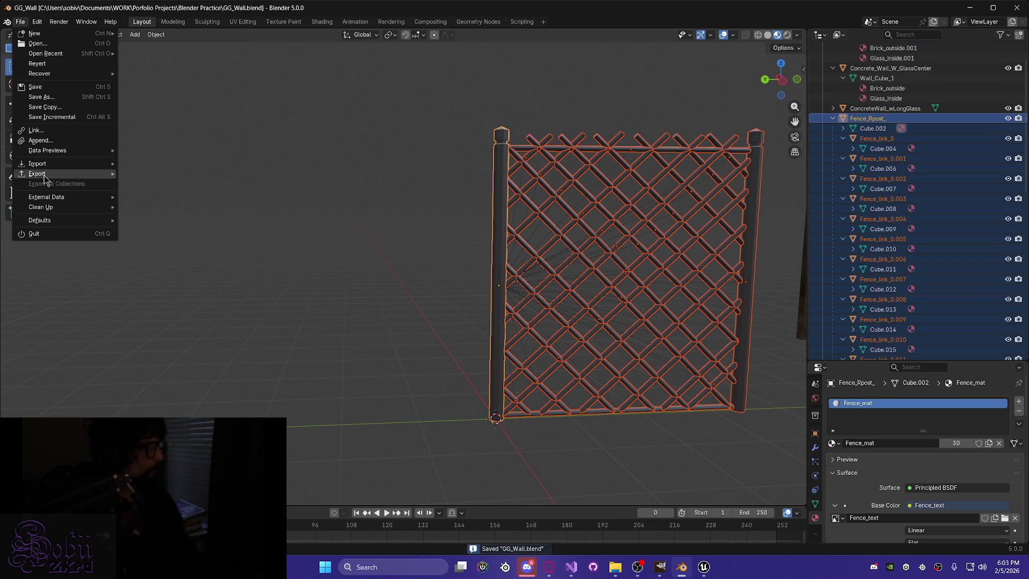
{"action": "mouse_move", "coordinate": [47, 175]}
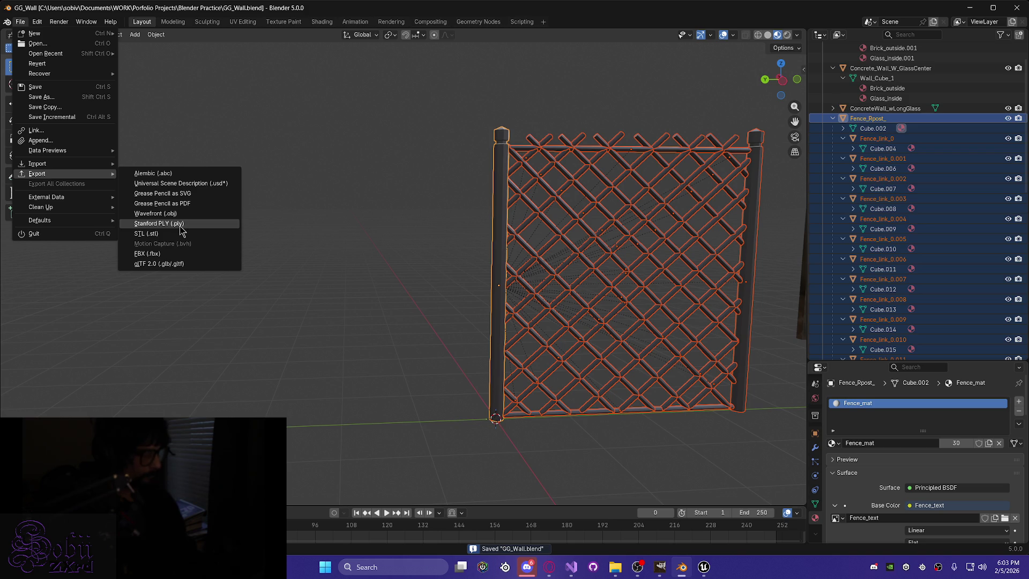
{"action": "left_click", "coordinate": [179, 254]}
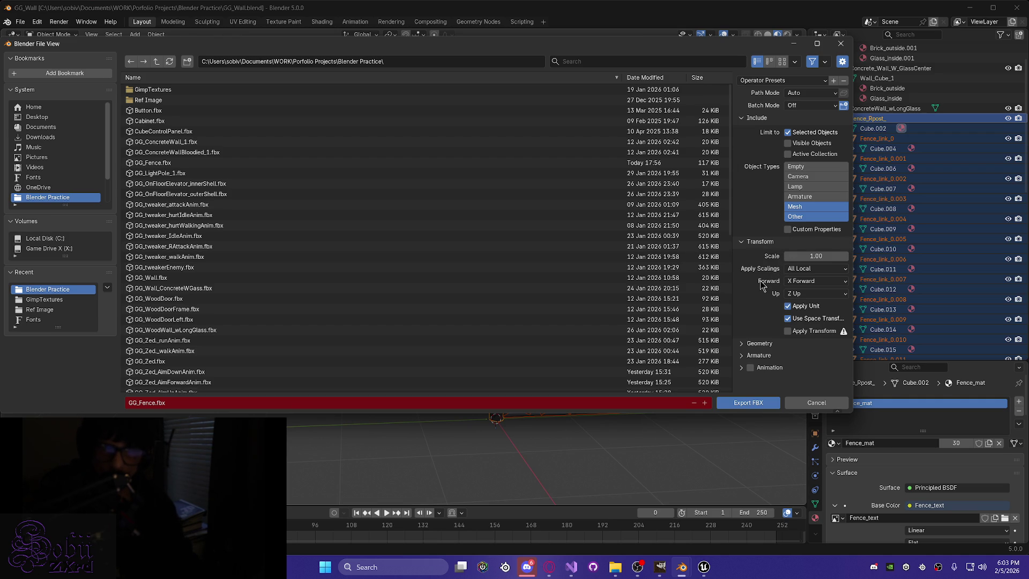
{"action": "left_click", "coordinate": [745, 347]}
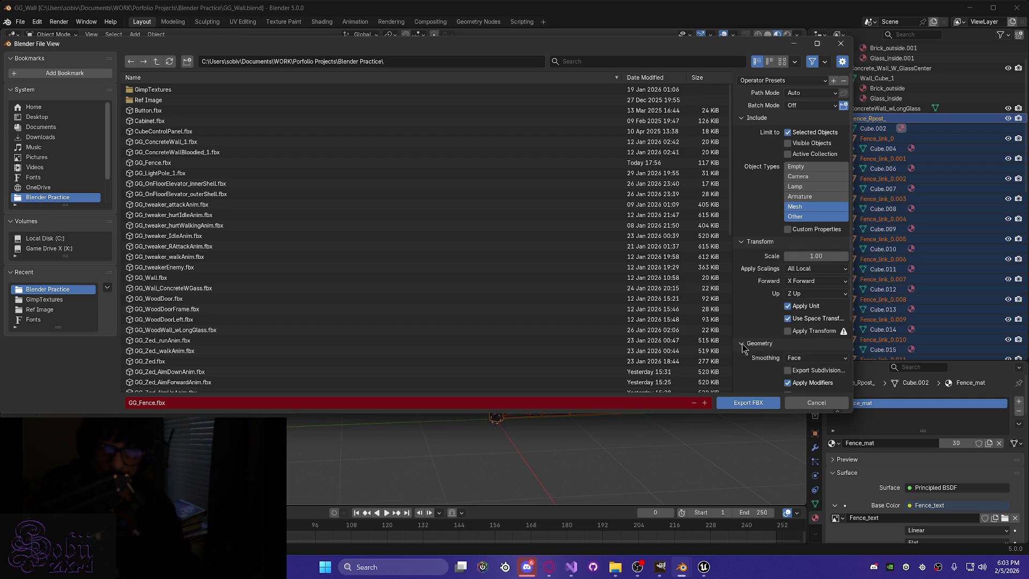
{"action": "scroll", "coordinate": [749, 370], "scroll_direction": "down", "scroll_amount": 4}
{"action": "left_click", "coordinate": [741, 373]}
{"action": "scroll", "coordinate": [746, 383], "scroll_direction": "down", "scroll_amount": 3}
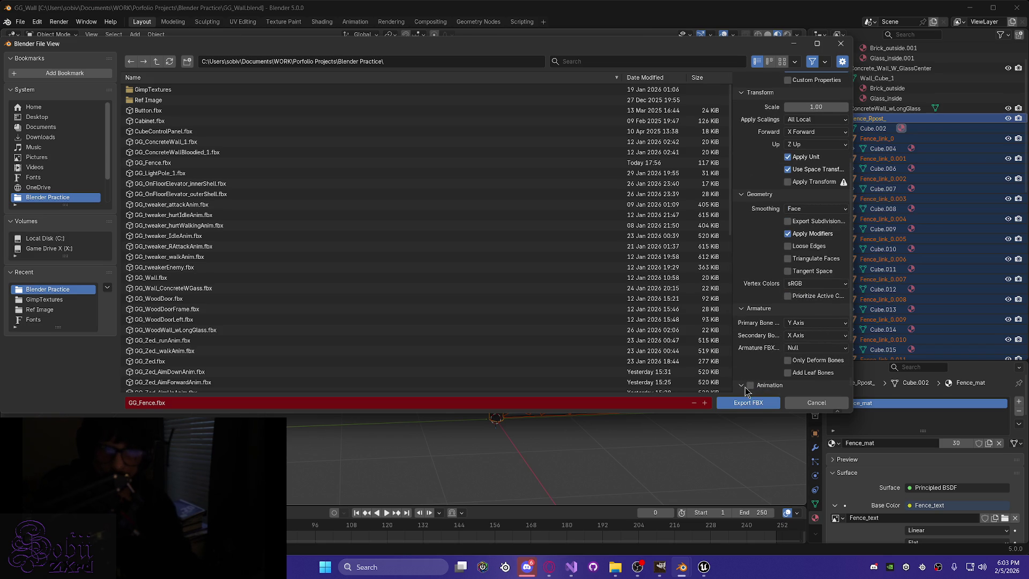
{"action": "left_click", "coordinate": [749, 402]}
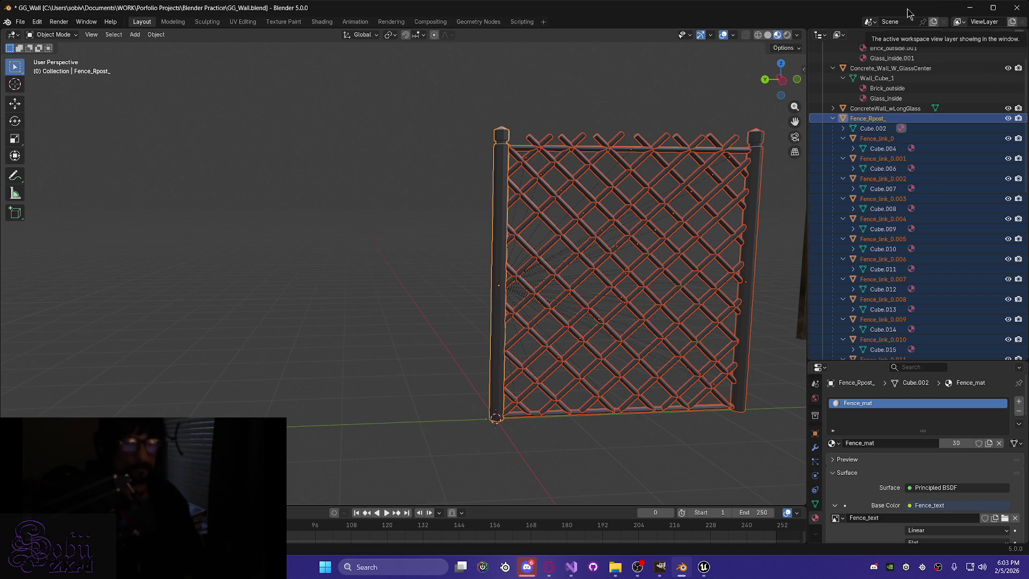
Save GG_Wall.blend, minimize Blender and bring the Unreal Editor back up.
{"action": "key", "text": "ctrl+s"}
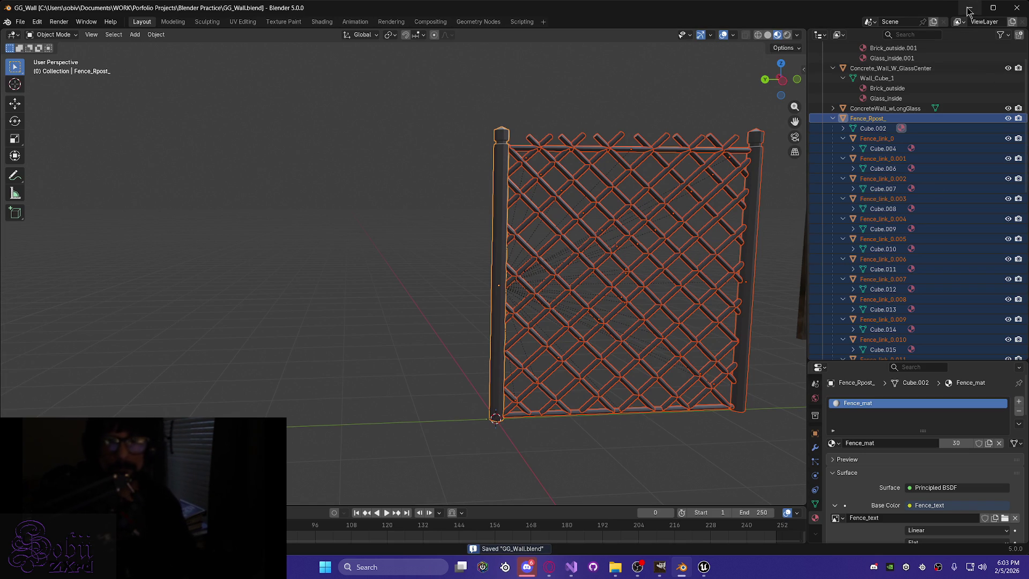
{"action": "left_click", "coordinate": [969, 8]}
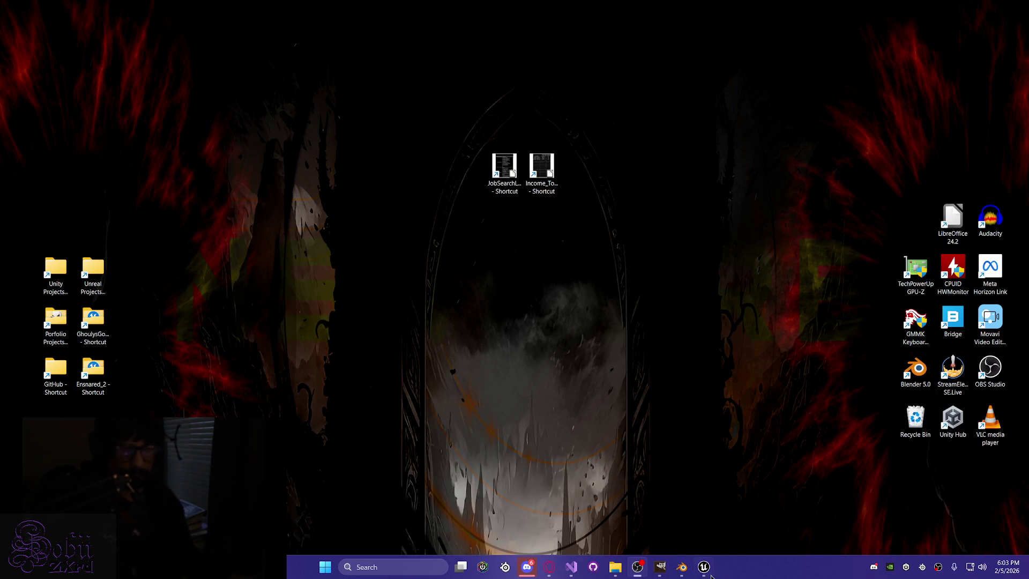
{"action": "left_click", "coordinate": [704, 567]}
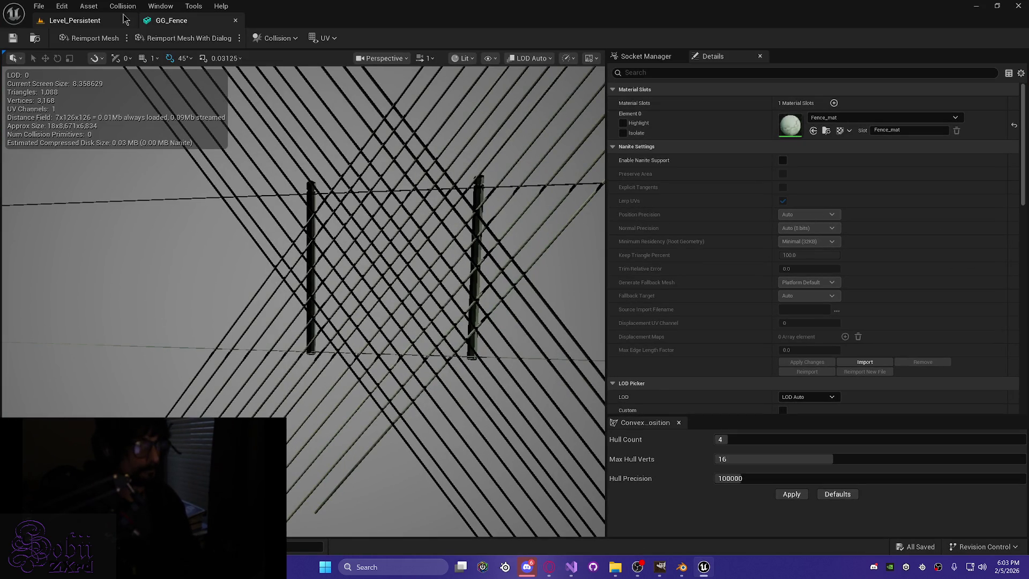
Reimport GG_Fence from its updated FBX source file and inspect the mesh.
{"action": "key", "text": "ctrl+space"}
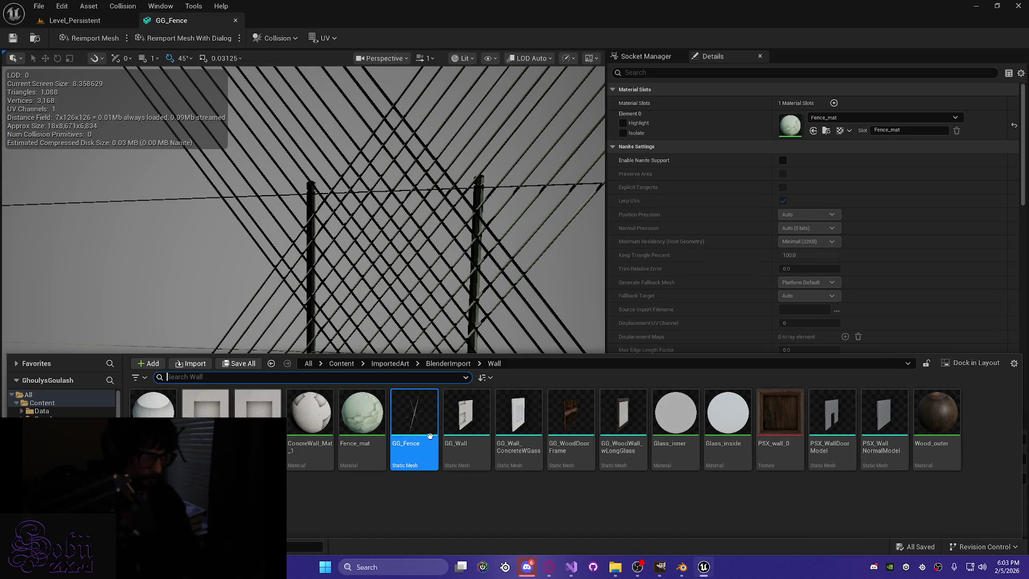
{"action": "right_click", "coordinate": [415, 420]}
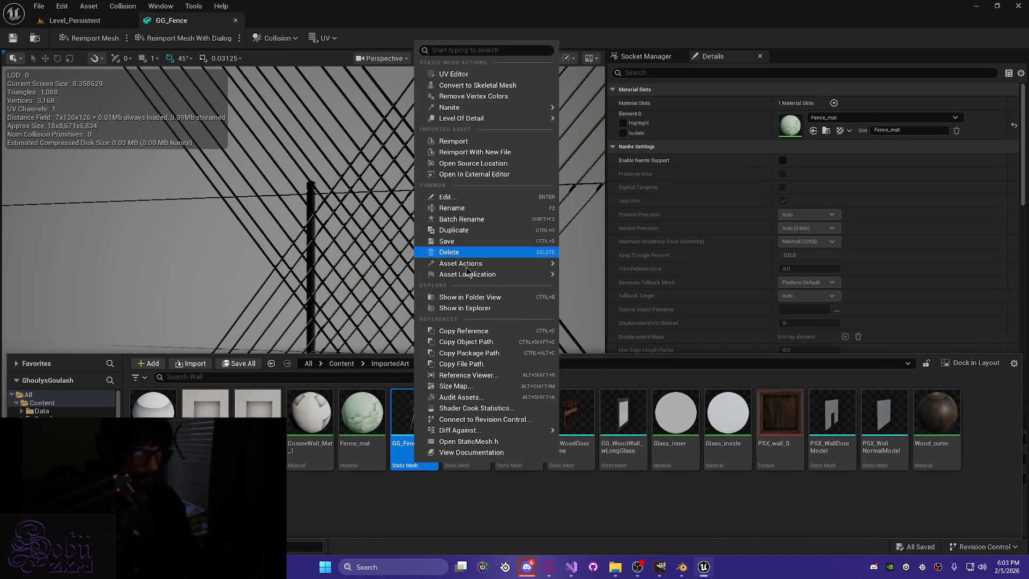
{"action": "left_click", "coordinate": [462, 142]}
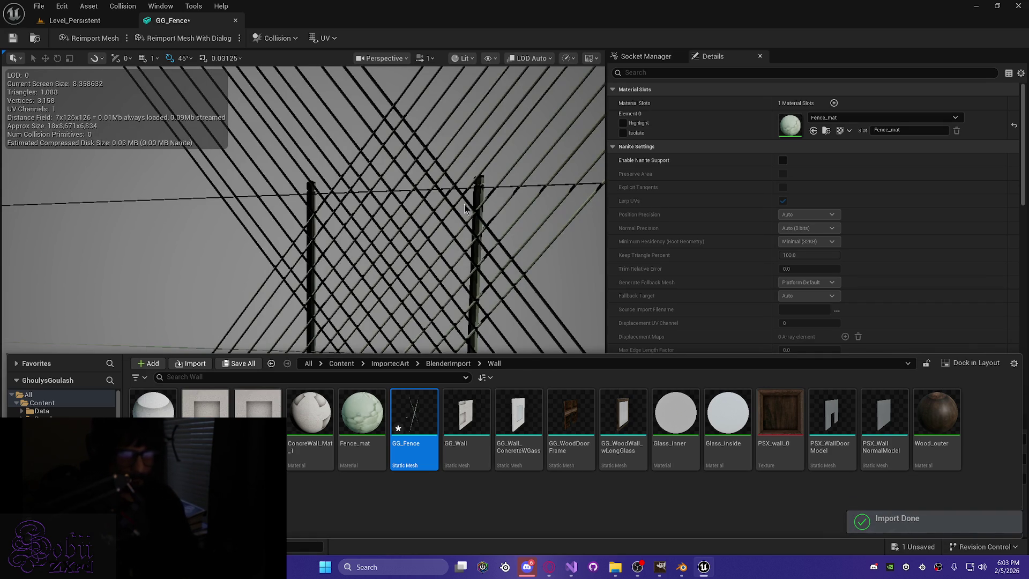
{"action": "mouse_move", "coordinate": [390, 250]}
{"action": "left_mouse_down"}
{"action": "mouse_move", "coordinate": [370, 241]}
{"action": "mouse_move", "coordinate": [390, 250]}
{"action": "left_mouse_up"}
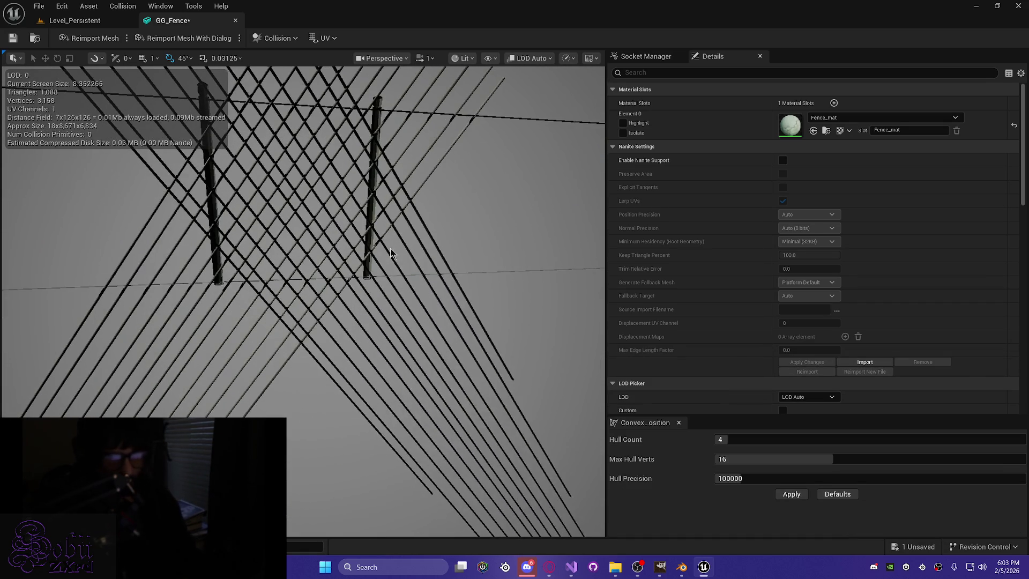
Force-delete the GG_Fence static mesh from the Wall folder.
{"action": "key", "text": "ctrl+space"}
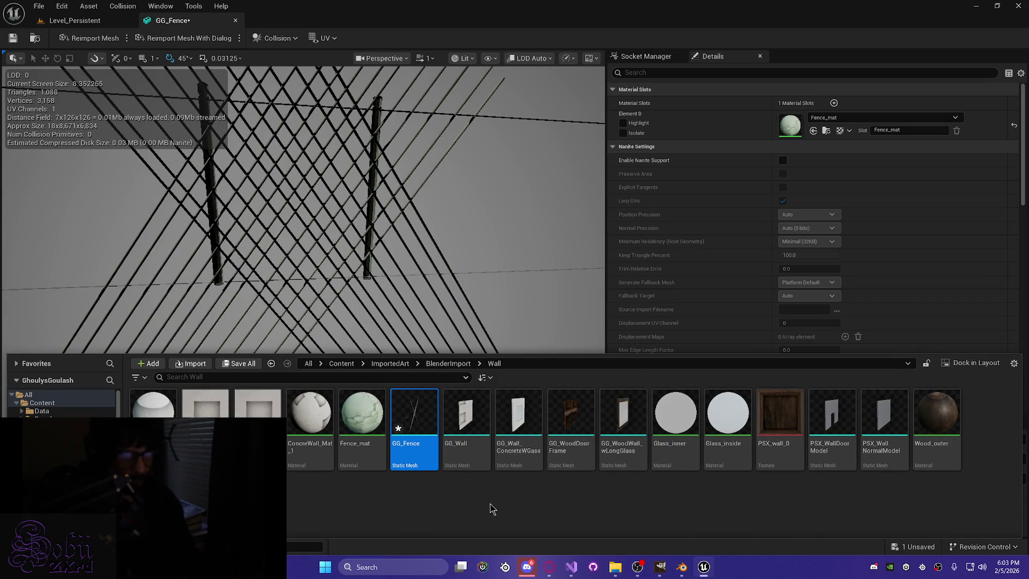
{"action": "key", "text": "Delete"}
{"action": "left_click", "coordinate": [461, 445]}
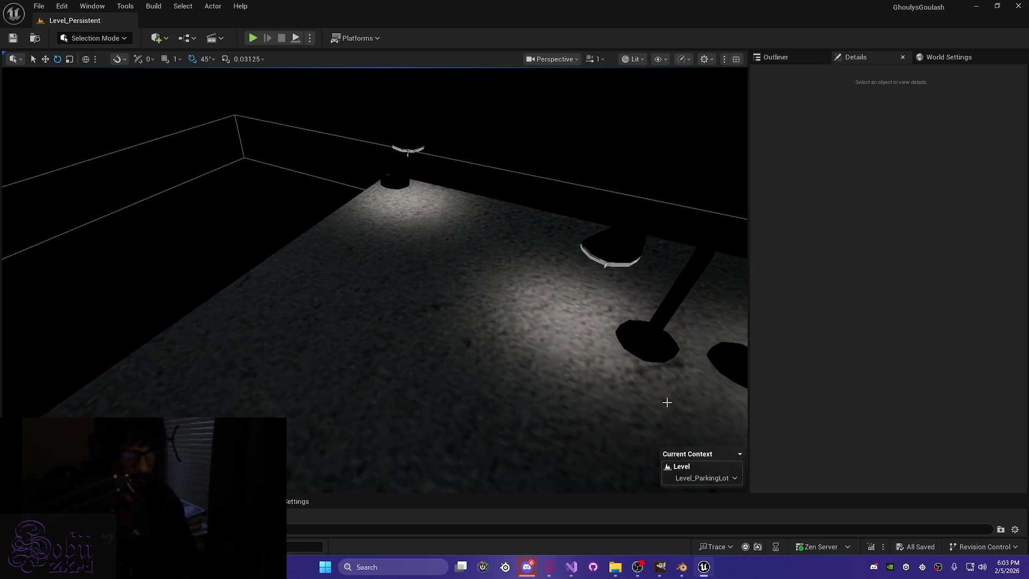
Choose GG_Fence.fbx for Import to Current Folder into the Wall folder.
{"action": "key", "text": "ctrl+space"}
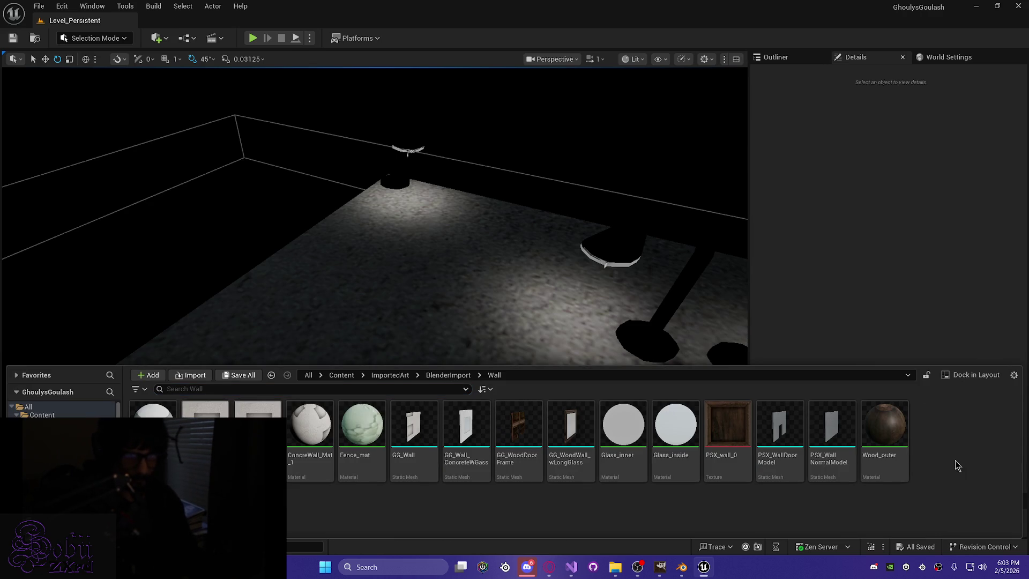
{"action": "right_click", "coordinate": [956, 478]}
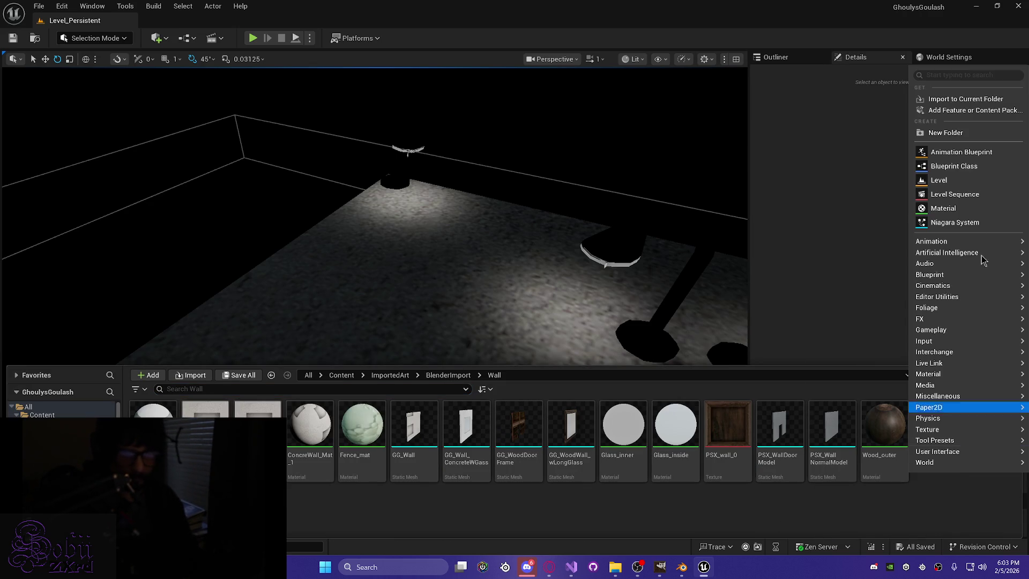
{"action": "left_click", "coordinate": [944, 99]}
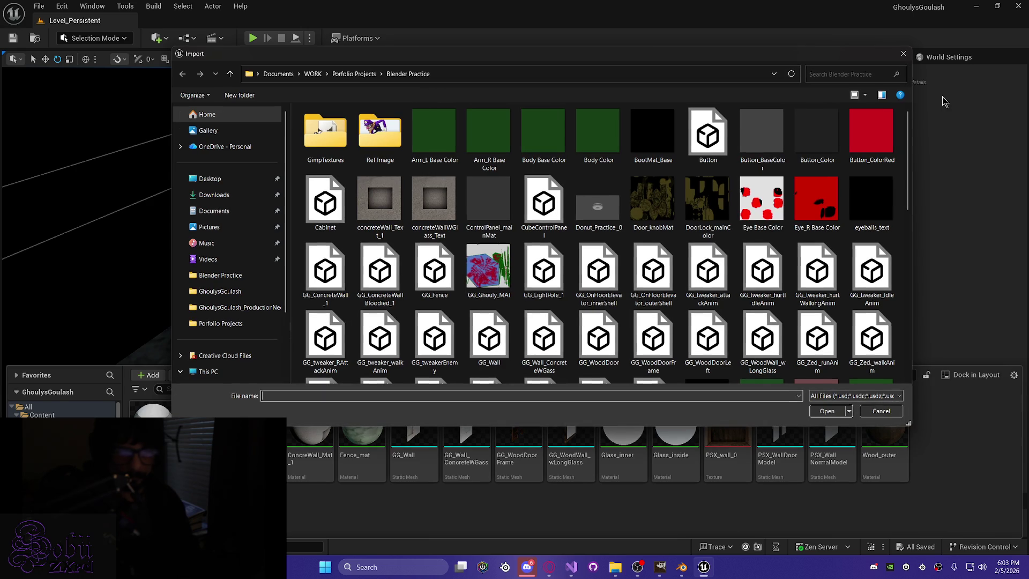
{"action": "left_click", "coordinate": [434, 271]}
{"action": "left_click", "coordinate": [816, 411]}
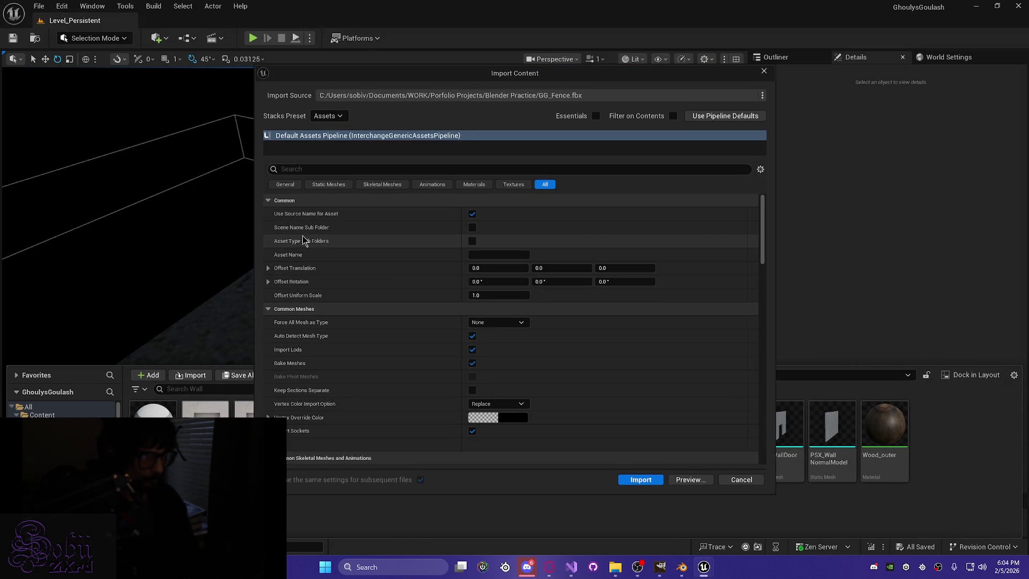
Set Offset Uniform Scale to 0 and turn off texture and material import.
{"action": "scroll", "coordinate": [333, 293], "scroll_direction": "down", "scroll_amount": 2}
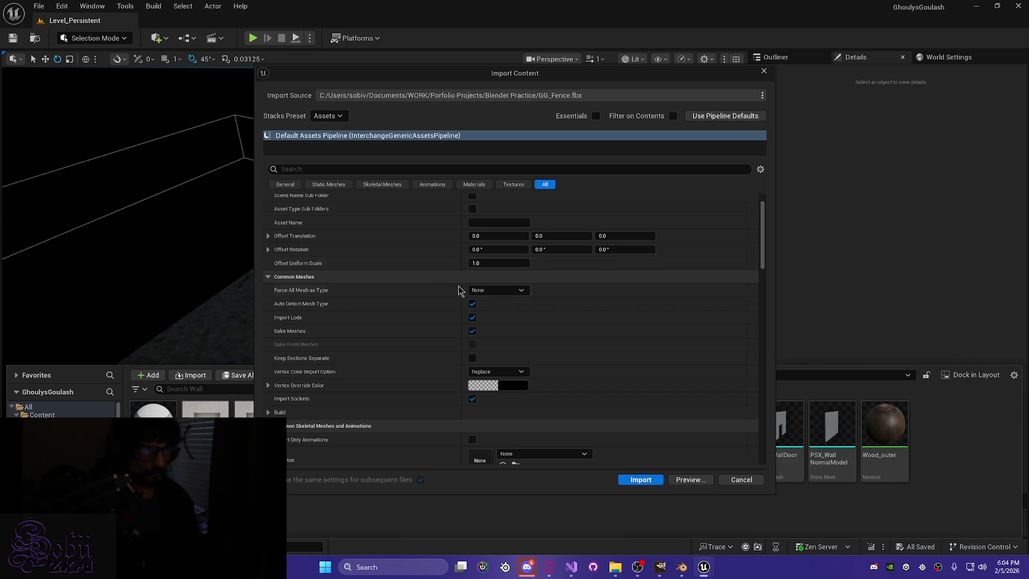
{"action": "left_click", "coordinate": [488, 262]}
{"action": "type", "text": "0"}
{"action": "key", "text": "Return"}
{"action": "scroll", "coordinate": [593, 303], "scroll_direction": "down", "scroll_amount": 3}
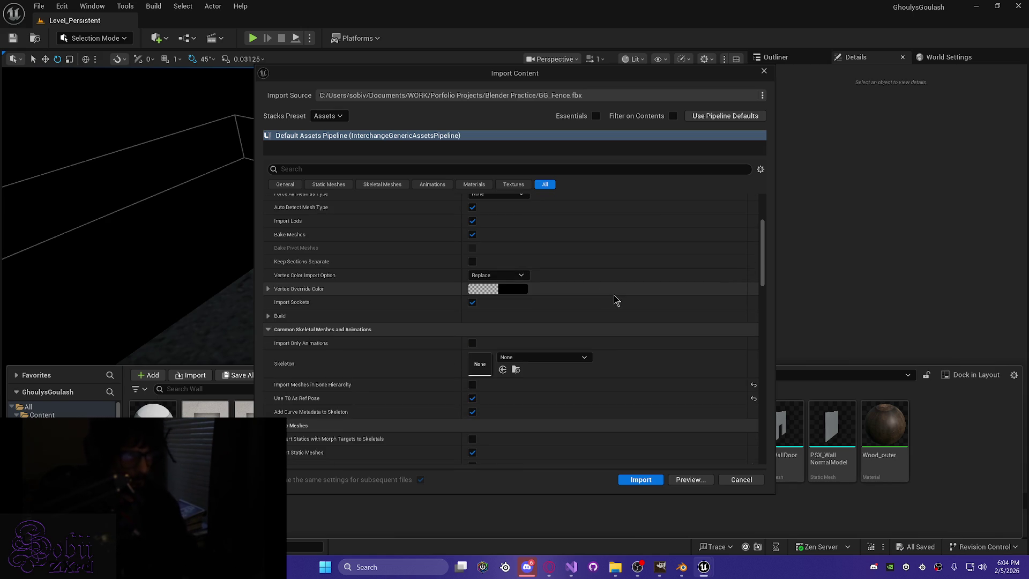
{"action": "scroll", "coordinate": [614, 298], "scroll_direction": "down", "scroll_amount": 3}
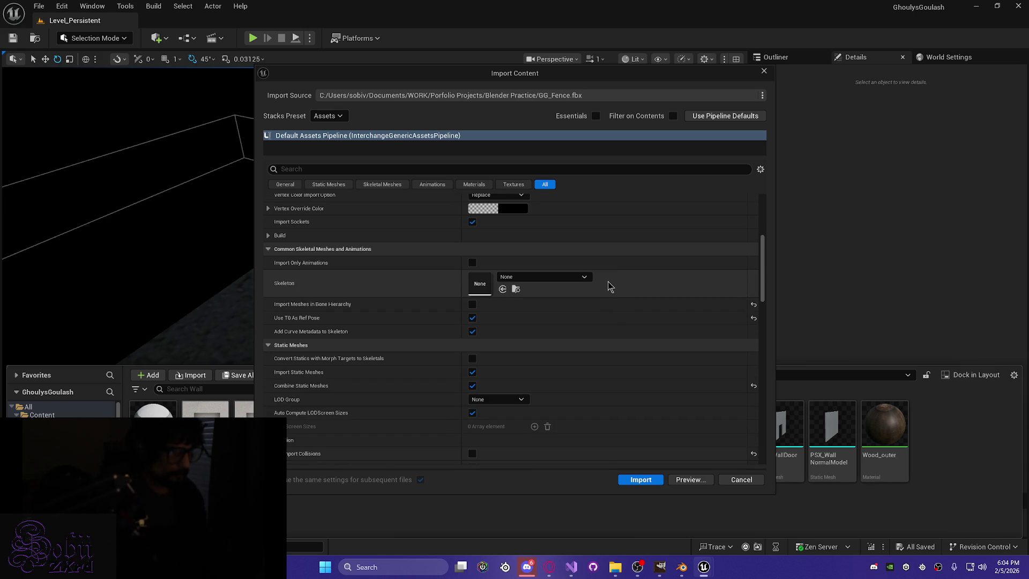
{"action": "scroll", "coordinate": [609, 287], "scroll_direction": "down", "scroll_amount": 3}
{"action": "scroll", "coordinate": [610, 286], "scroll_direction": "down", "scroll_amount": 10}
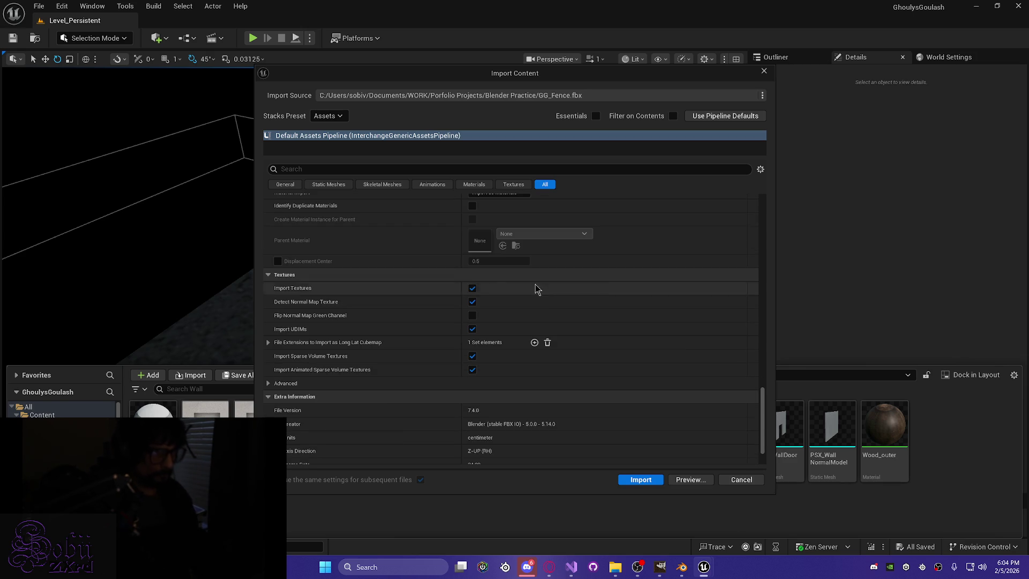
{"action": "left_click", "coordinate": [474, 279]}
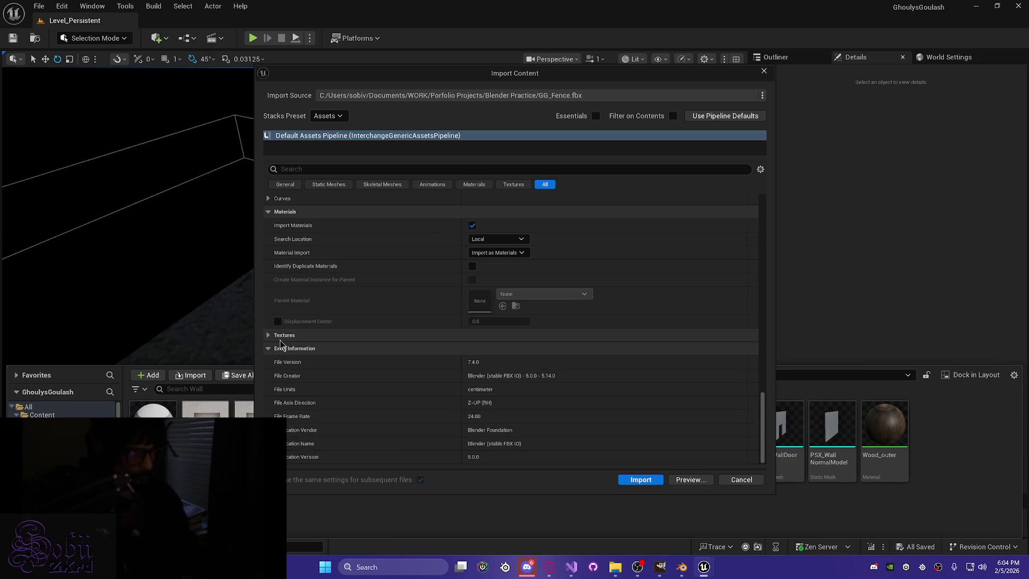
{"action": "left_click", "coordinate": [269, 336]}
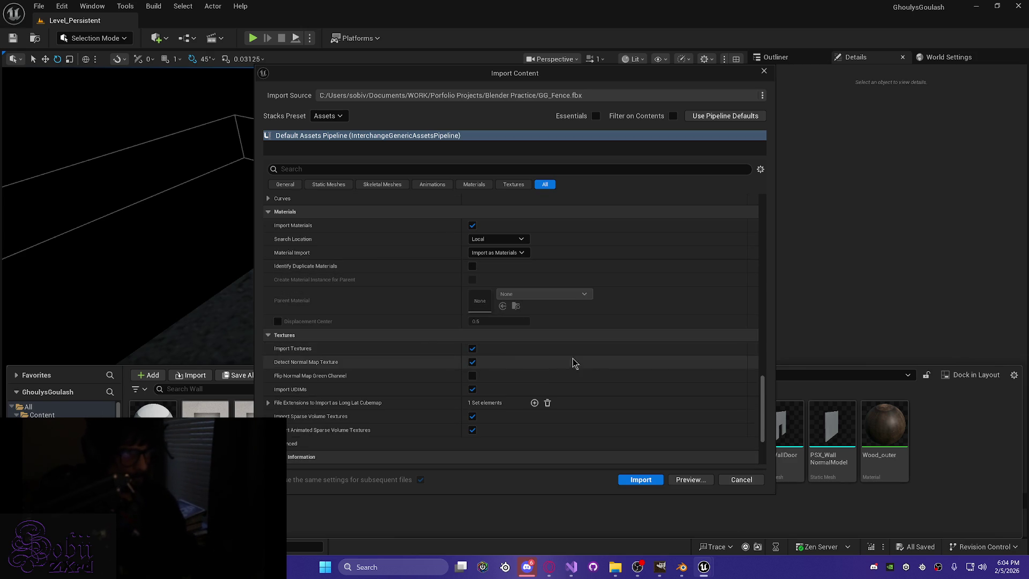
{"action": "left_click", "coordinate": [471, 348]}
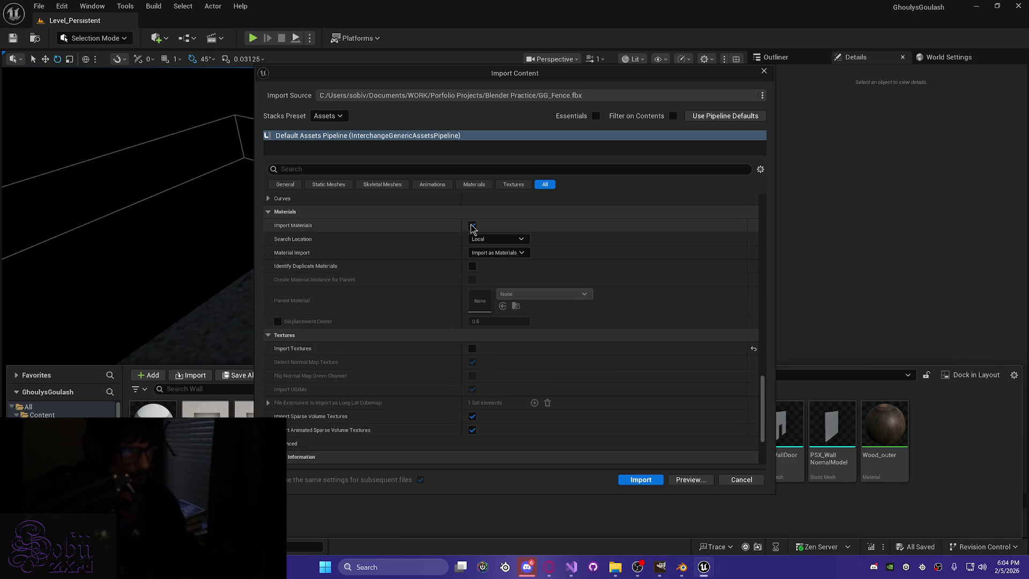
{"action": "left_click", "coordinate": [472, 225]}
Set the import content type to Geometry Only, run the import and view the issues log.
{"action": "scroll", "coordinate": [511, 324], "scroll_direction": "up", "scroll_amount": 5}
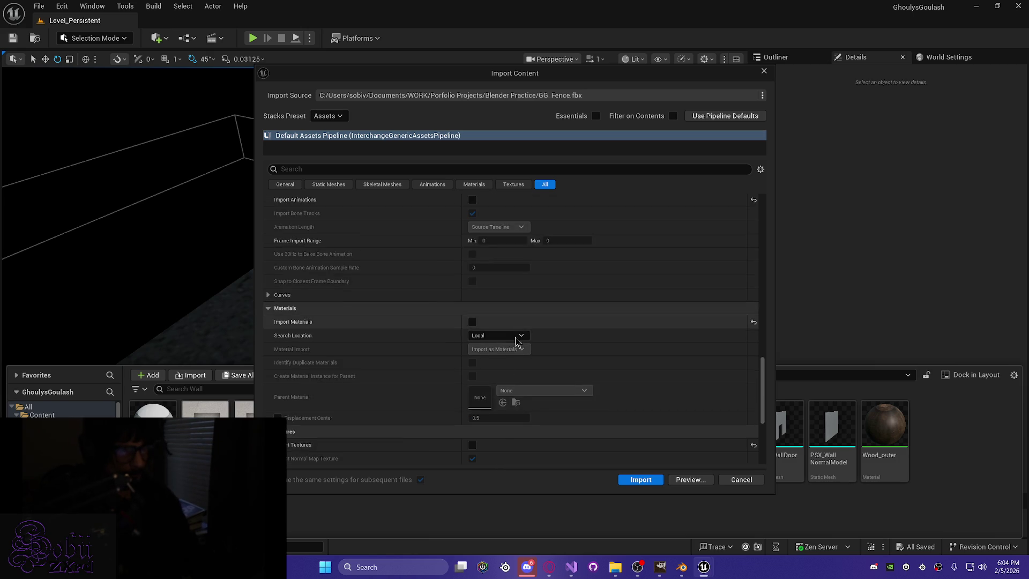
{"action": "scroll", "coordinate": [607, 335], "scroll_direction": "up", "scroll_amount": 4}
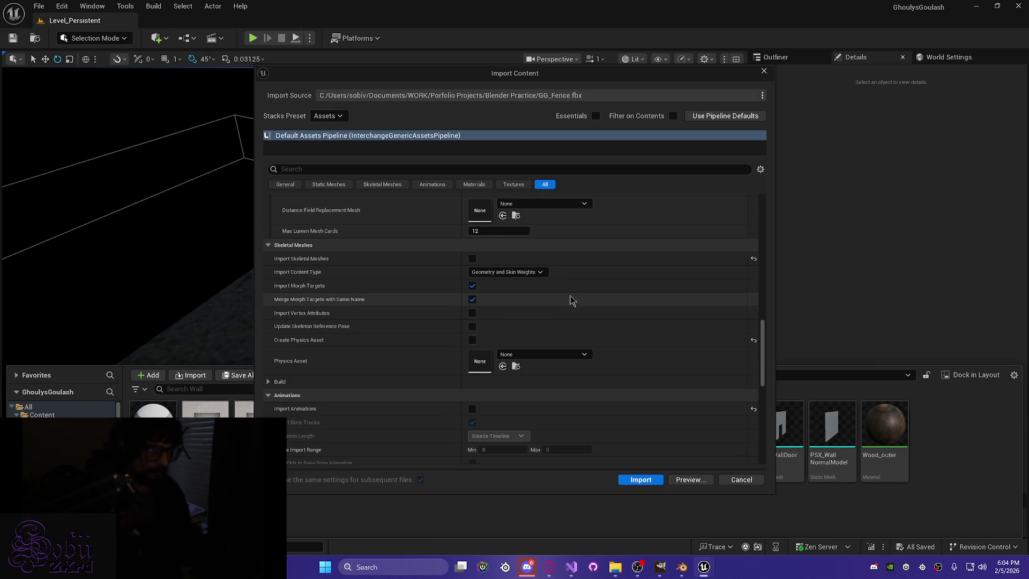
{"action": "left_click", "coordinate": [541, 274]}
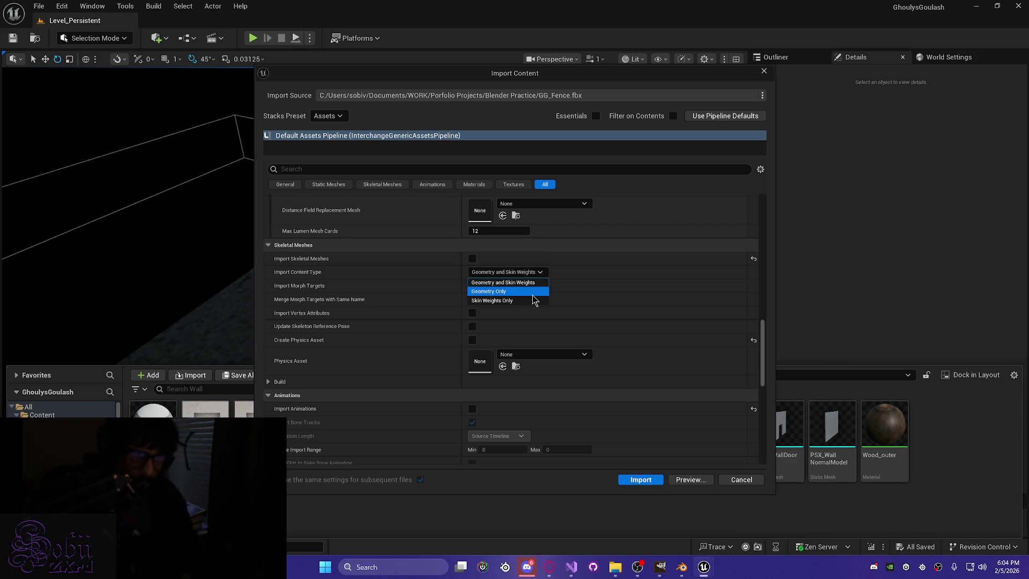
{"action": "left_click", "coordinate": [533, 294]}
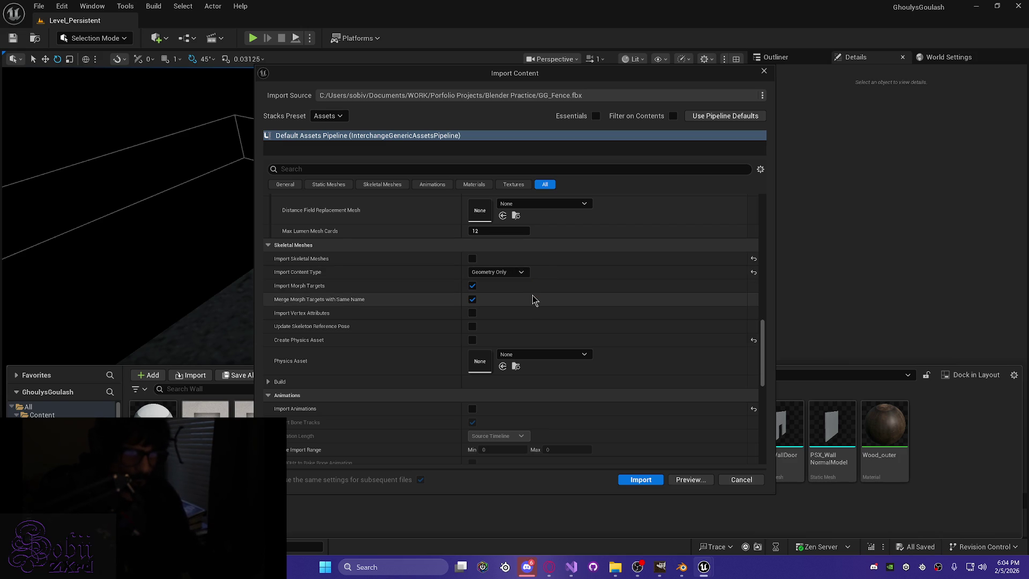
{"action": "left_click", "coordinate": [640, 479]}
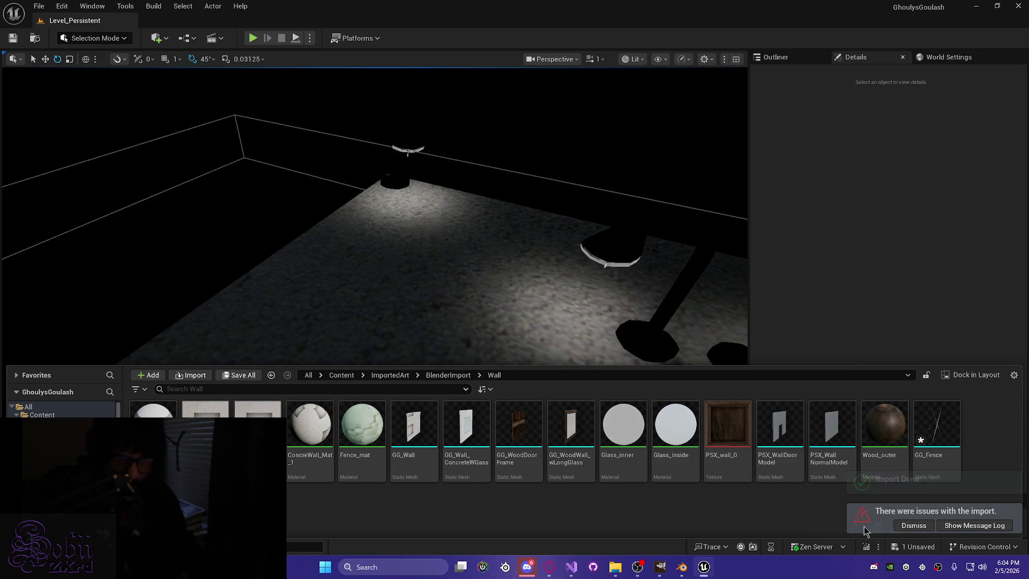
{"action": "left_click", "coordinate": [960, 527]}
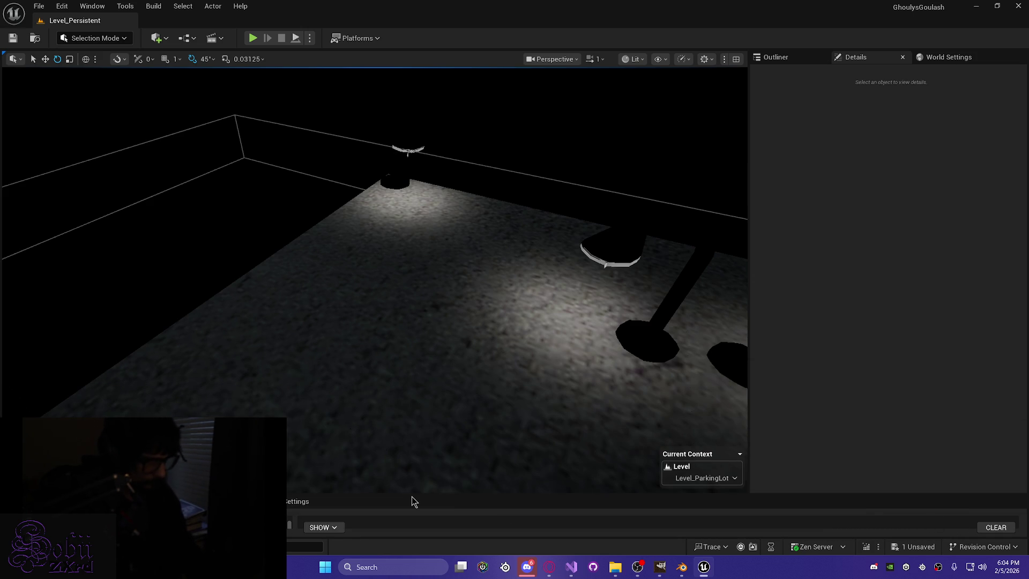
Enlarge the message log, clear the uniform scale import warning, and shrink the panel back down.
{"action": "left_click_drag", "start_coordinate": [407, 493], "coordinate": [430, 114]}
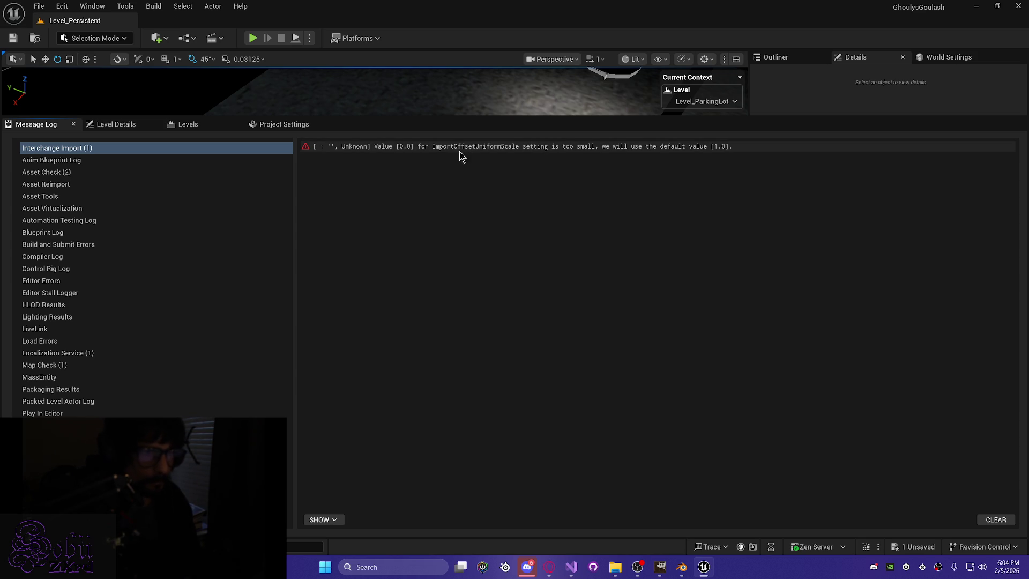
{"action": "left_click", "coordinate": [997, 520]}
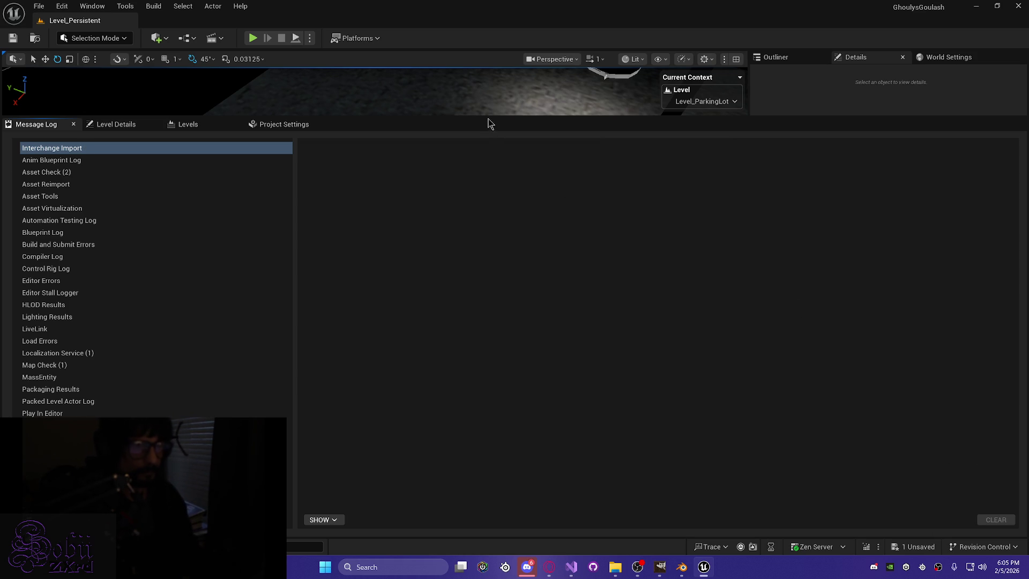
{"action": "left_click_drag", "start_coordinate": [484, 115], "coordinate": [517, 515]}
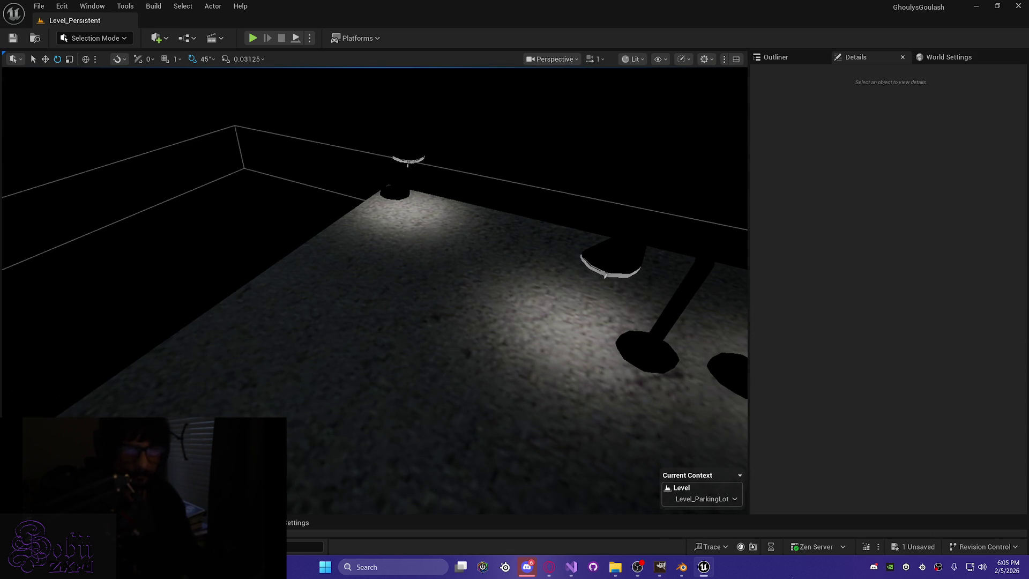
{"action": "mouse_move", "coordinate": [681, 566]}
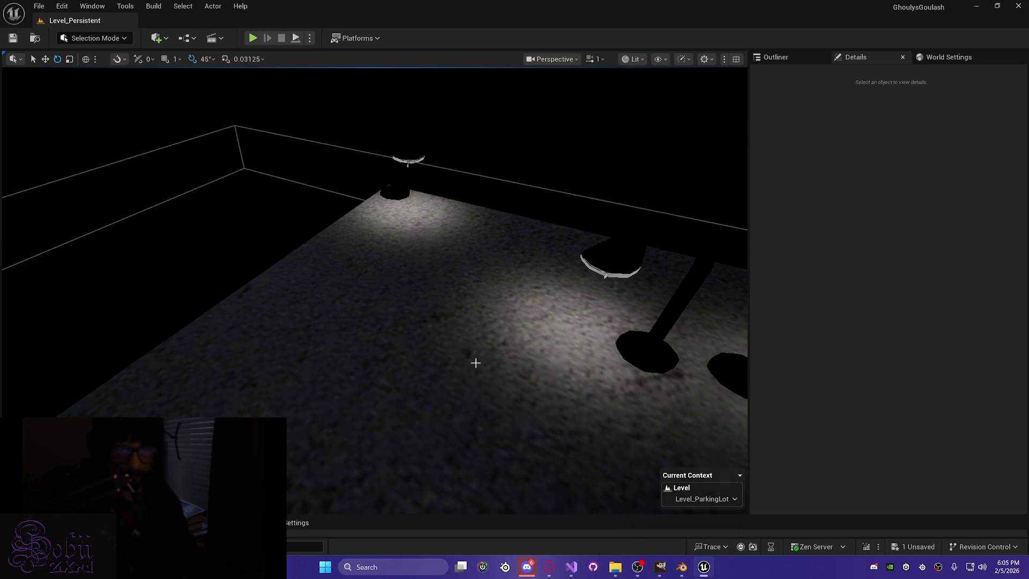
{"action": "key", "text": "ctrl+space"}
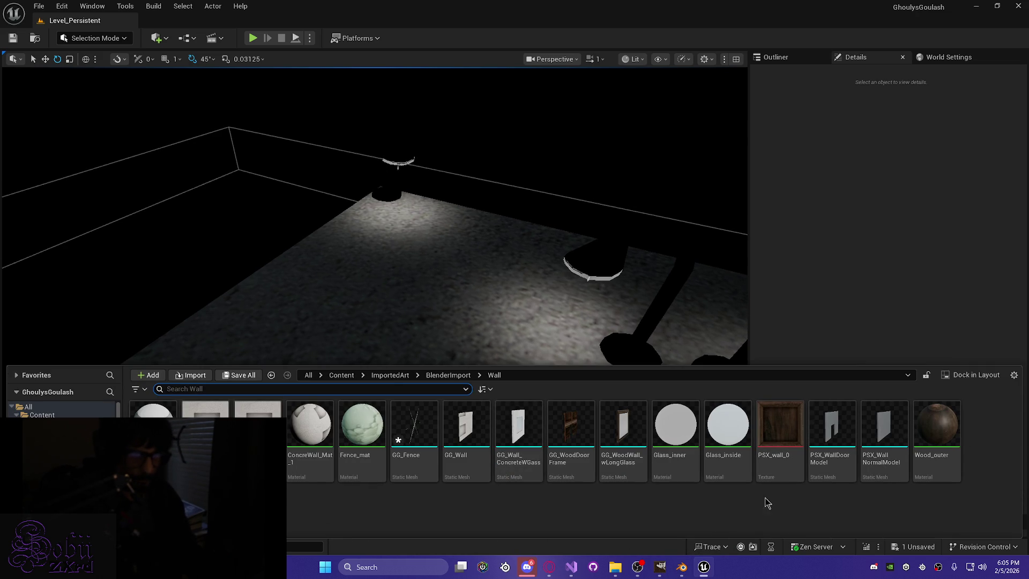
Inspect the newly imported GG_Fence in the mesh editor, then close it.
{"action": "left_click", "coordinate": [418, 438]}
{"action": "double_click", "coordinate": [419, 442]}
{"action": "left_click_drag", "start_coordinate": [427, 443], "coordinate": [359, 423]}
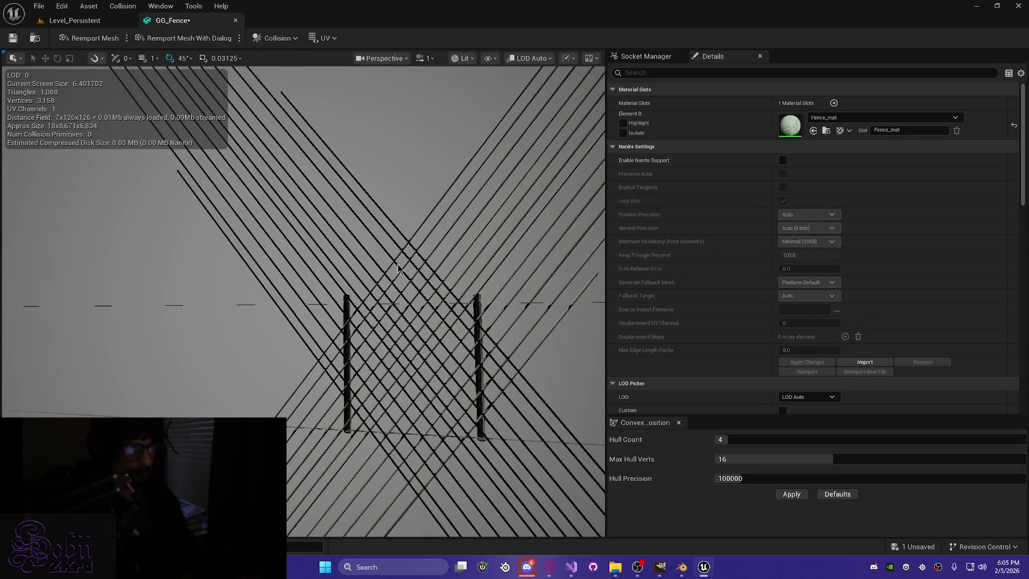
{"action": "left_click", "coordinate": [236, 21]}
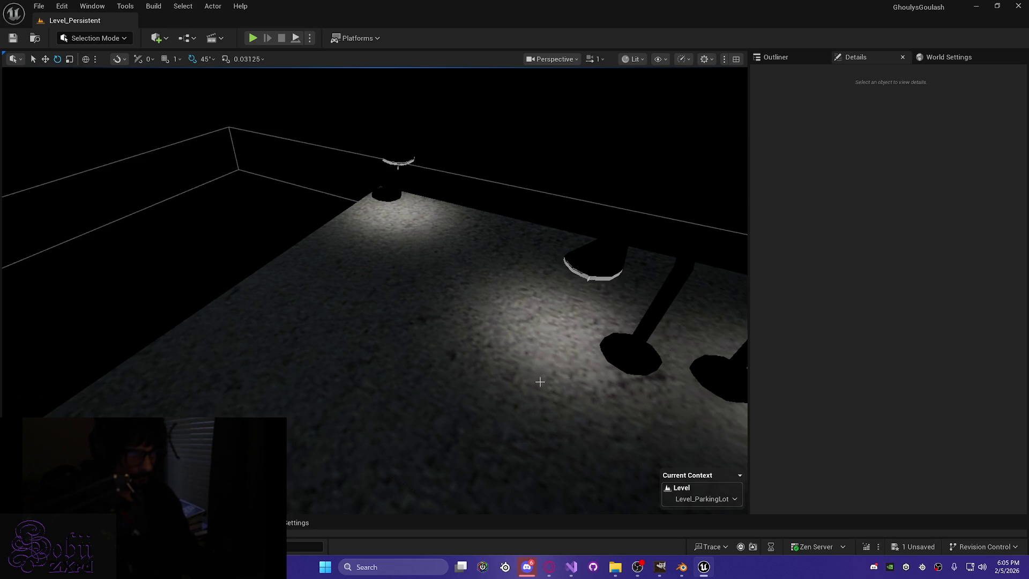
{"action": "right_click_drag", "start_coordinate": [482, 321], "coordinate": [489, 379]}
Delete GG_Fence from the Wall folder and switch over to Blender.
{"action": "key", "text": "ctrl+space"}
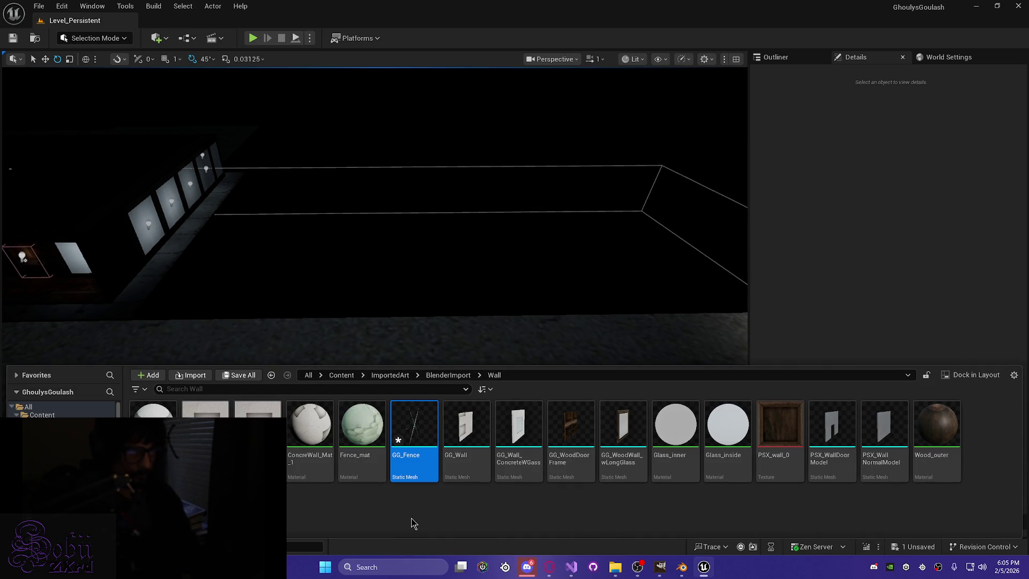
{"action": "right_click", "coordinate": [421, 470]}
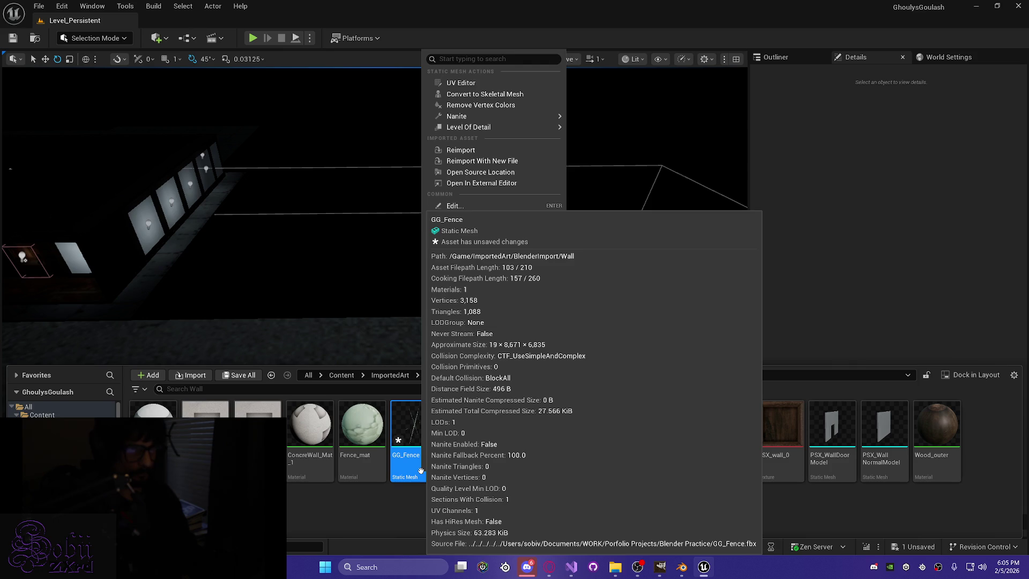
{"action": "key", "text": "Escape"}
{"action": "key", "text": "Delete"}
{"action": "left_click", "coordinate": [427, 450]}
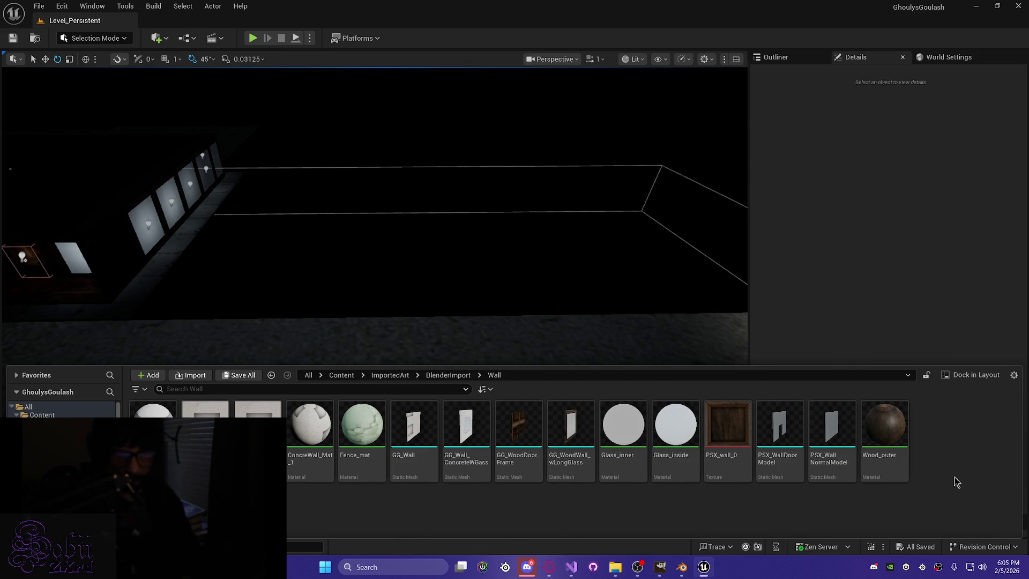
{"action": "left_click", "coordinate": [682, 567]}
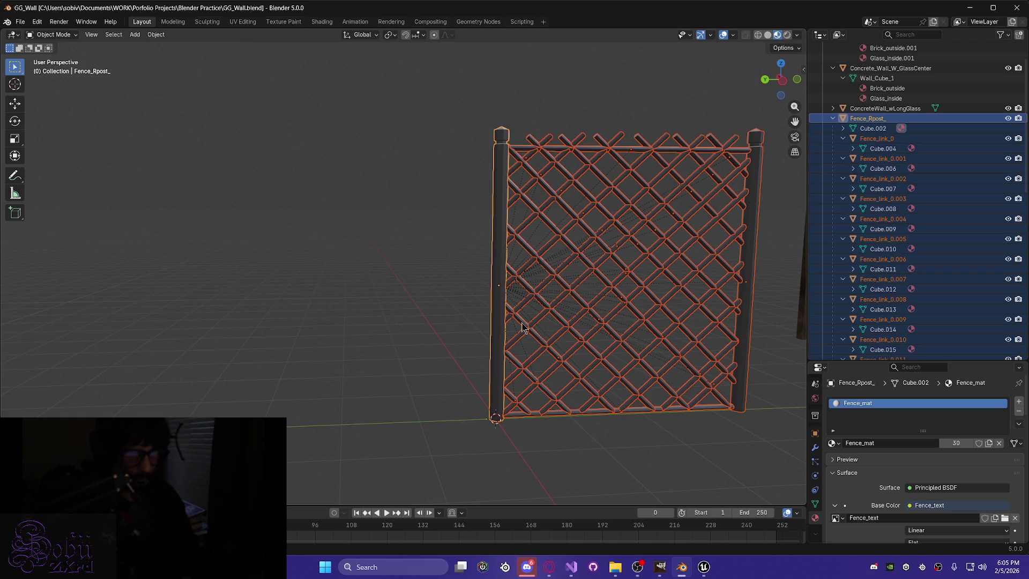
Clear the parent of the Fence_link pieces and save GG_Wall.blend.
{"action": "key", "text": "ctrl+p"}
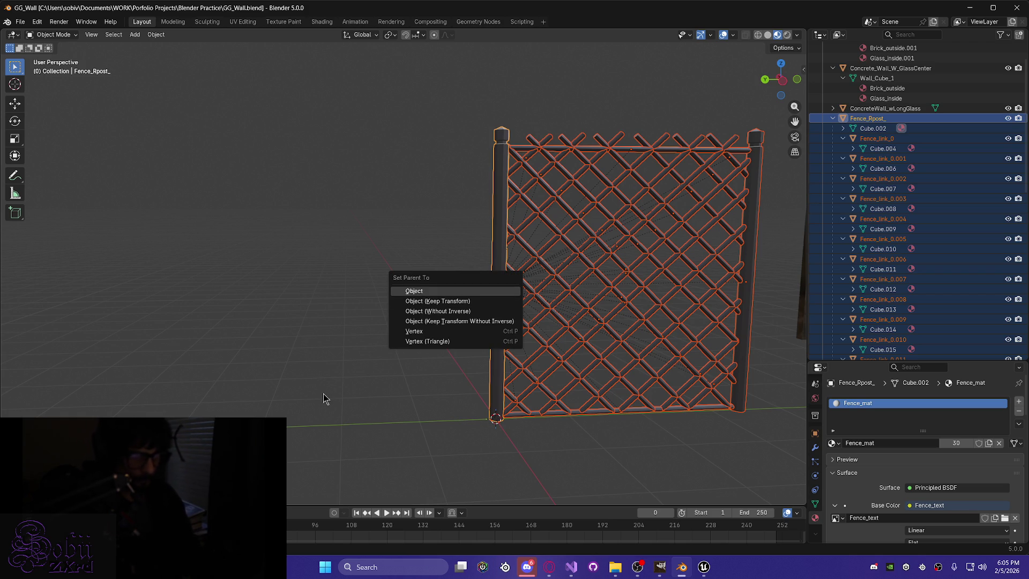
{"action": "key", "text": "Escape"}
{"action": "mouse_move", "coordinate": [402, 431]}
{"action": "middle_mouse_down"}
{"action": "mouse_move", "coordinate": [436, 436]}
{"action": "mouse_move", "coordinate": [376, 436]}
{"action": "mouse_move", "coordinate": [426, 442]}
{"action": "mouse_move", "coordinate": [379, 429]}
{"action": "mouse_move", "coordinate": [356, 409]}
{"action": "mouse_move", "coordinate": [339, 436]}
{"action": "middle_mouse_up"}
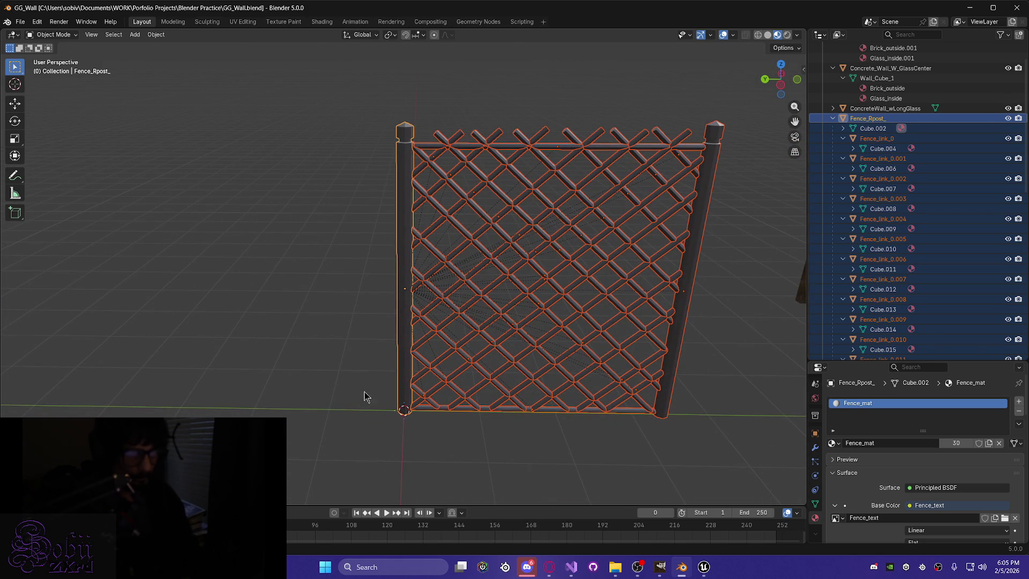
{"action": "right_click", "coordinate": [409, 303]}
{"action": "mouse_move", "coordinate": [342, 301]}
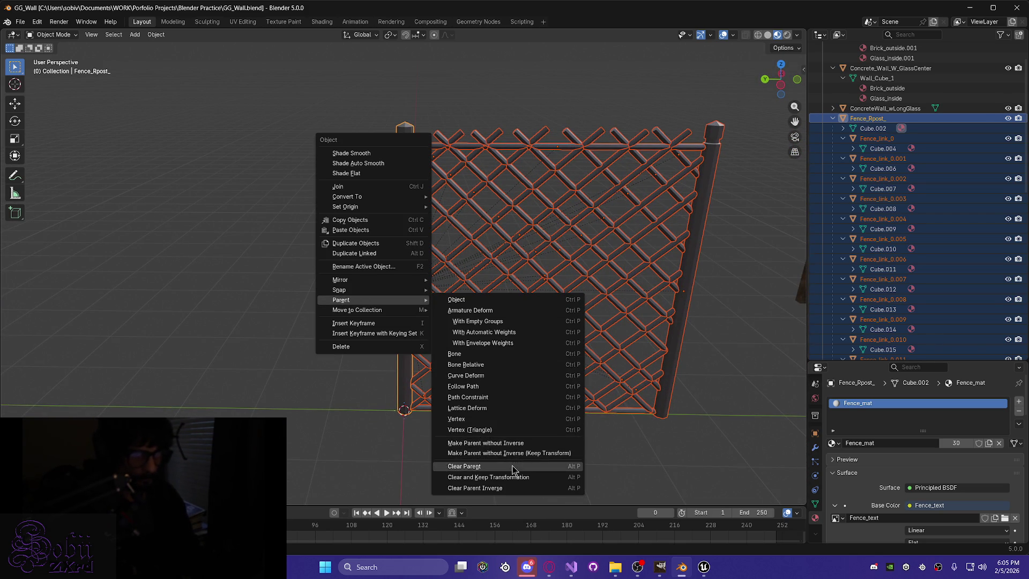
{"action": "left_click", "coordinate": [512, 466]}
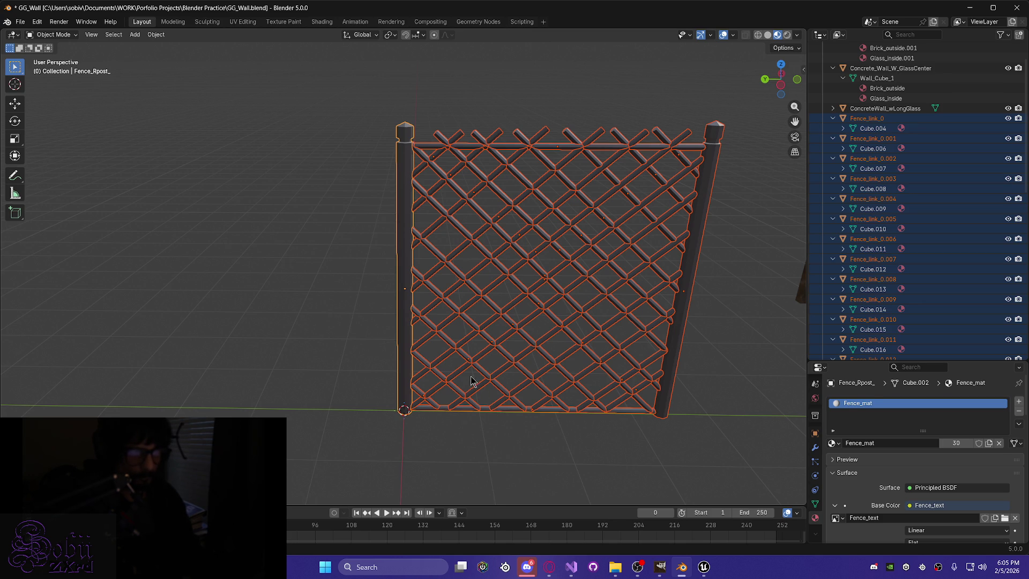
{"action": "key", "text": "ctrl+s"}
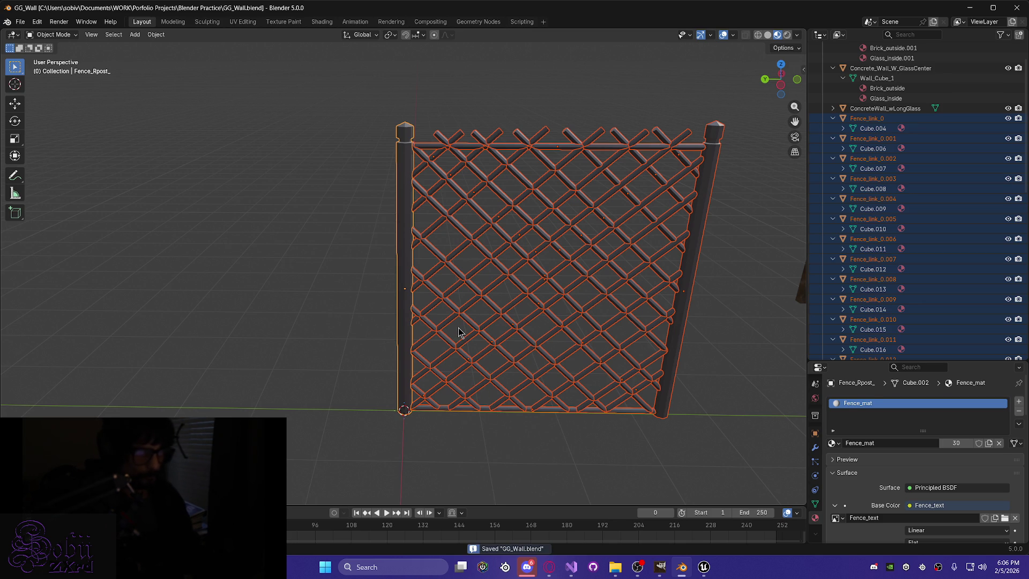
Export the fence again as GG_Fence.fbx, replacing the earlier file.
{"action": "left_click", "coordinate": [21, 21]}
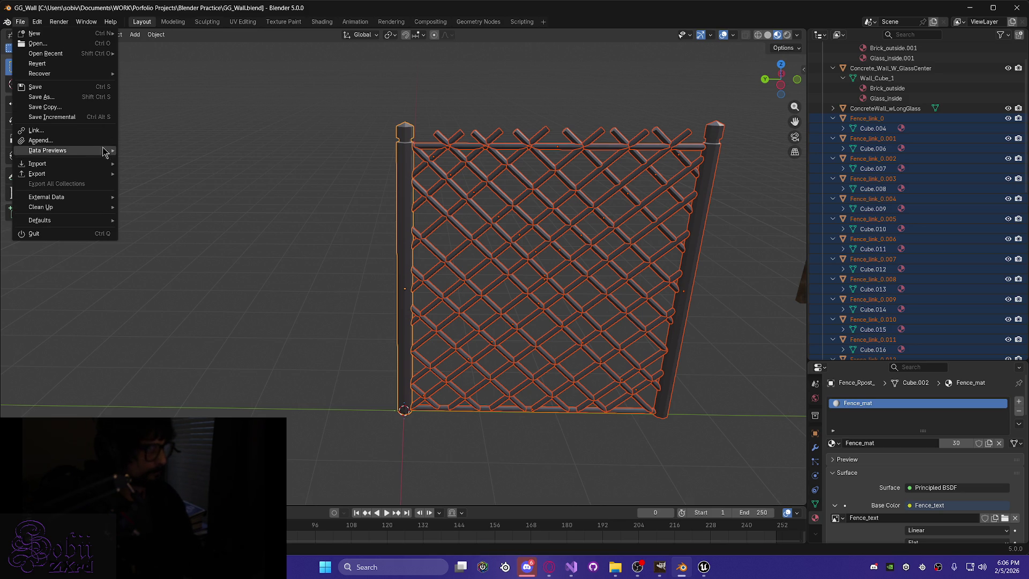
{"action": "mouse_move", "coordinate": [90, 174]}
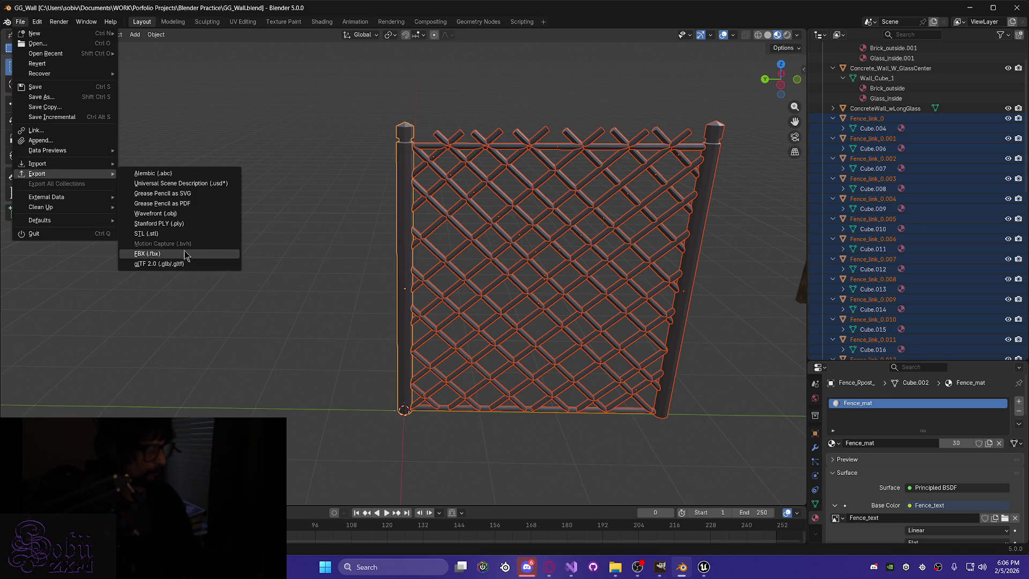
{"action": "left_click", "coordinate": [184, 252]}
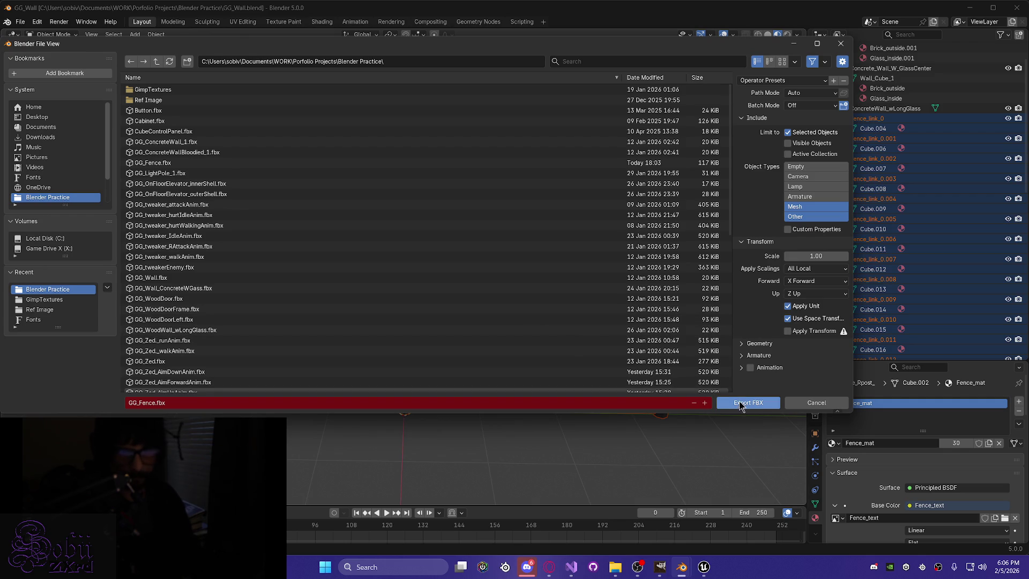
{"action": "left_click", "coordinate": [747, 403]}
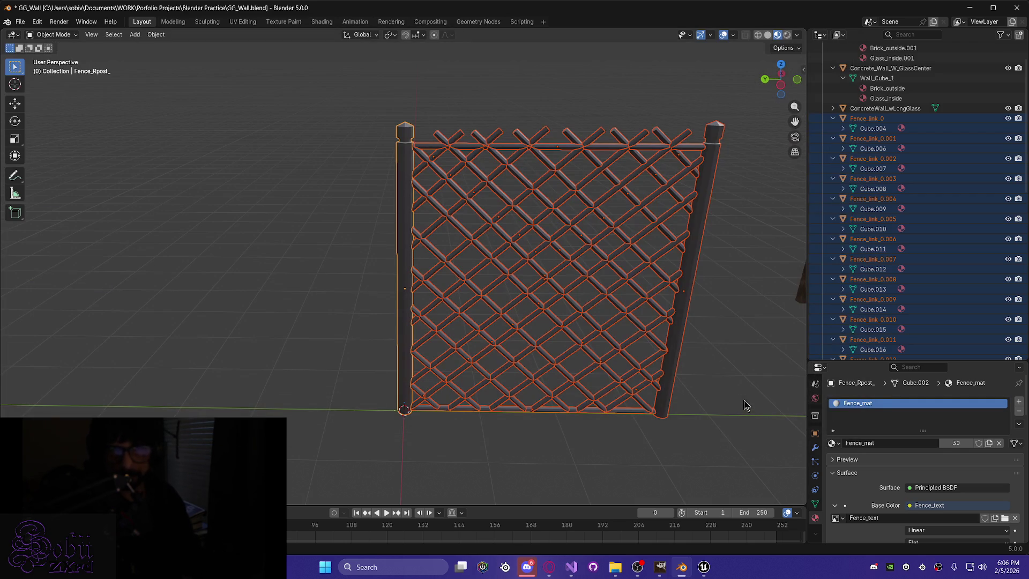
Back in Unreal, pick GG_Fence.fbx to import into the Wall folder.
{"action": "left_click", "coordinate": [706, 569]}
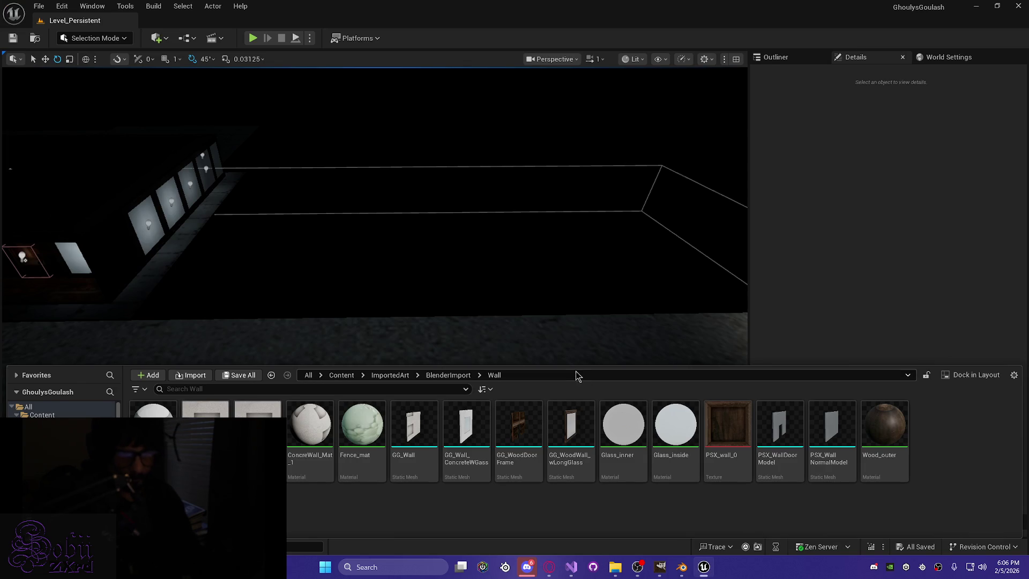
{"action": "right_click", "coordinate": [965, 445]}
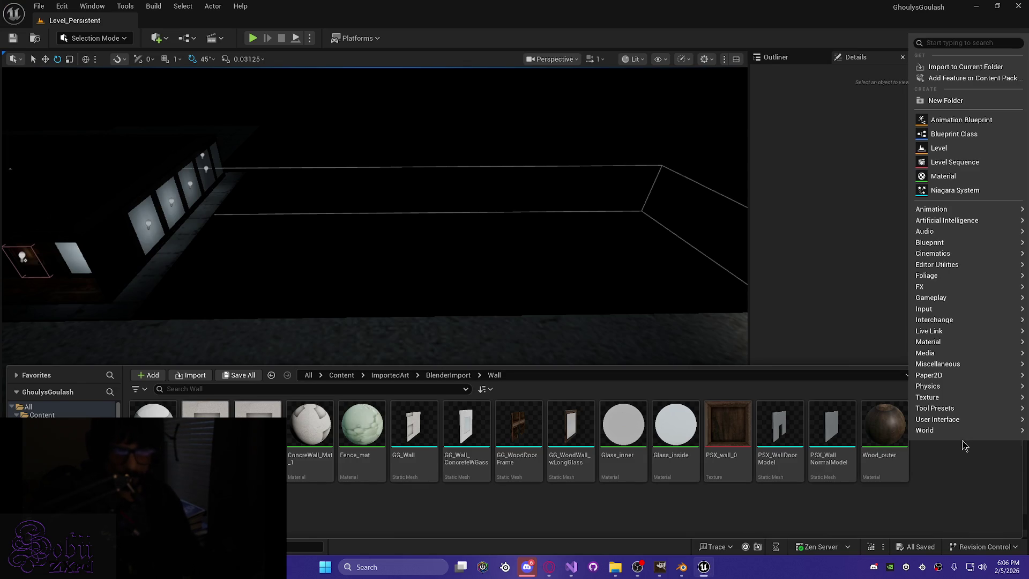
{"action": "left_click", "coordinate": [944, 67]}
{"action": "double_click", "coordinate": [434, 271]}
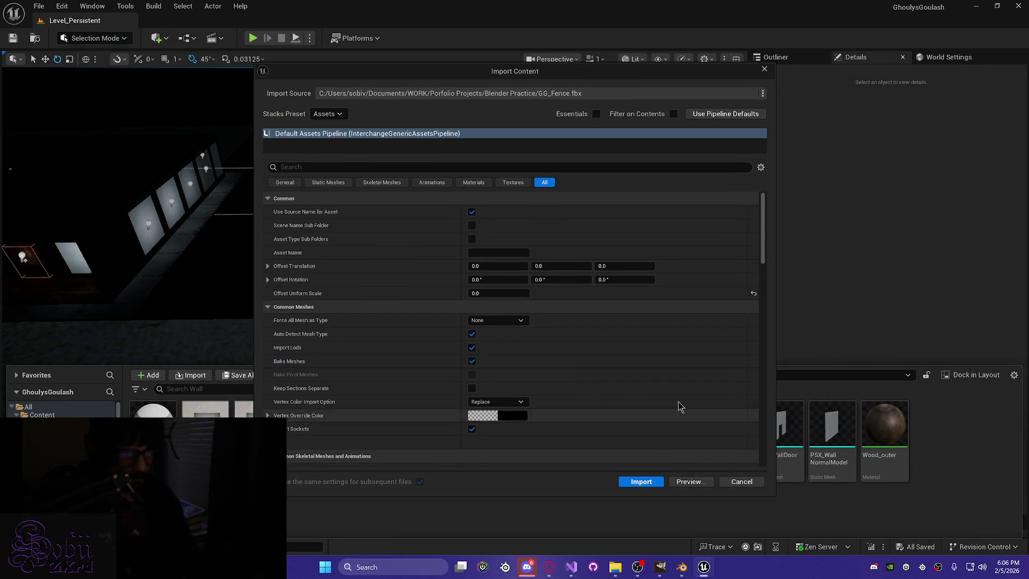
Set the import content type to Geometry and Skin Weights.
{"action": "mouse_move", "coordinate": [762, 256]}
{"action": "left_mouse_down"}
{"action": "mouse_move", "coordinate": [743, 392]}
{"action": "mouse_move", "coordinate": [748, 379]}
{"action": "left_mouse_up"}
{"action": "left_click", "coordinate": [519, 280]}
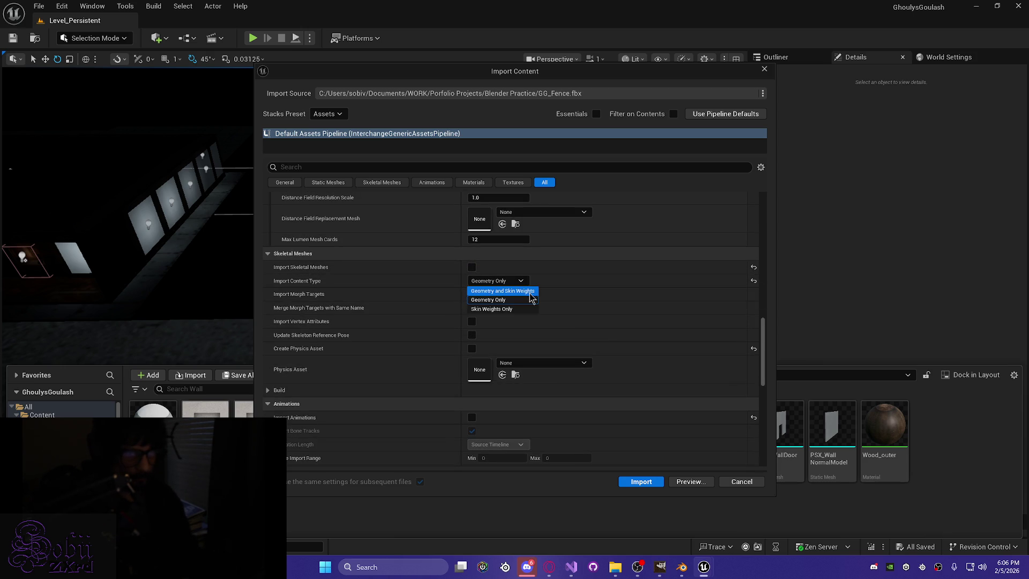
{"action": "left_click", "coordinate": [530, 294]}
{"action": "scroll", "coordinate": [636, 405], "scroll_direction": "down", "scroll_amount": 4}
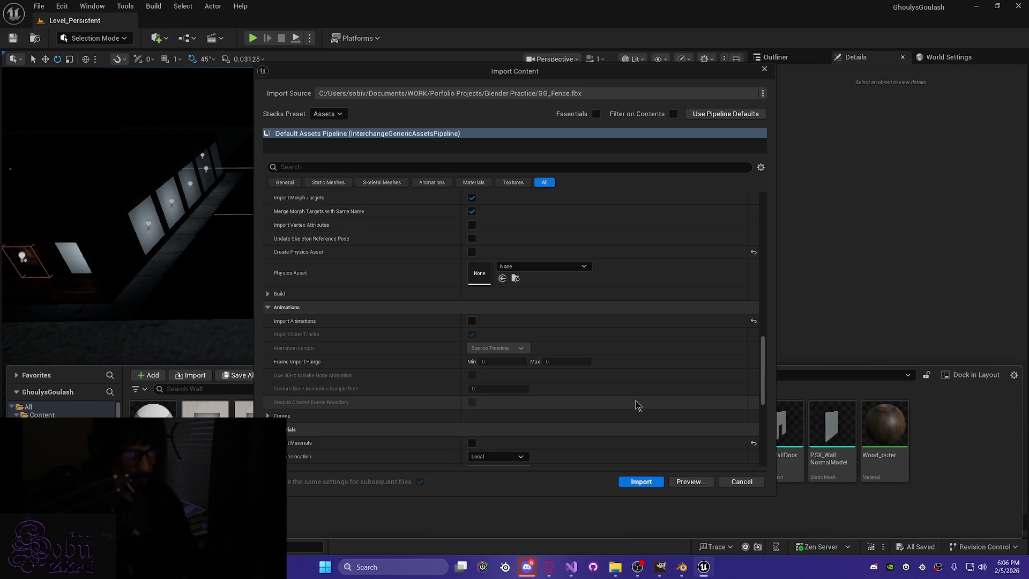
{"action": "scroll", "coordinate": [638, 404], "scroll_direction": "down", "scroll_amount": 1}
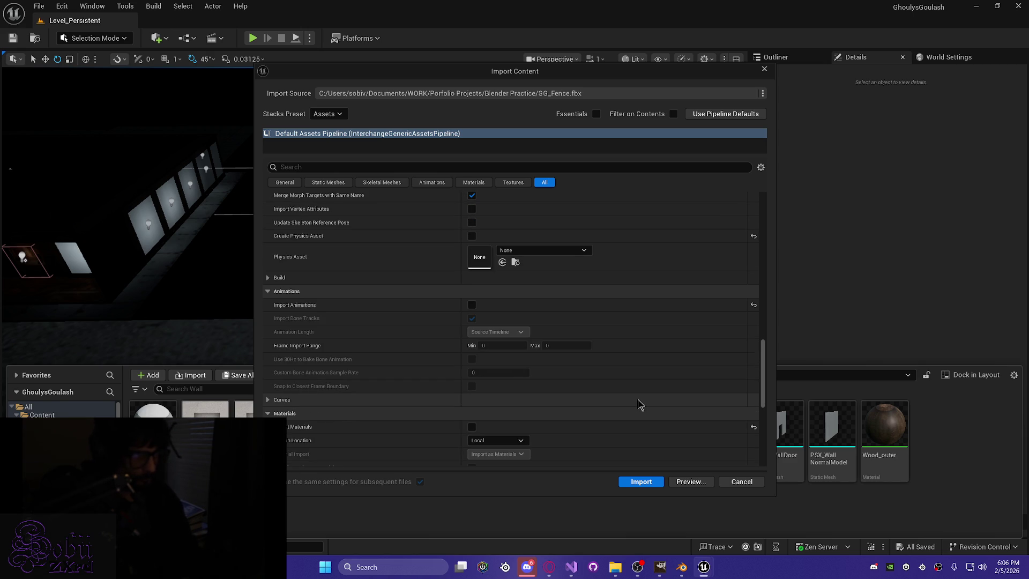
{"action": "scroll", "coordinate": [637, 403], "scroll_direction": "up", "scroll_amount": 10}
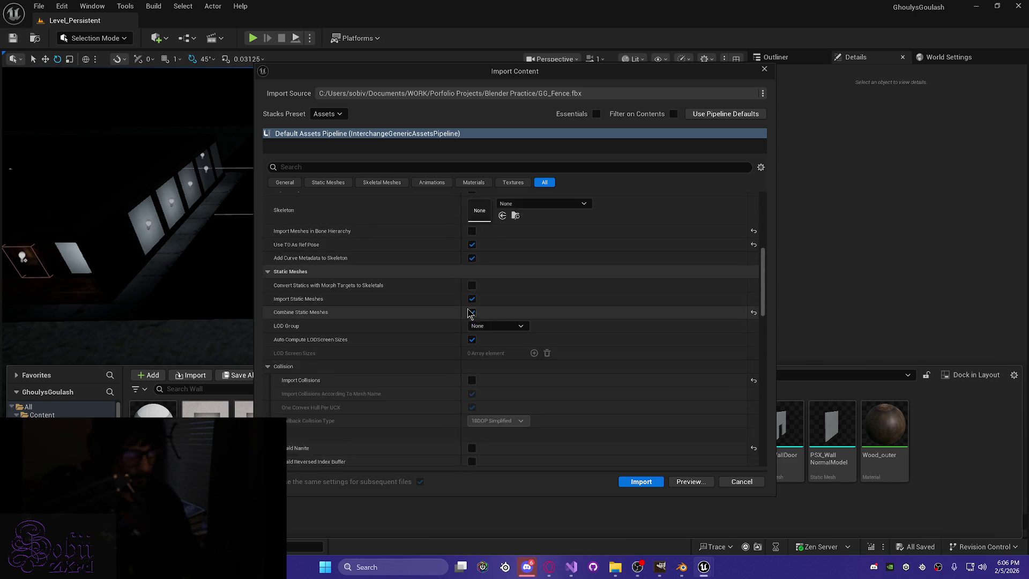
{"action": "scroll", "coordinate": [495, 320], "scroll_direction": "up", "scroll_amount": 5}
Leave the LOD group at None, import the fence and save the new GG_Fence asset.
{"action": "left_click", "coordinate": [476, 292]}
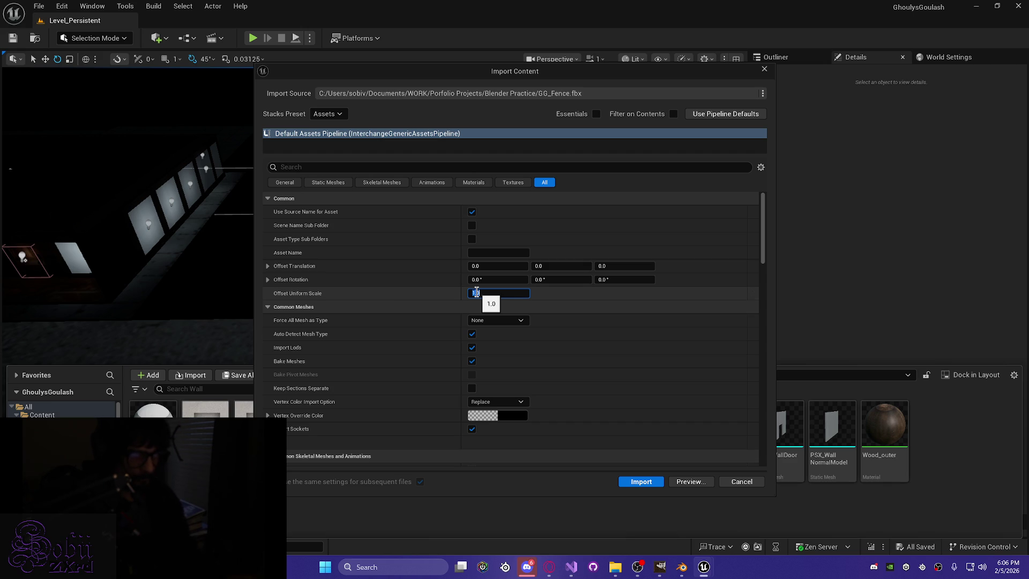
{"action": "mouse_move", "coordinate": [764, 257]}
{"action": "left_mouse_down"}
{"action": "mouse_move", "coordinate": [769, 440]}
{"action": "mouse_move", "coordinate": [748, 315]}
{"action": "left_mouse_up"}
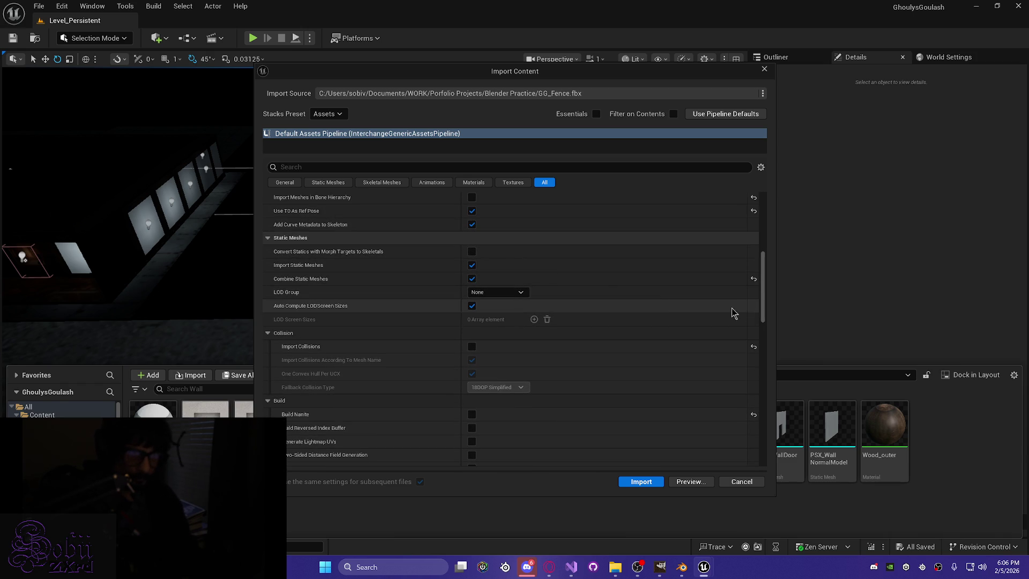
{"action": "left_click", "coordinate": [516, 293]}
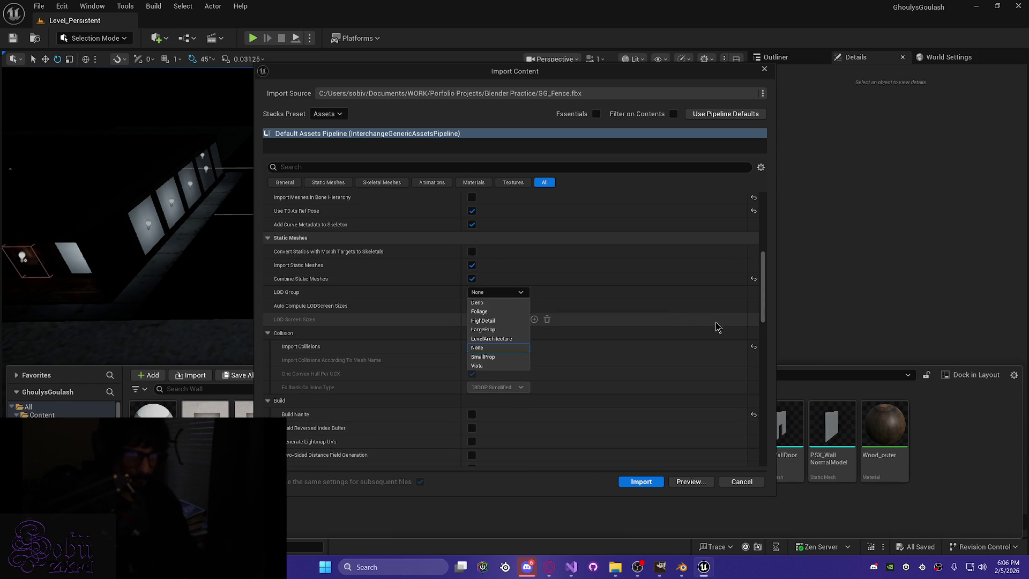
{"action": "left_click", "coordinate": [763, 310]}
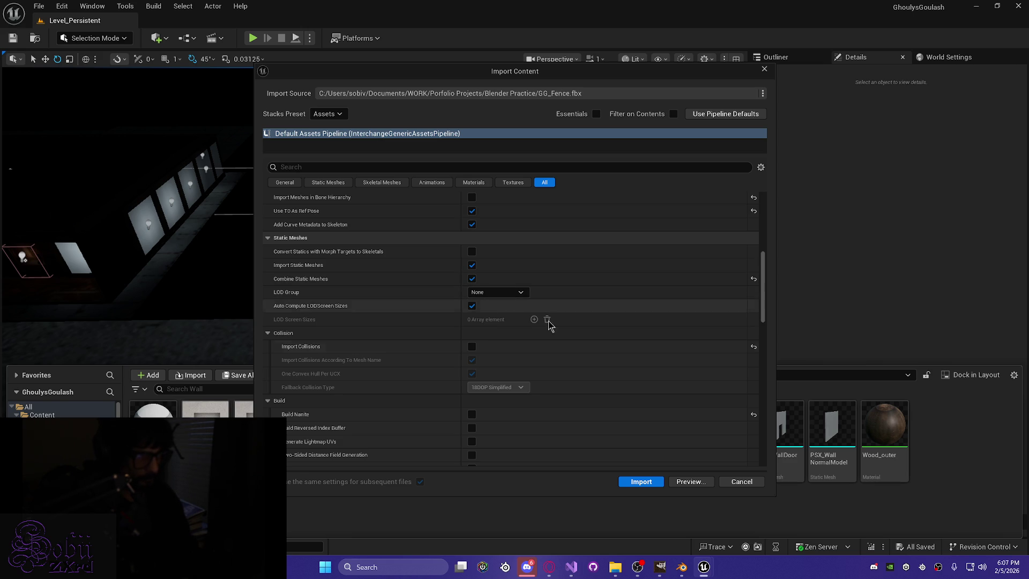
{"action": "left_click", "coordinate": [639, 481]}
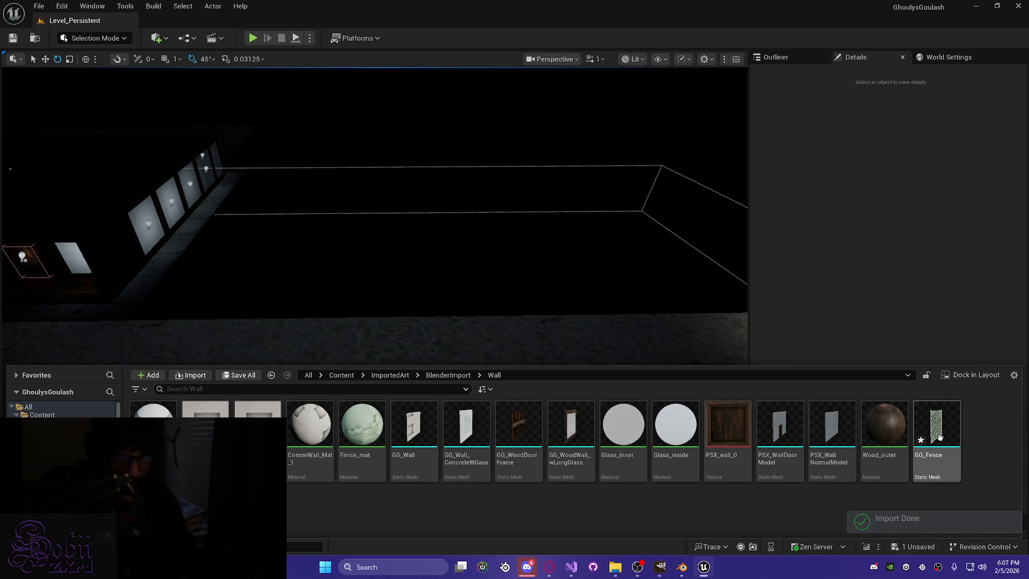
{"action": "key", "text": "ctrl+s"}
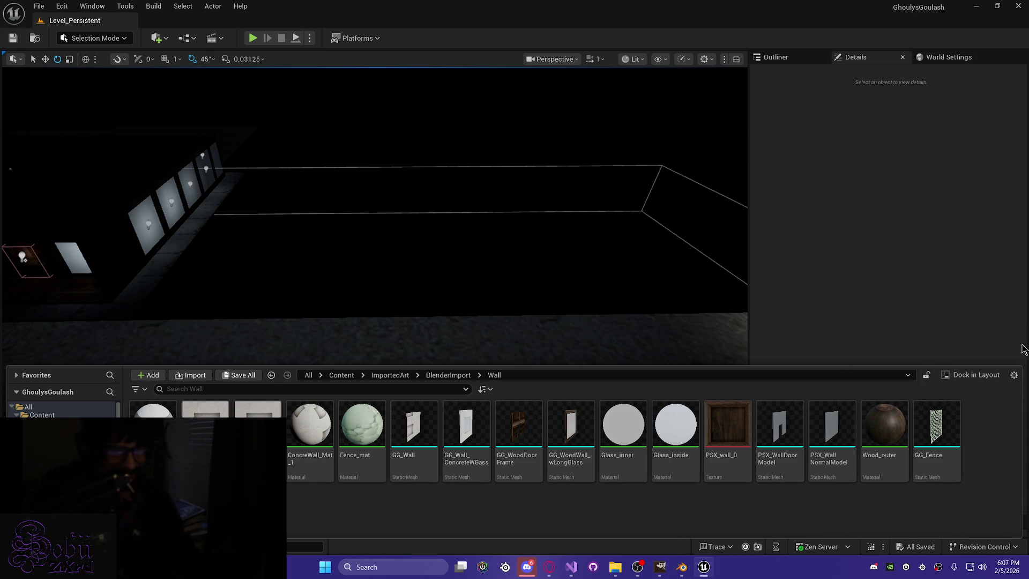
Drop GG_Fence into the parking-lot level and turn it 90° using 90° rotation snapping.
{"action": "mouse_move", "coordinate": [936, 424]}
{"action": "left_mouse_down"}
{"action": "mouse_move", "coordinate": [505, 337]}
{"action": "mouse_move", "coordinate": [389, 382]}
{"action": "left_mouse_up"}
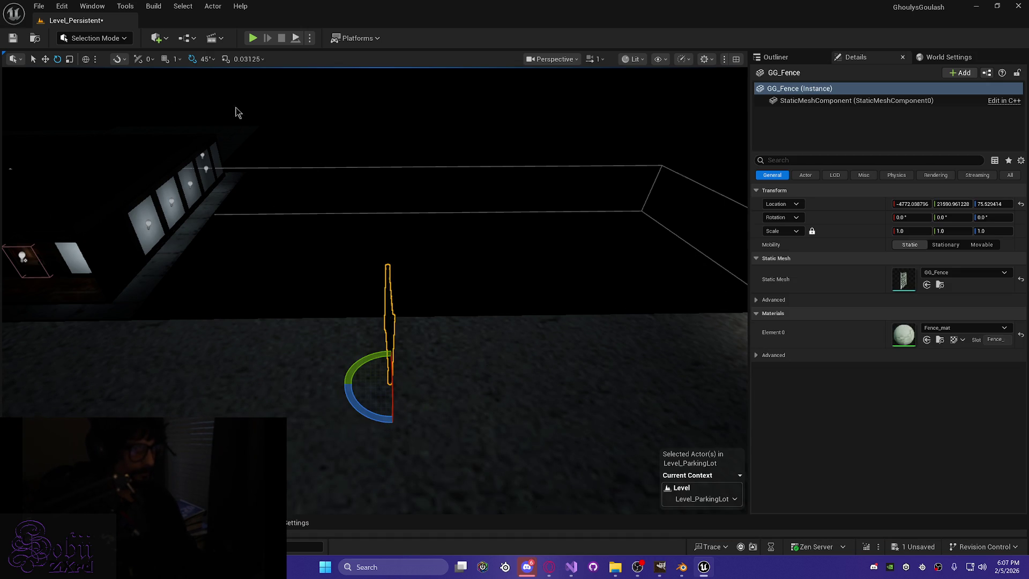
{"action": "key", "text": "w"}
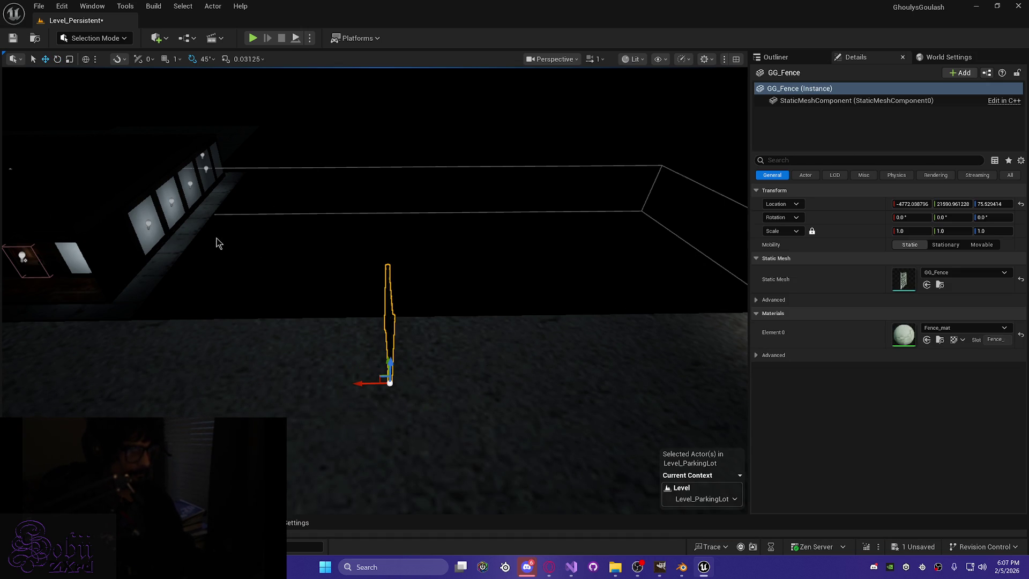
{"action": "key", "text": "e"}
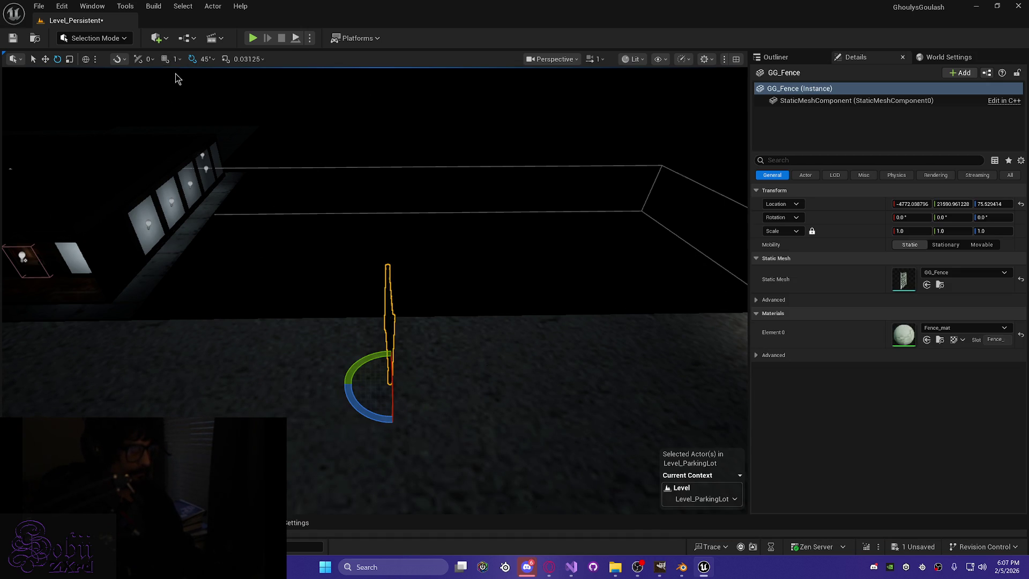
{"action": "left_click", "coordinate": [207, 61]}
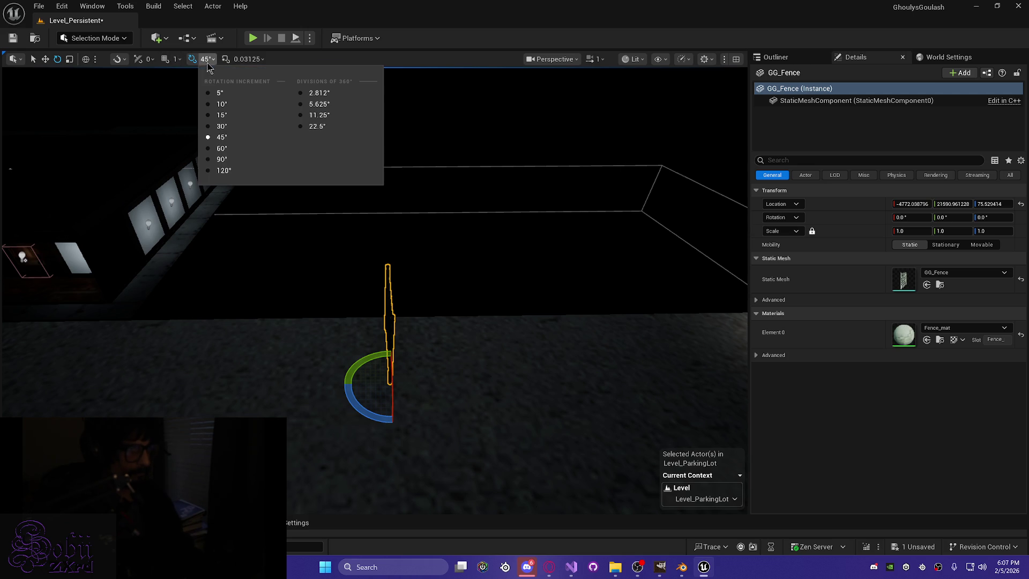
{"action": "left_click", "coordinate": [221, 159]}
{"action": "left_click_drag", "start_coordinate": [378, 421], "coordinate": [397, 418]}
Slide the fence along X and Y into place beside the building and save the level.
{"action": "key", "text": "w"}
{"action": "left_click_drag", "start_coordinate": [346, 385], "coordinate": [60, 358]}
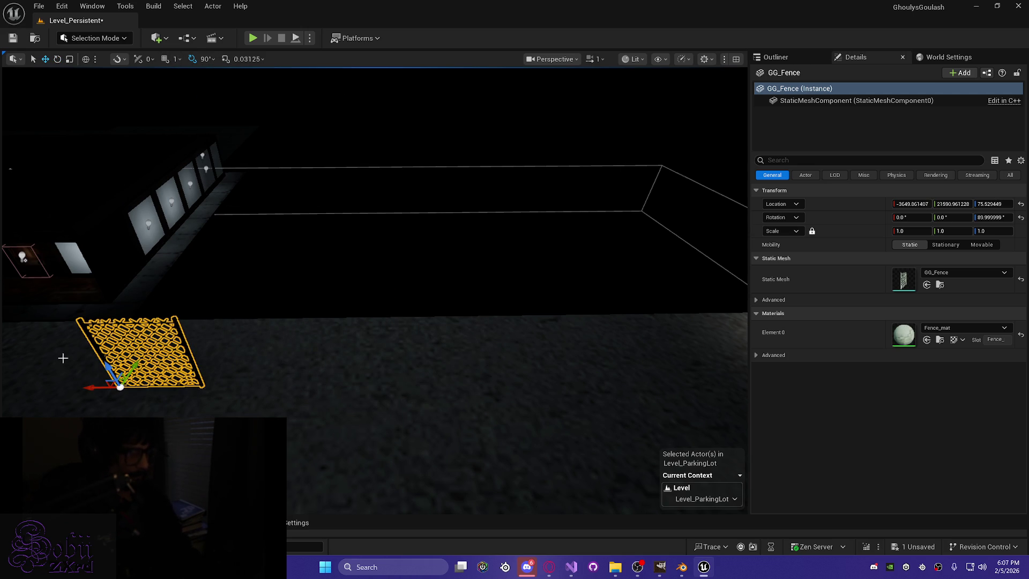
{"action": "right_click_drag", "start_coordinate": [390, 456], "coordinate": [391, 456]}
{"action": "left_click_drag", "start_coordinate": [393, 331], "coordinate": [552, 345]}
{"action": "right_click_drag", "start_coordinate": [553, 345], "coordinate": [553, 345]}
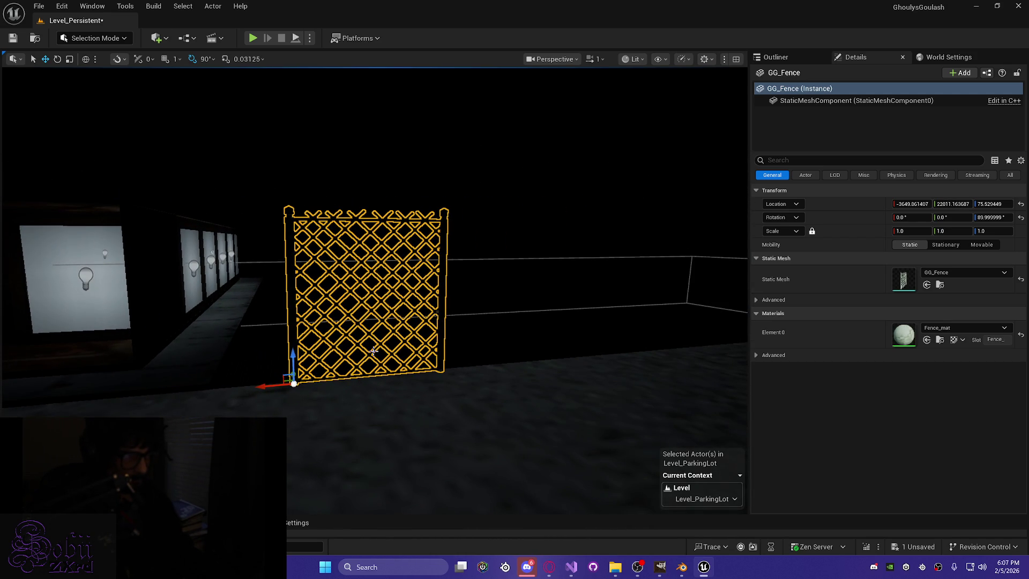
{"action": "left_click_drag", "start_coordinate": [266, 388], "coordinate": [176, 390]}
{"action": "right_click_drag", "start_coordinate": [177, 391], "coordinate": [177, 390]}
{"action": "right_click_drag", "start_coordinate": [248, 396], "coordinate": [248, 396]}
{"action": "key", "text": "ctrl+s"}
{"action": "right_click_drag", "start_coordinate": [404, 425], "coordinate": [403, 425]}
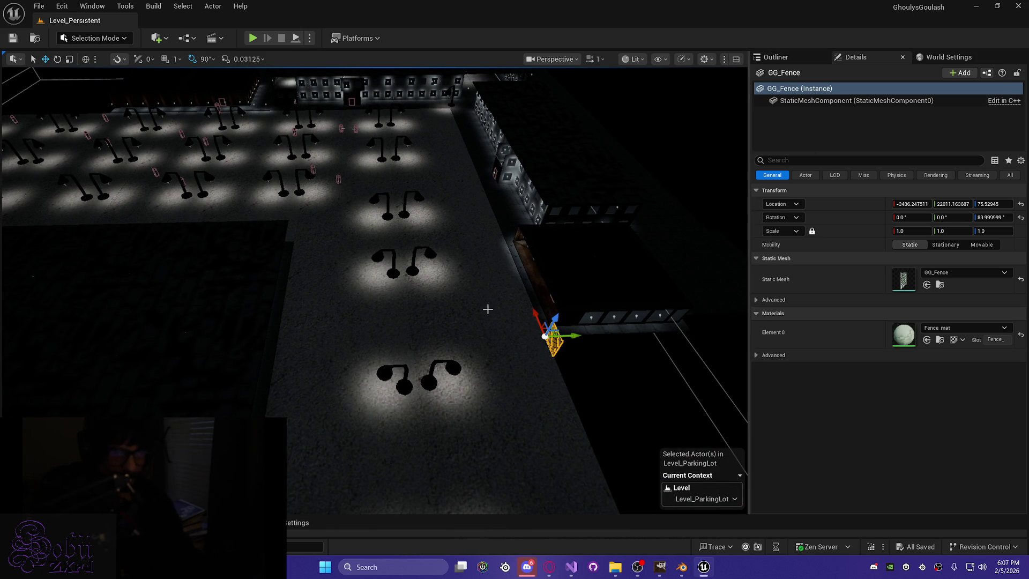
Move GG_Fence in the Outliner into ShoppingCenter_Level's Environment folder.
{"action": "left_click", "coordinate": [775, 57]}
{"action": "scroll", "coordinate": [938, 364], "scroll_direction": "down", "scroll_amount": 2}
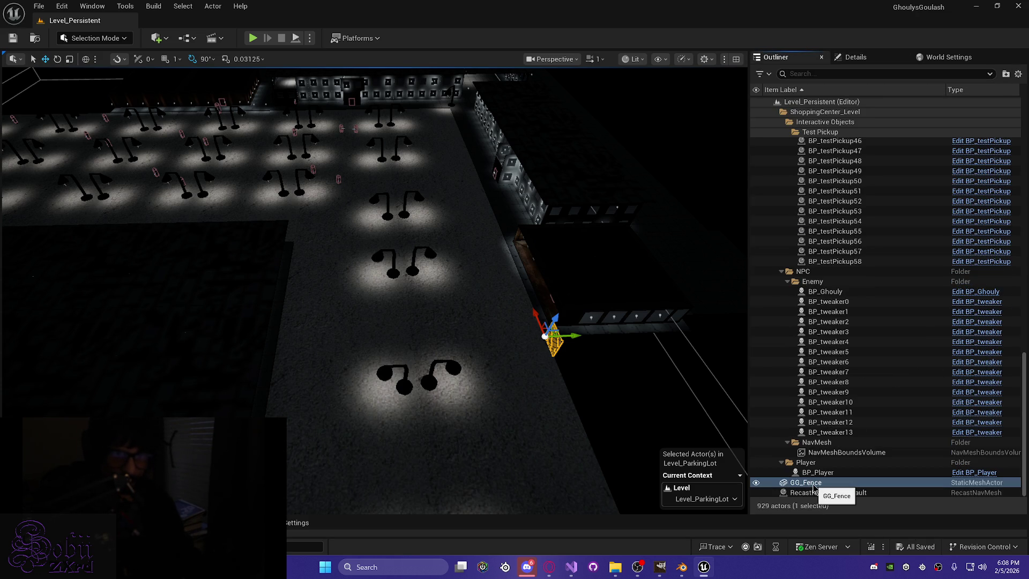
{"action": "mouse_move", "coordinate": [812, 488]}
{"action": "left_mouse_down"}
{"action": "mouse_move", "coordinate": [835, 304]}
{"action": "mouse_move", "coordinate": [858, 259]}
{"action": "mouse_move", "coordinate": [857, 210]}
{"action": "mouse_move", "coordinate": [723, 220]}
{"action": "mouse_move", "coordinate": [808, 129]}
{"action": "mouse_move", "coordinate": [827, 125]}
{"action": "left_mouse_up"}
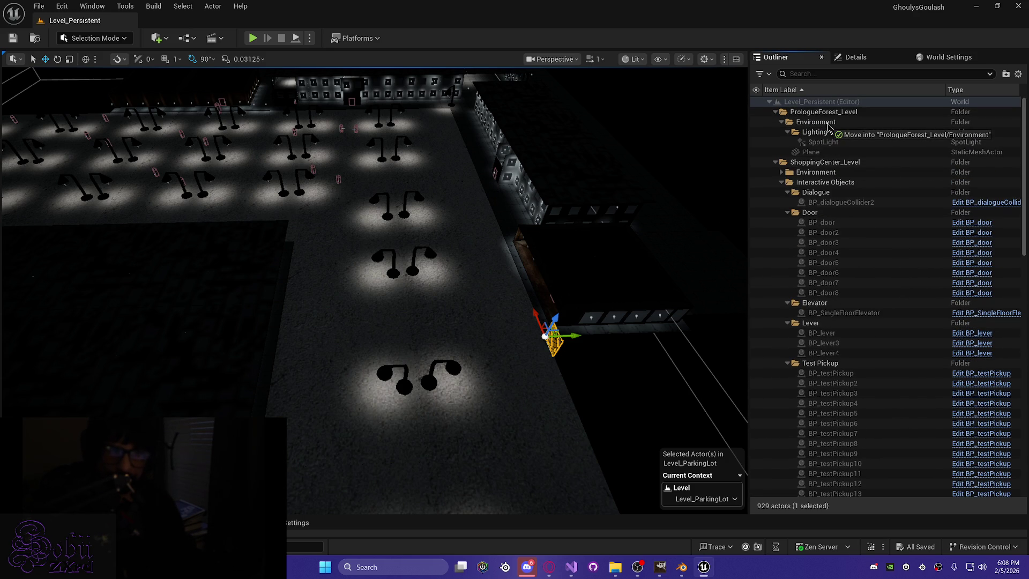
{"action": "mouse_move", "coordinate": [827, 127]}
{"action": "left_mouse_down"}
{"action": "mouse_move", "coordinate": [832, 177]}
{"action": "mouse_move", "coordinate": [818, 177]}
{"action": "left_mouse_up"}
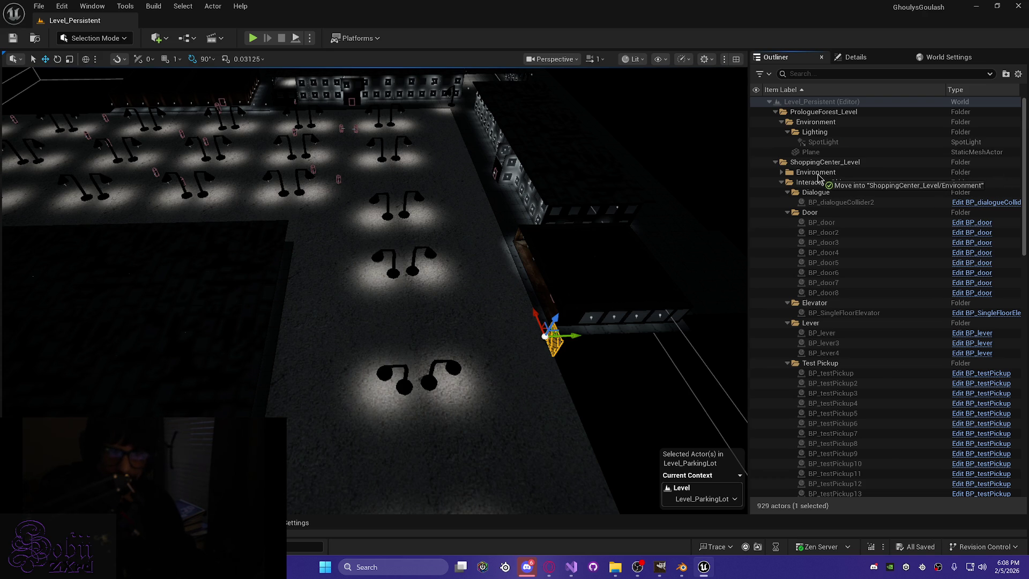
{"action": "left_click_drag", "start_coordinate": [818, 177], "coordinate": [818, 178]}
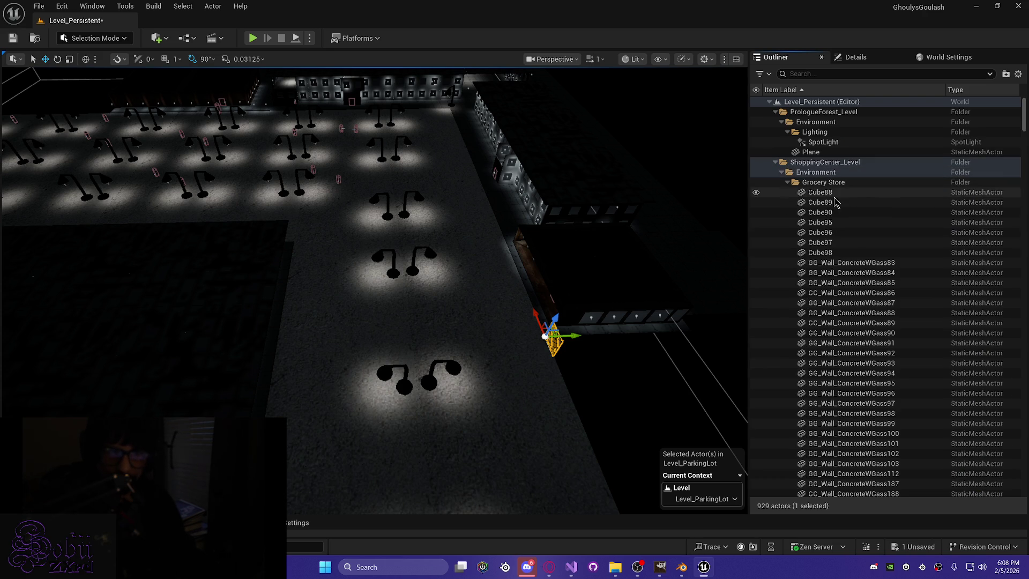
Collapse the Grocery Store, Hardware Store, Lighting and Structure Pieces folders.
{"action": "left_click", "coordinate": [787, 182]}
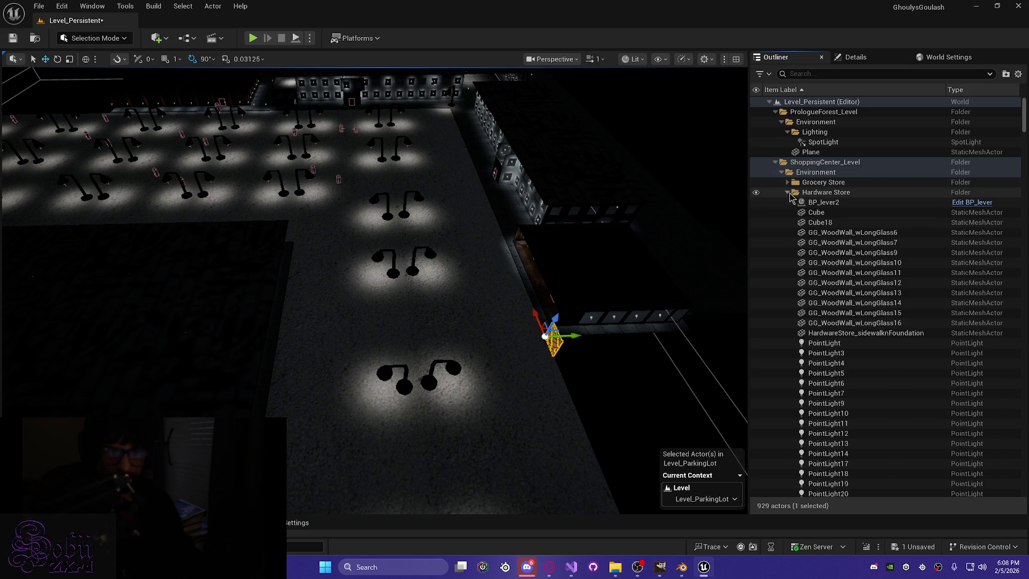
{"action": "left_click", "coordinate": [787, 192]}
{"action": "left_click", "coordinate": [787, 202]}
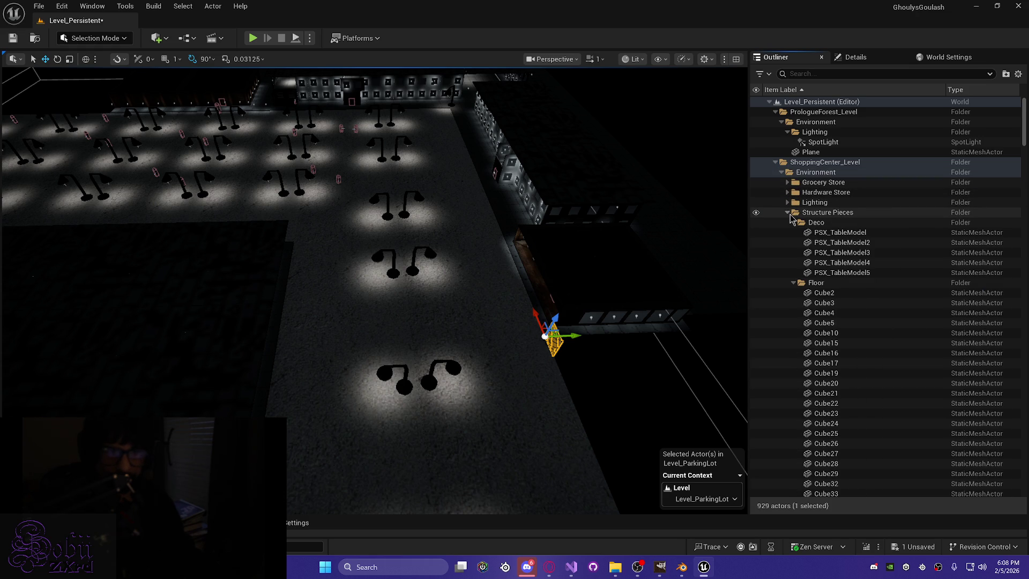
{"action": "left_click", "coordinate": [788, 213]}
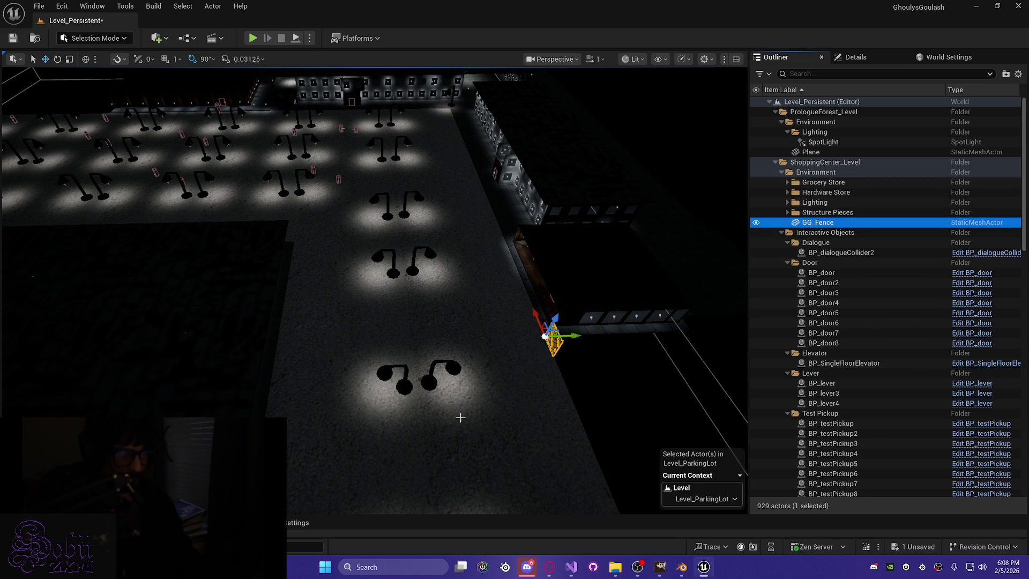
{"action": "middle_click_drag", "start_coordinate": [537, 406], "coordinate": [537, 339]}
Duplicate GG_Fence with Ctrl+D, drag GG_Fence2 to the lot's back-left edge, and save.
{"action": "key", "text": "ctrl+s"}
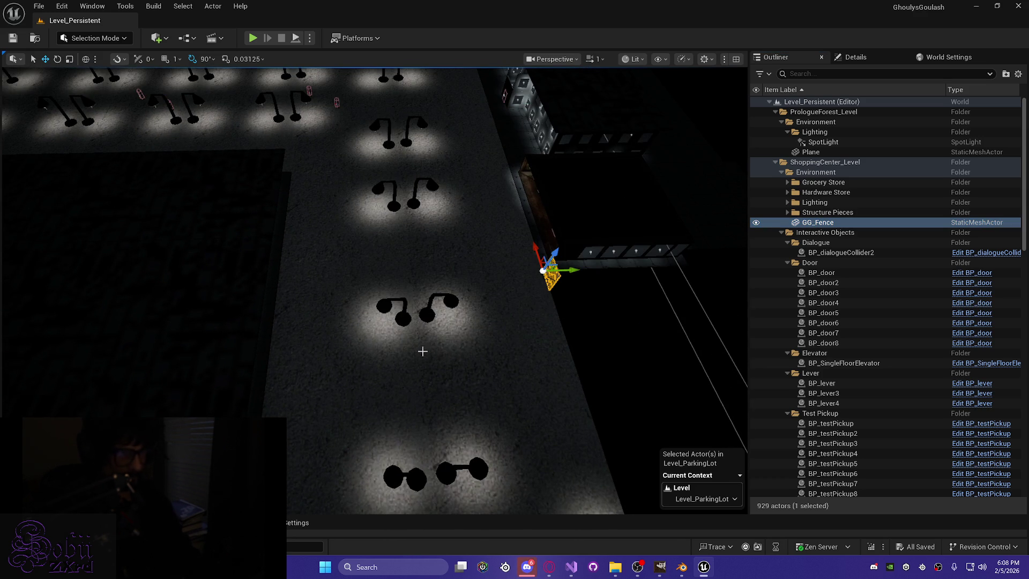
{"action": "key", "text": "ctrl+d"}
{"action": "mouse_move", "coordinate": [560, 257]}
{"action": "left_mouse_down"}
{"action": "mouse_move", "coordinate": [338, 255]}
{"action": "mouse_move", "coordinate": [336, 164]}
{"action": "left_mouse_up"}
{"action": "right_click_drag", "start_coordinate": [343, 225], "coordinate": [343, 180]}
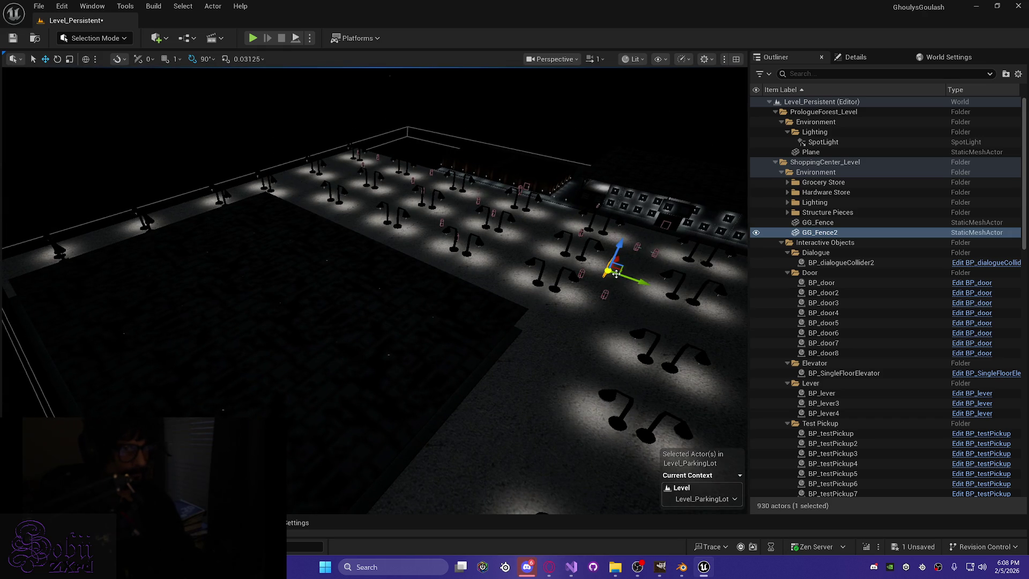
{"action": "mouse_move", "coordinate": [639, 280]}
{"action": "left_mouse_down"}
{"action": "mouse_move", "coordinate": [345, 164]}
{"action": "mouse_move", "coordinate": [352, 158]}
{"action": "left_mouse_up"}
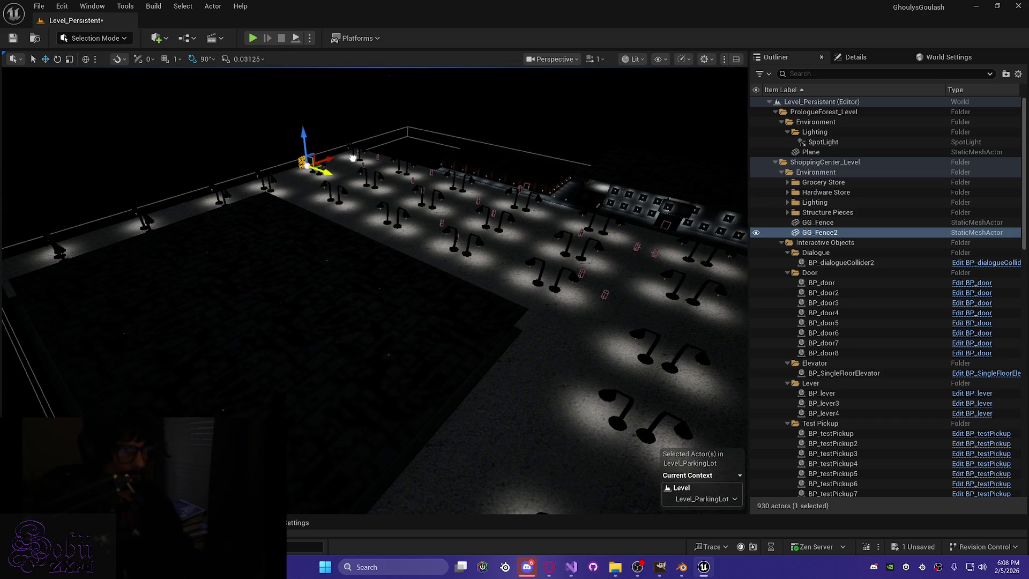
{"action": "key", "text": "f"}
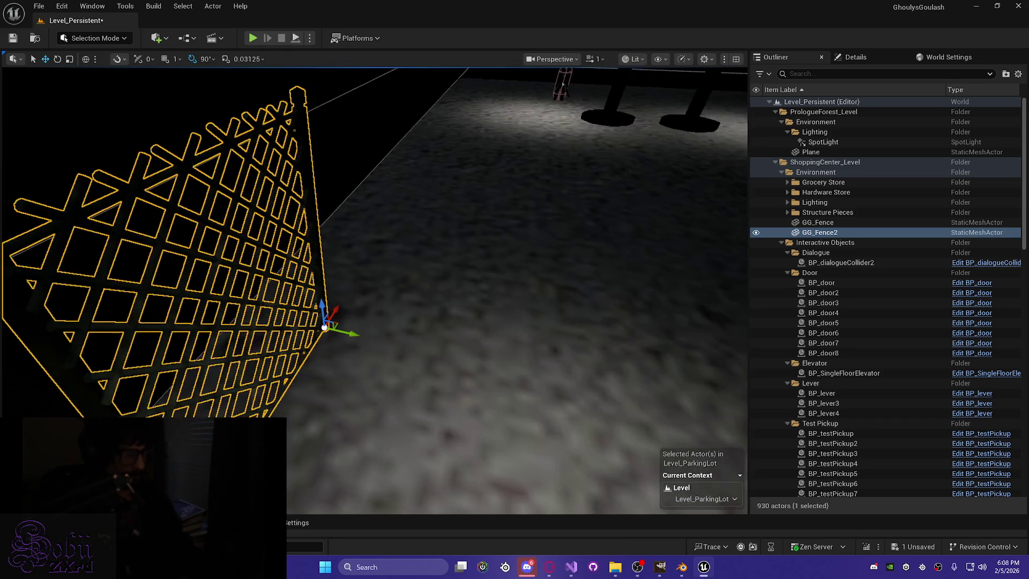
{"action": "left_click_drag", "start_coordinate": [352, 214], "coordinate": [681, 214], "text": "alt"}
{"action": "key", "text": "ctrl+s"}
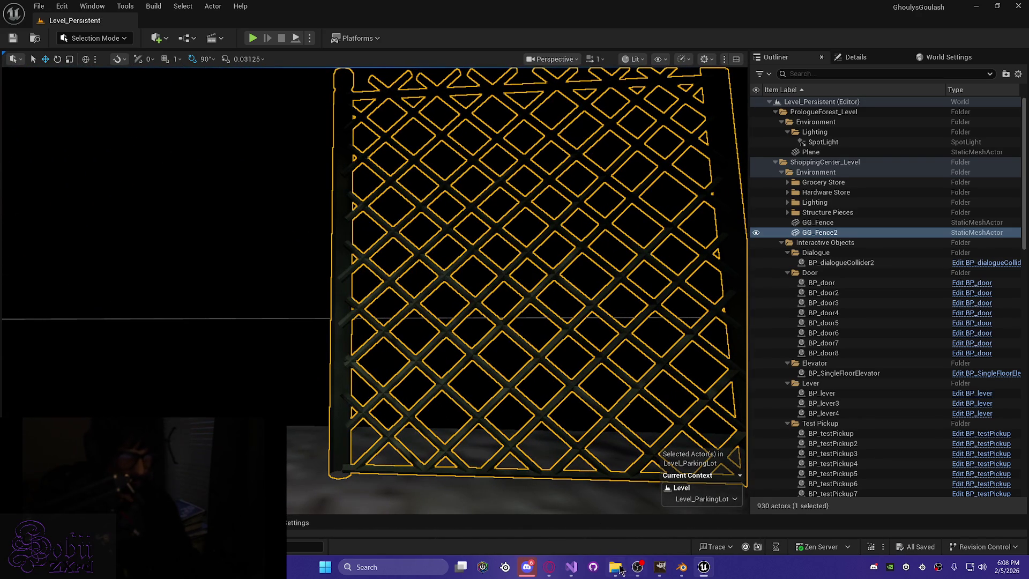
Slide GG_Fence2 sideways toward the lot edge in Wireframe view, then save the level.
{"action": "mouse_move", "coordinate": [573, 566]}
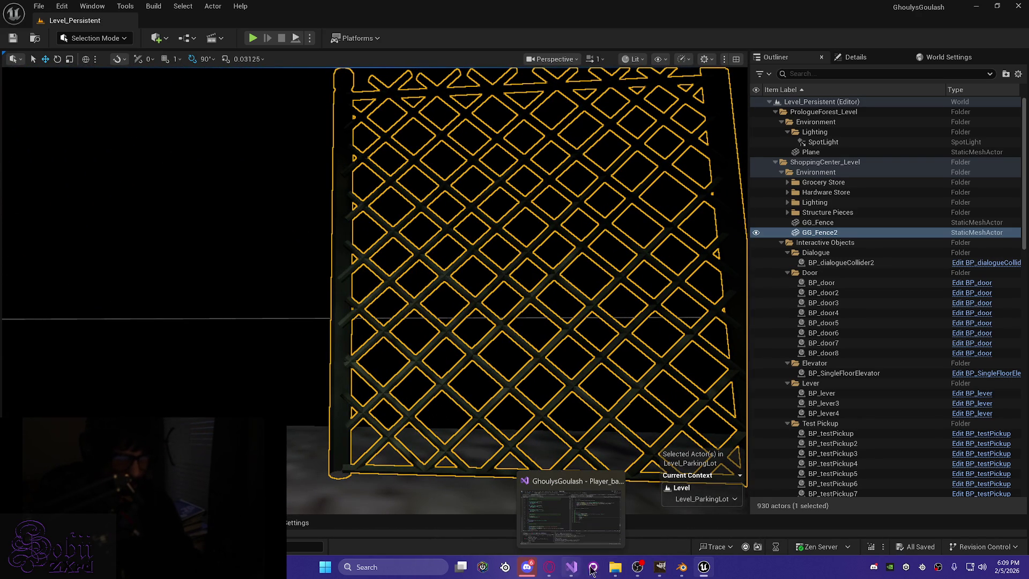
{"action": "left_click_drag", "start_coordinate": [407, 333], "coordinate": [372, 343], "text": "alt"}
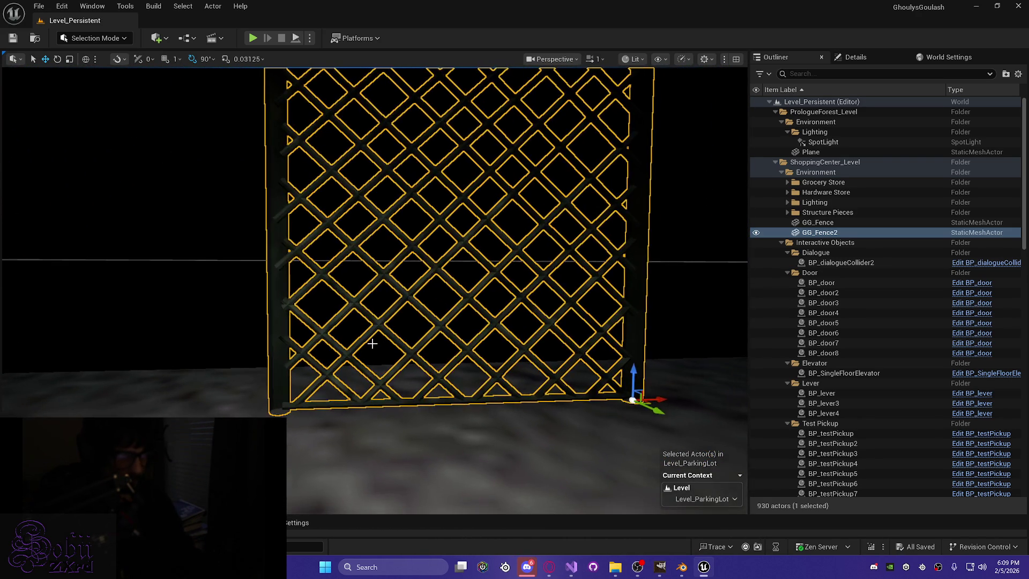
{"action": "scroll", "coordinate": [372, 344], "scroll_direction": "down", "scroll_amount": 3}
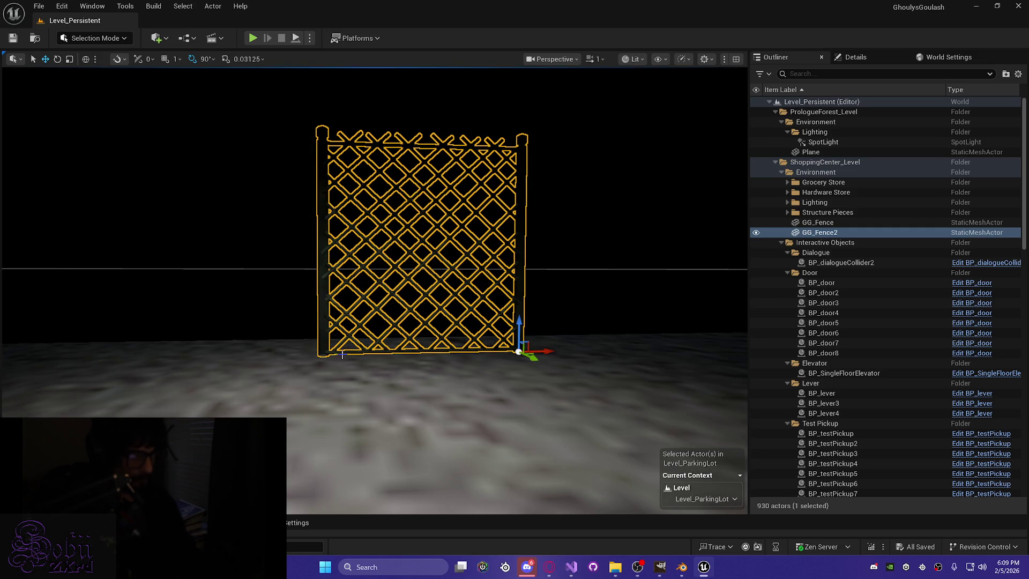
{"action": "mouse_move", "coordinate": [320, 345]}
{"action": "left_mouse_down", "text": "alt"}
{"action": "mouse_move", "coordinate": [273, 353]}
{"action": "mouse_move", "coordinate": [434, 391]}
{"action": "mouse_move", "coordinate": [548, 341]}
{"action": "left_mouse_up", "text": "alt"}
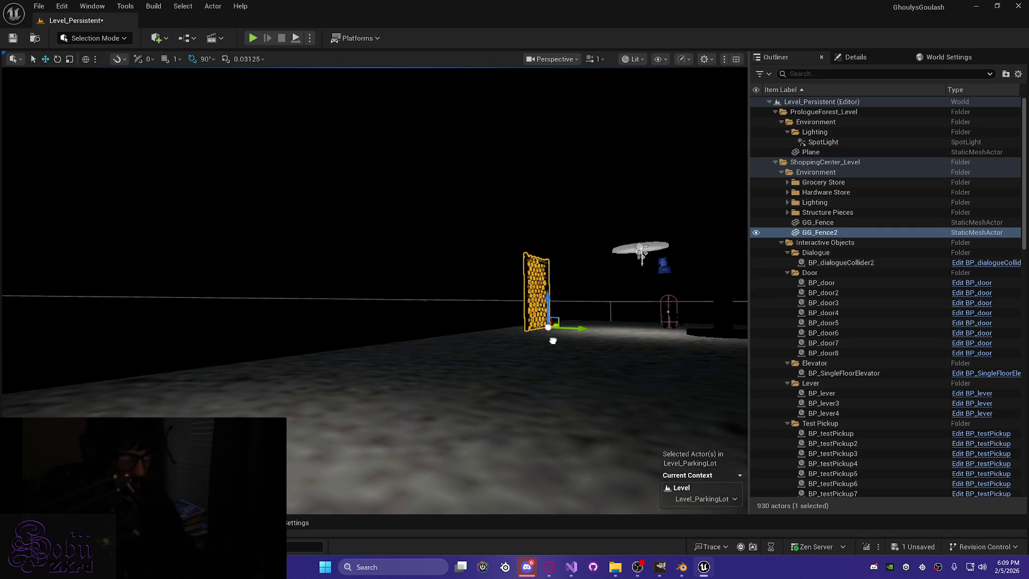
{"action": "key", "text": "f"}
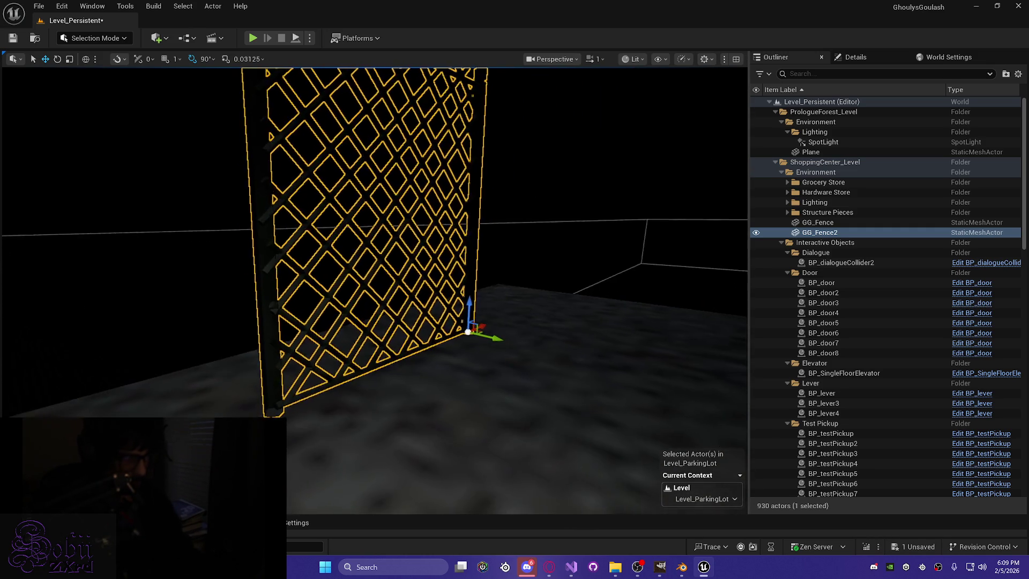
{"action": "mouse_move", "coordinate": [598, 383]}
{"action": "left_mouse_down", "text": "alt"}
{"action": "mouse_move", "coordinate": [482, 384]}
{"action": "mouse_move", "coordinate": [599, 383]}
{"action": "mouse_move", "coordinate": [438, 364]}
{"action": "mouse_move", "coordinate": [345, 375]}
{"action": "left_mouse_up", "text": "alt"}
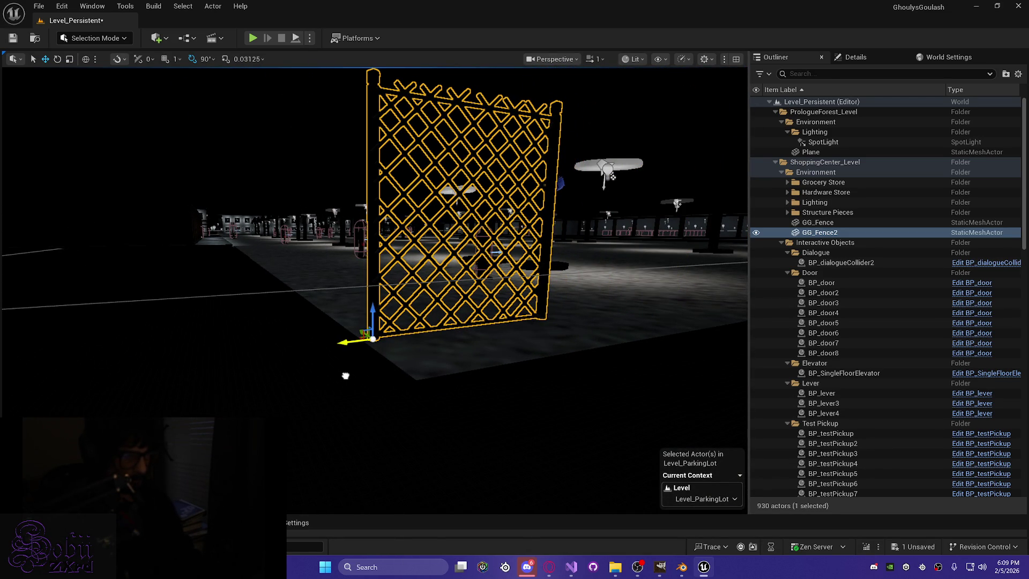
{"action": "key", "text": "alt+2"}
{"action": "left_click_drag", "start_coordinate": [346, 343], "coordinate": [396, 366]}
{"action": "key", "text": "alt+4"}
{"action": "mouse_move", "coordinate": [343, 373]}
{"action": "right_mouse_down"}
{"action": "mouse_move", "coordinate": [300, 370]}
{"action": "mouse_move", "coordinate": [195, 323]}
{"action": "right_mouse_up"}
{"action": "key", "text": "ctrl+s"}
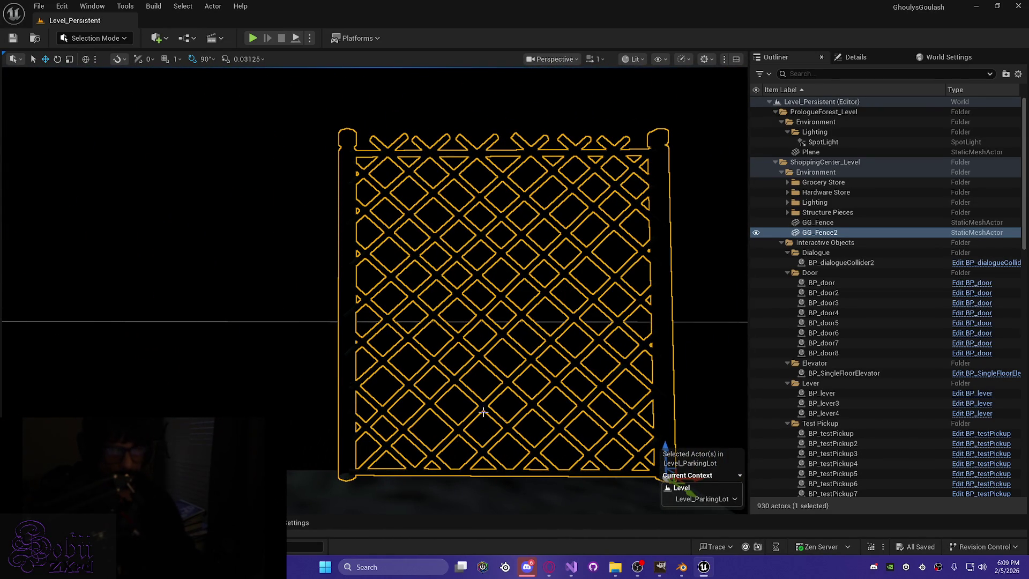
Nudge GG_Fence2 along its vertical axis, check its base in Unlit view, and save again.
{"action": "right_click_drag", "start_coordinate": [632, 426], "coordinate": [659, 433]}
{"action": "left_click_drag", "start_coordinate": [650, 412], "coordinate": [643, 409]}
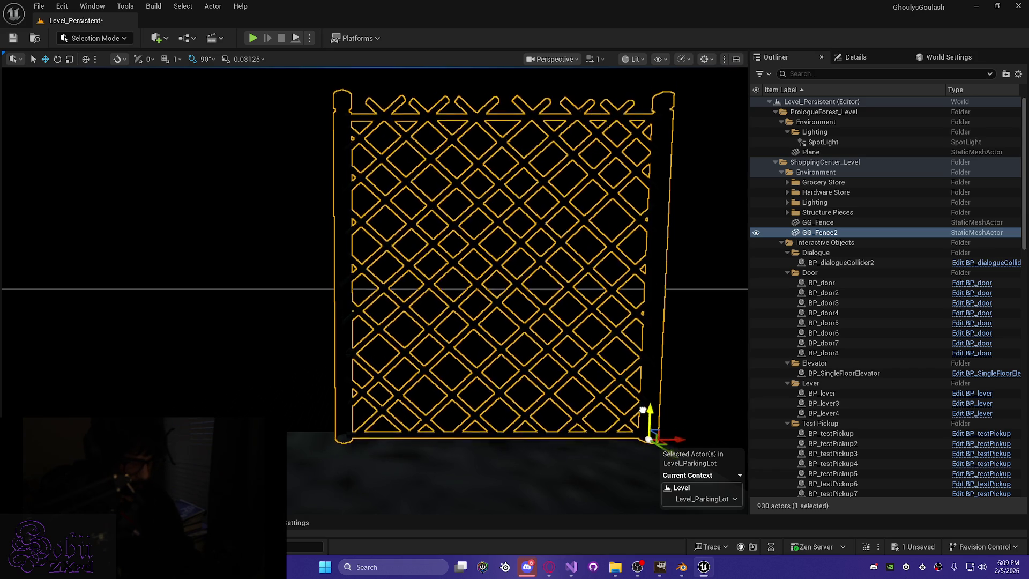
{"action": "right_click_drag", "start_coordinate": [642, 412], "coordinate": [645, 424]}
{"action": "scroll", "coordinate": [646, 423], "scroll_direction": "down", "scroll_amount": 2}
{"action": "key", "text": "alt+3"}
{"action": "right_click_drag", "start_coordinate": [480, 456], "coordinate": [480, 471]}
{"action": "key", "text": "ctrl+s"}
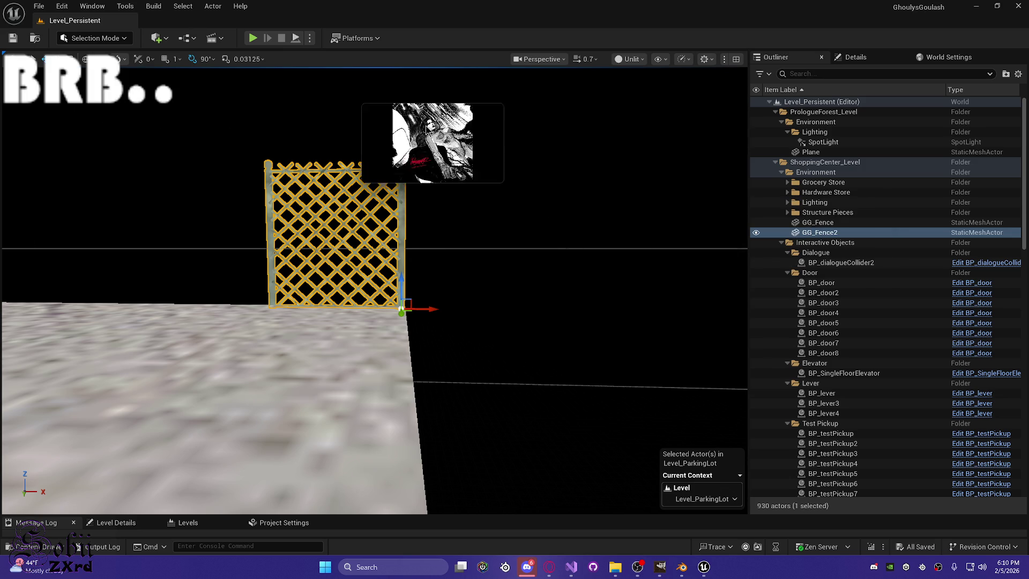
Enlarge the media player, deselect GG_Fence2, and return the viewport to Lit shading with Alt+4.
{"action": "mouse_move", "coordinate": [439, 177]}
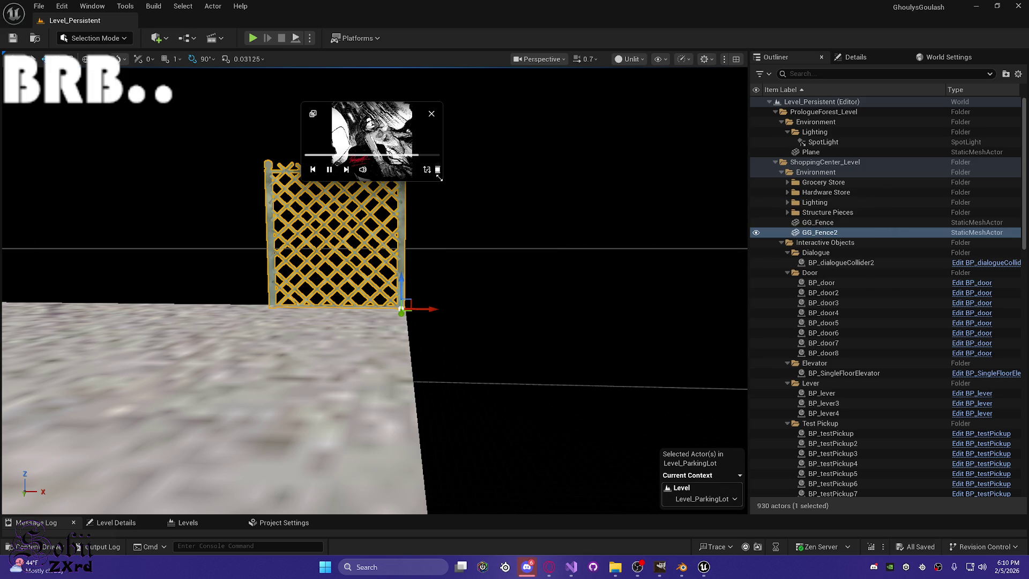
{"action": "mouse_move", "coordinate": [439, 177]}
{"action": "left_mouse_down"}
{"action": "mouse_move", "coordinate": [757, 390]}
{"action": "mouse_move", "coordinate": [995, 491]}
{"action": "left_mouse_up"}
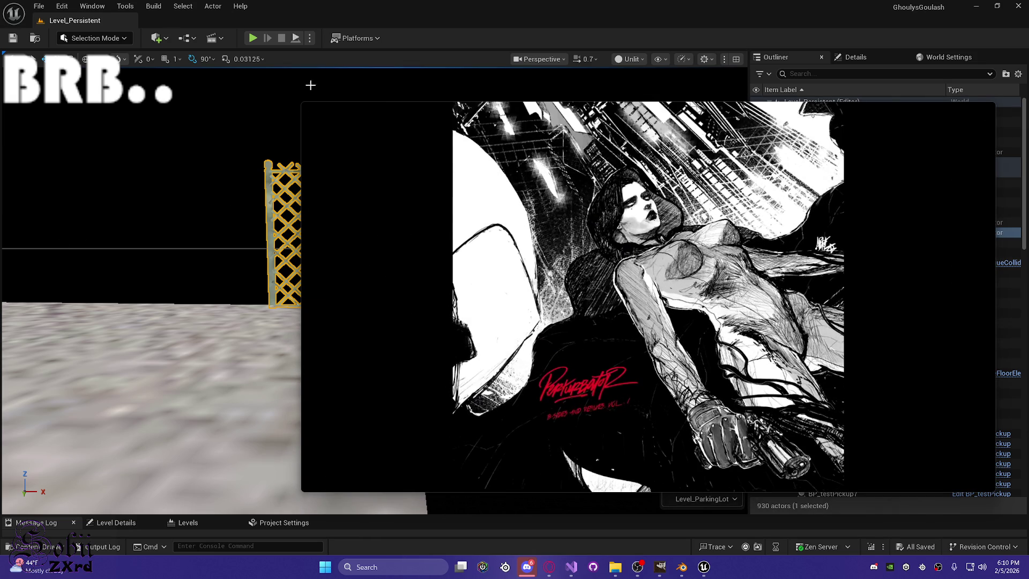
{"action": "right_click_drag", "start_coordinate": [224, 307], "coordinate": [224, 307]}
{"action": "right_click_drag", "start_coordinate": [198, 346], "coordinate": [199, 346]}
{"action": "left_click", "coordinate": [202, 437]}
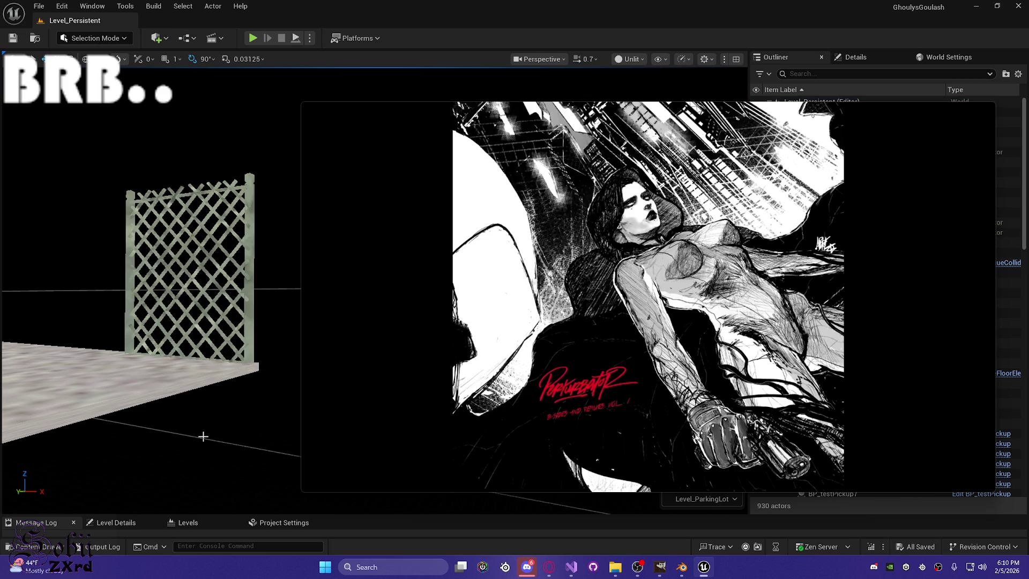
{"action": "key", "text": "alt+4"}
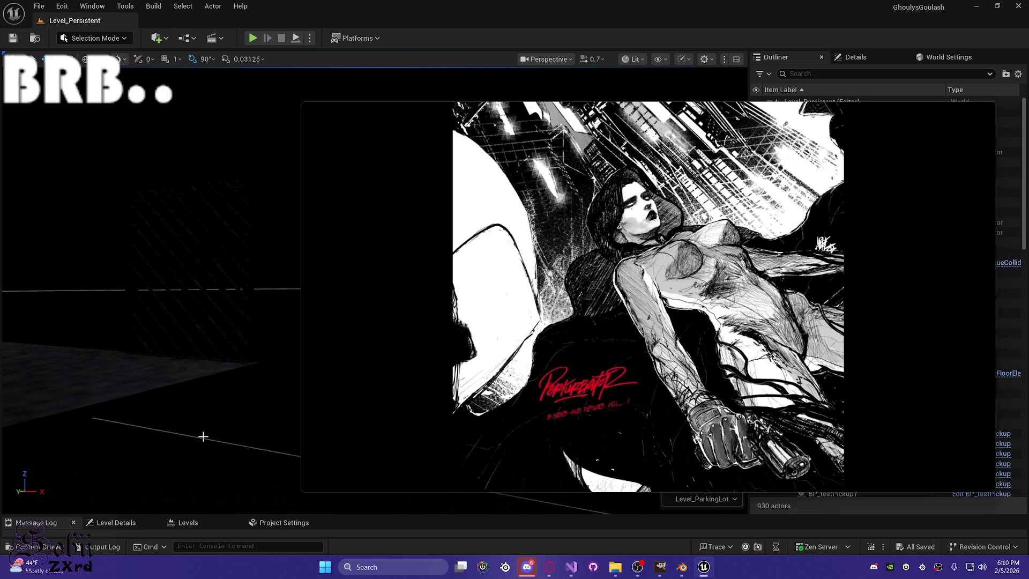